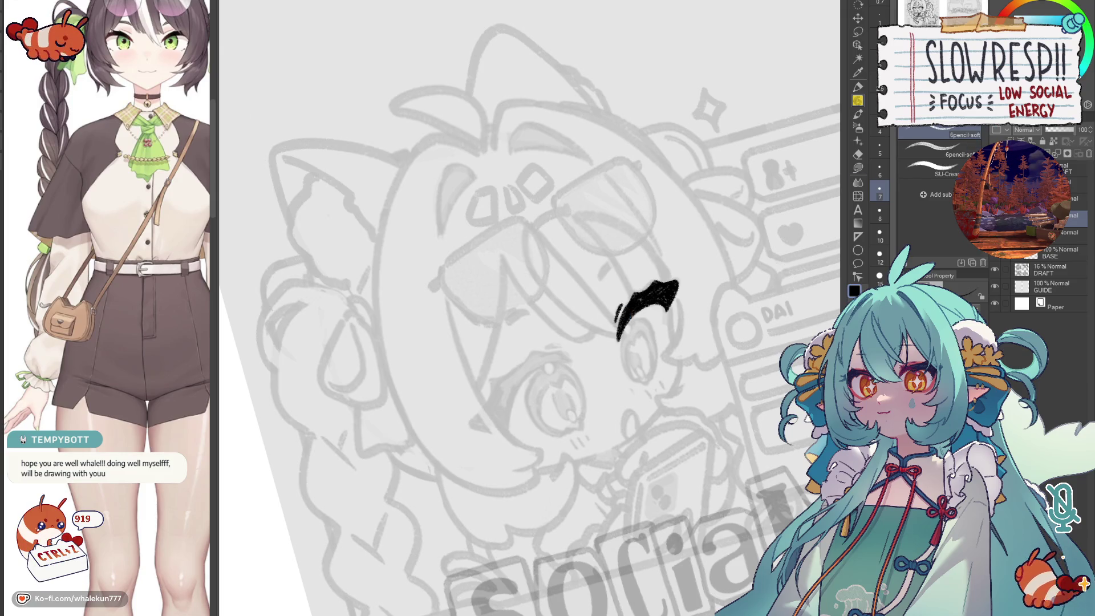
- Ink the first eyebrow over the grey sketch, redrawing the small stroke and extending the arc outward
mouse_move(599, 256)
mouse_down()
mouse_move(514, 326)
mouse_move(600, 308)
mouse_move(665, 317)
mouse_move(645, 351)
mouse_up()
scroll(644, 302, up, 2)
drag(632, 271, 618, 320)
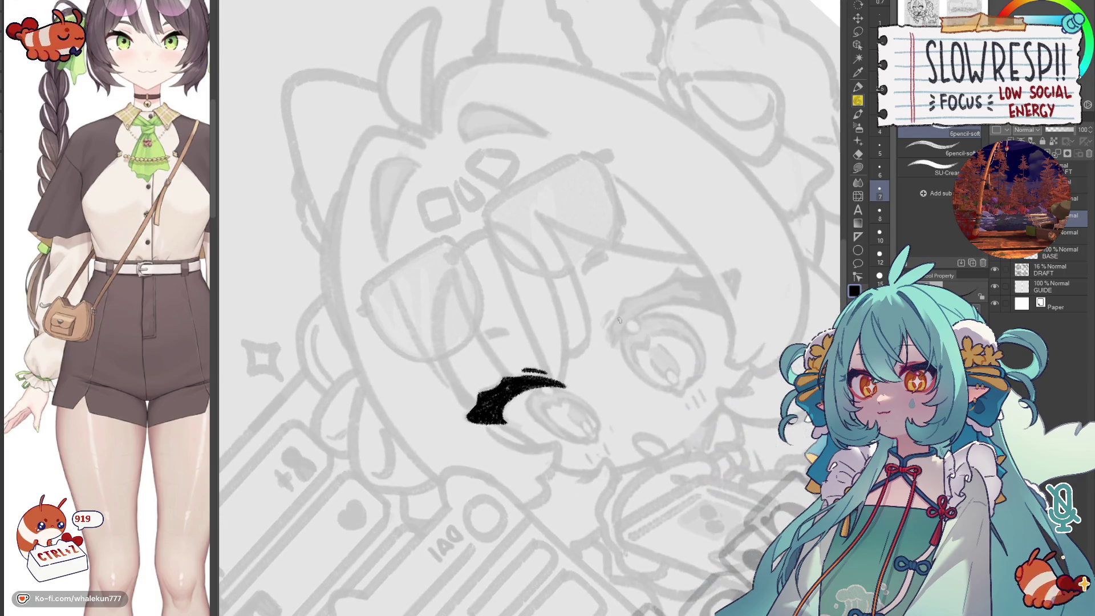
key(ctrl+z)
key(ctrl+z)
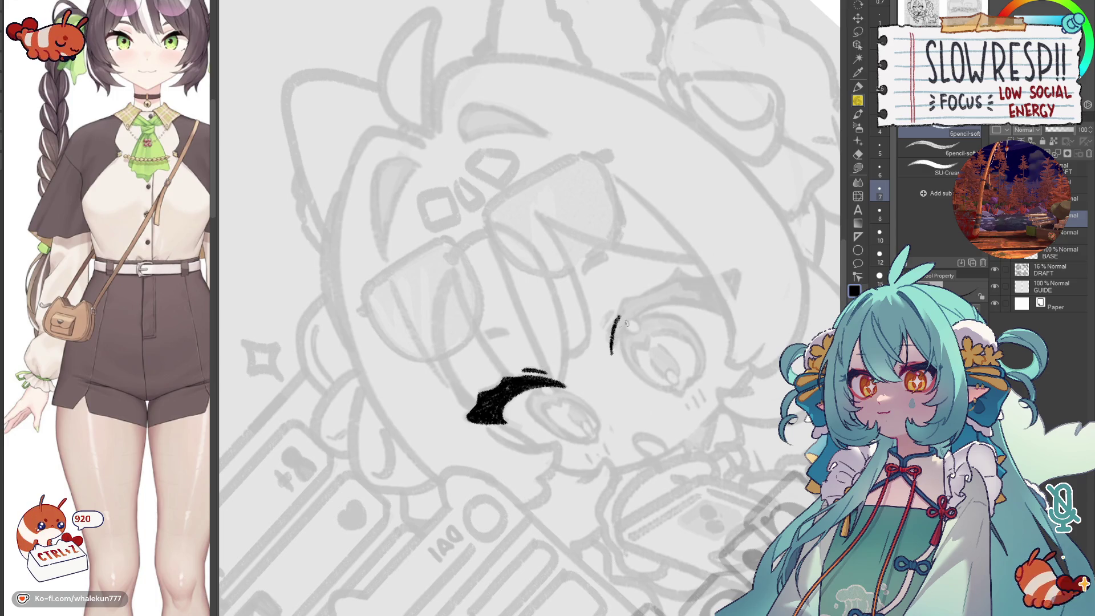
drag(615, 318, 610, 351)
mouse_move(631, 310)
mouse_down()
mouse_move(662, 284)
mouse_move(698, 278)
mouse_move(611, 325)
mouse_move(649, 294)
mouse_up()
key(ctrl+z)
key(ctrl+z)
- Ink the second eyebrow stroke, dropping the thin tail, and mirror the view to check symmetry
key(-)
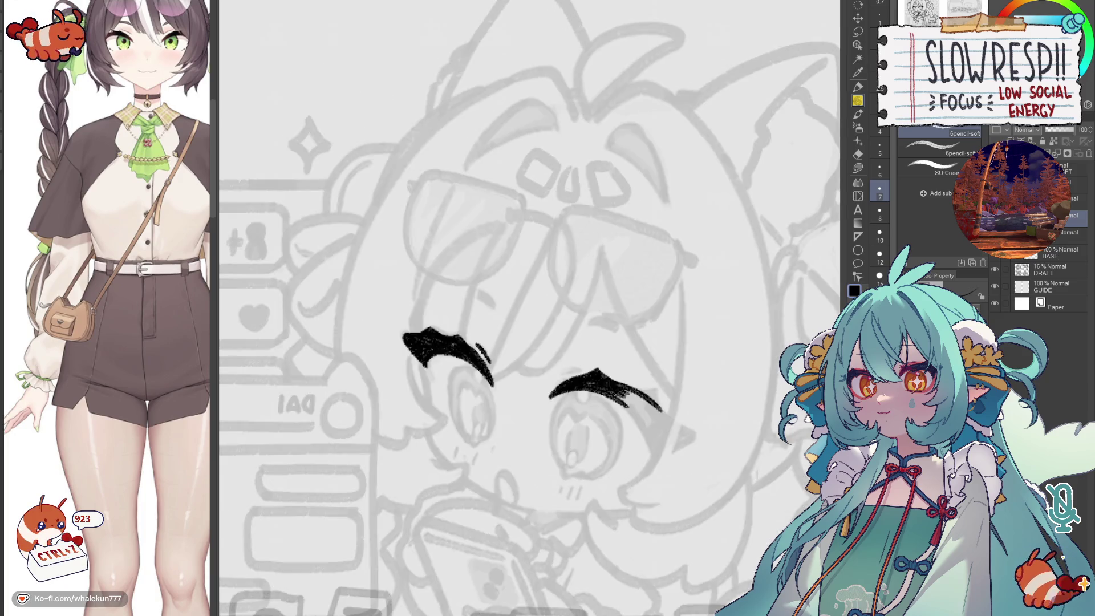
scroll(679, 303, up, 2)
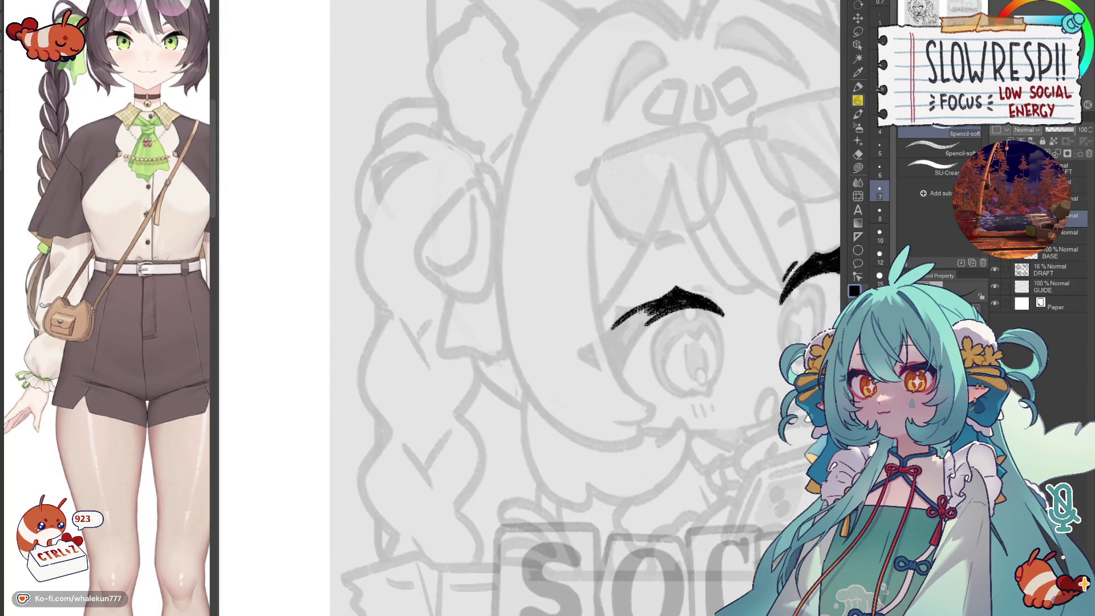
mouse_move(612, 325)
mouse_down()
mouse_move(584, 355)
mouse_move(615, 372)
mouse_move(659, 315)
mouse_move(618, 375)
mouse_move(582, 359)
mouse_move(609, 370)
mouse_move(654, 308)
mouse_move(589, 359)
mouse_move(613, 371)
mouse_up()
key(ctrl+z)
key(ctrl+z)
key(ctrl+z)
key(ctrl+z)
key(ctrl+z)
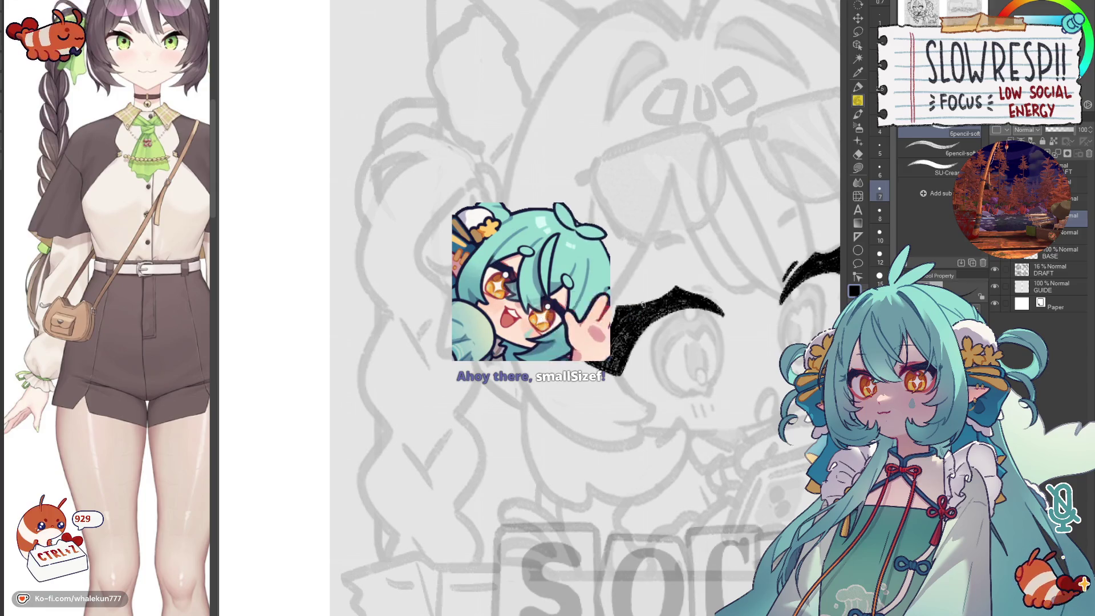
key(h)
drag(714, 353, 770, 357)
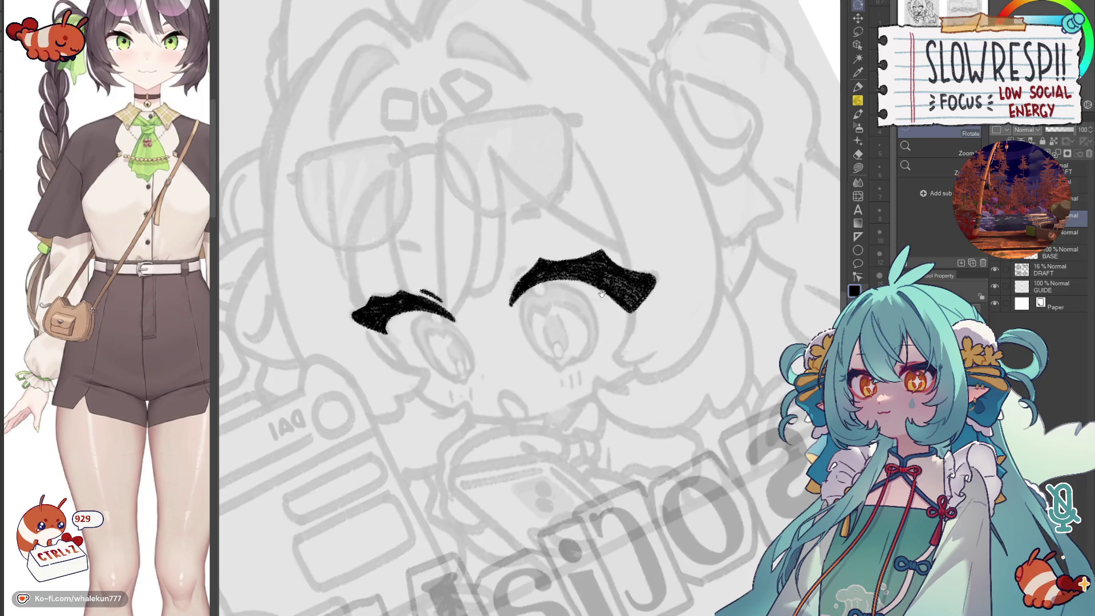
- Erase the right eyebrow's long lower tail and redraw it as a shorter point, discarding white test marks
key(asciicircum)
key(asciicircum)
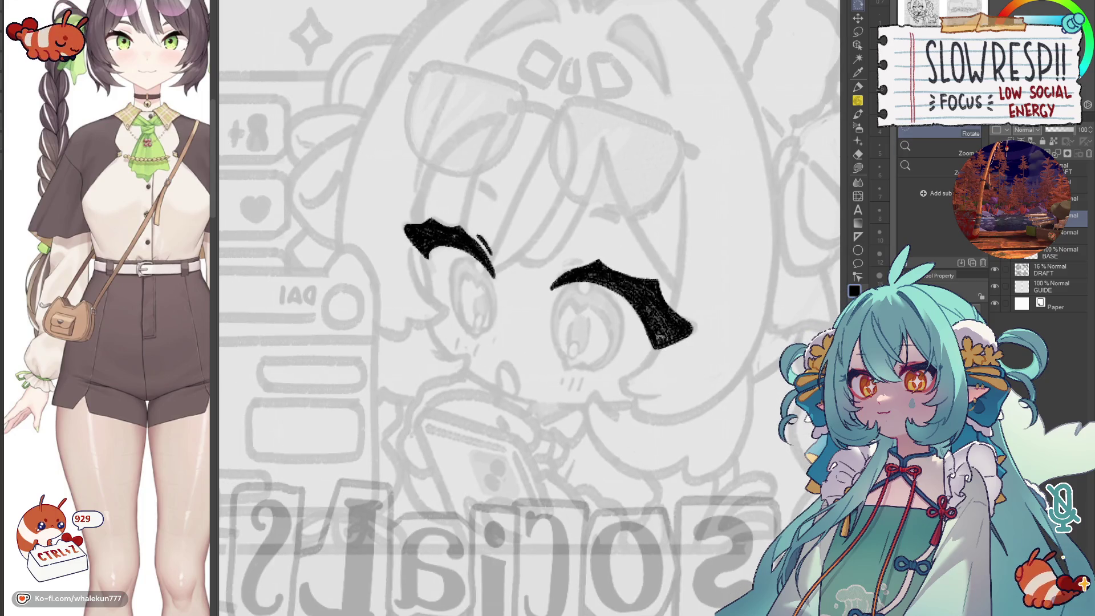
key(e)
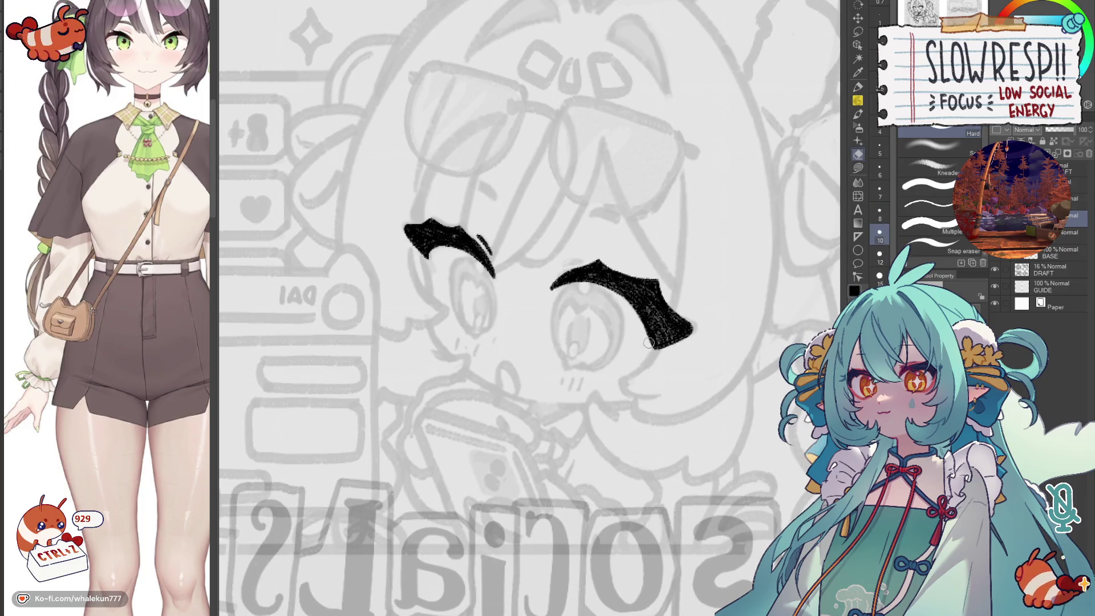
drag(707, 302, 636, 346)
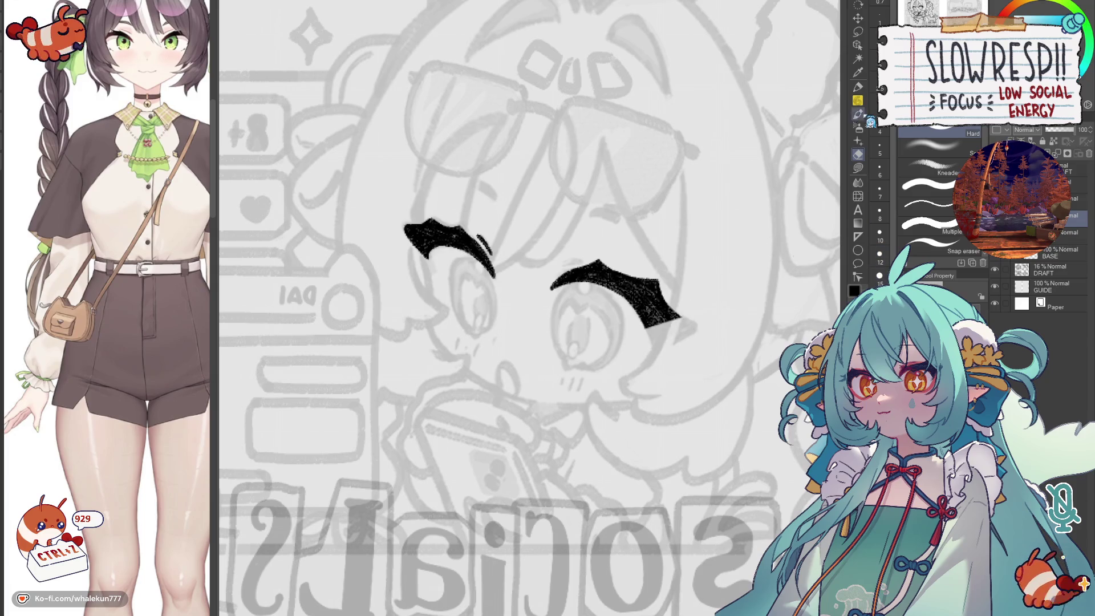
key(p)
key(ctrl+z)
key(ctrl+z)
drag(645, 330, 689, 315)
key(ctrl+z)
key(ctrl+z)
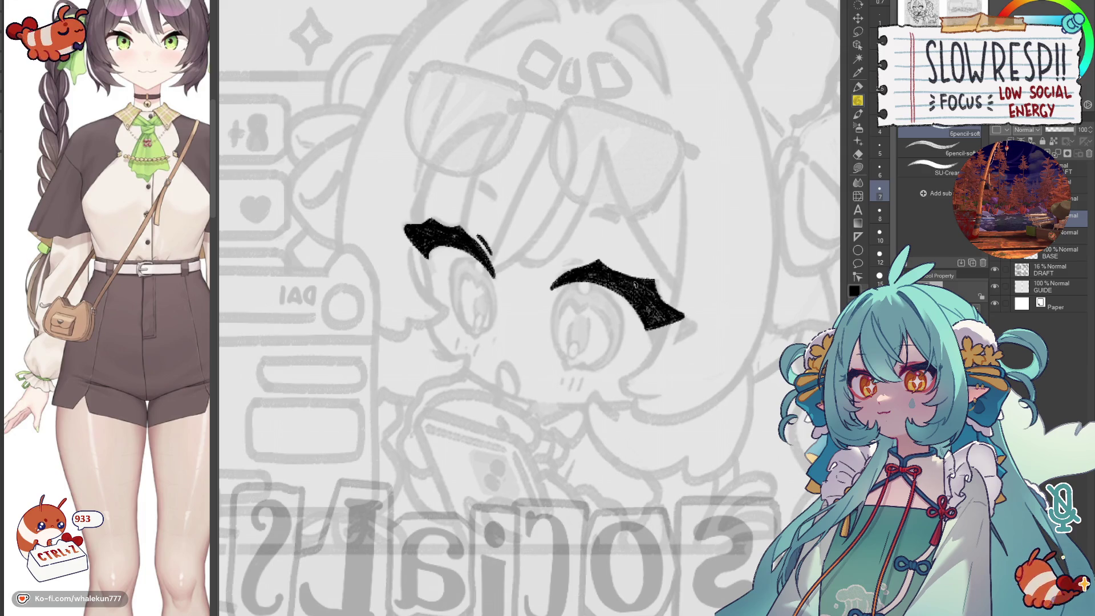
drag(629, 281, 644, 291)
key(ctrl+z)
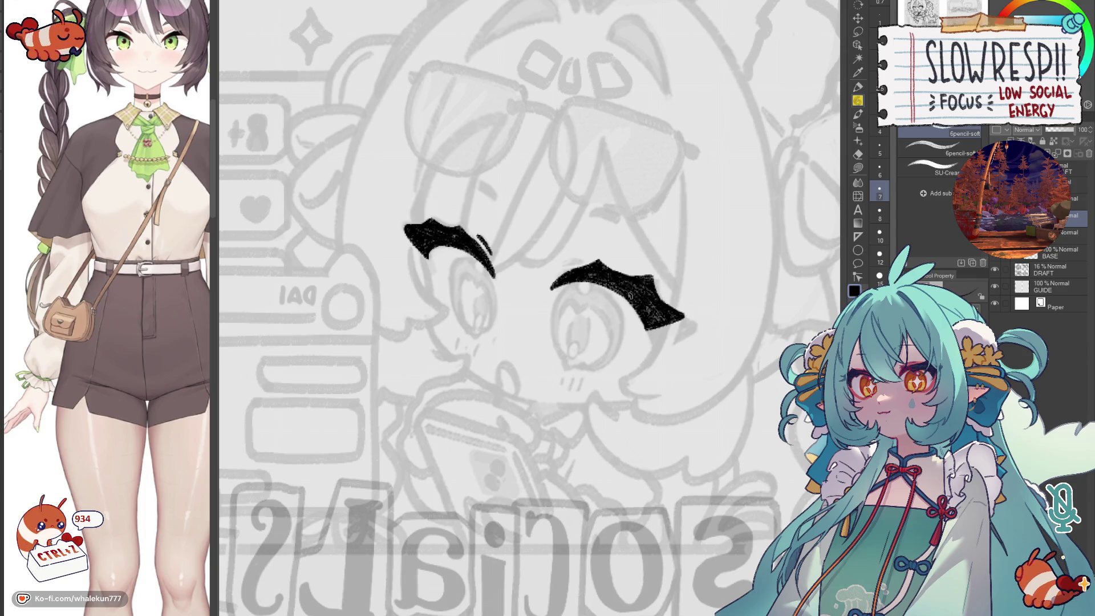
- Touch up the eyebrow edge while mirroring the view to compare both brows, undoing touch-ups that don't fit
key(h)
drag(681, 367, 711, 363)
mouse_move(653, 285)
mouse_down()
mouse_move(632, 286)
mouse_move(642, 291)
mouse_up()
key(ctrl+z)
key(h)
key(ctrl+z)
key(ctrl+z)
key(h)
key(h)
key(minus)
drag(649, 236, 635, 264)
key(ctrl+z)
key(ctrl+z)
key(ctrl+z)
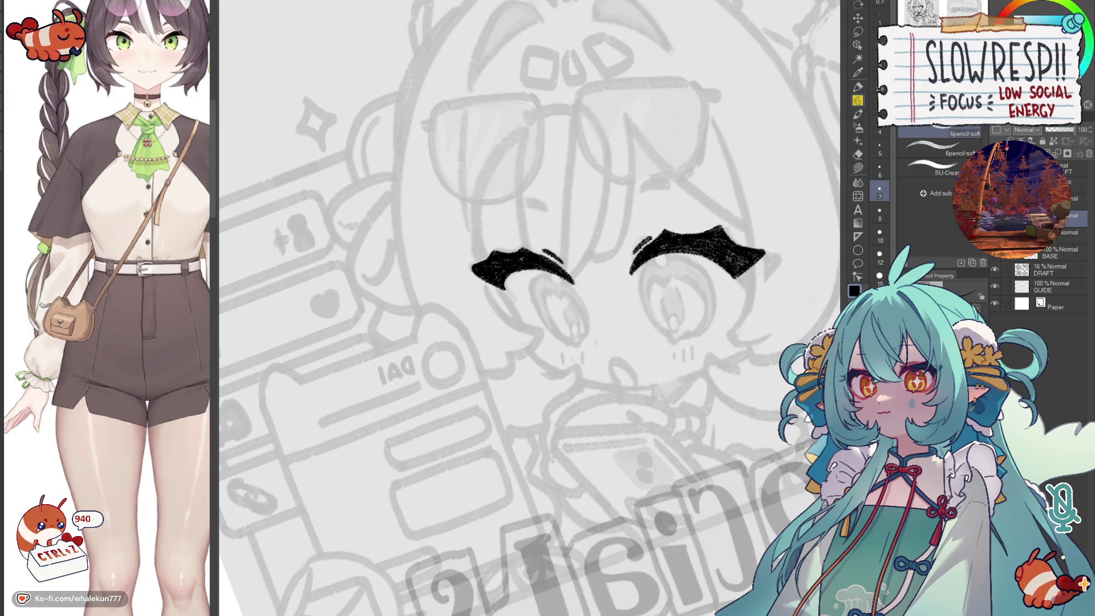
- Try and discard small test strokes near the eyebrow, then reposition and mirror the view over the eye area
key(minus)
key(minus)
key(h)
scroll(566, 266, up, 2)
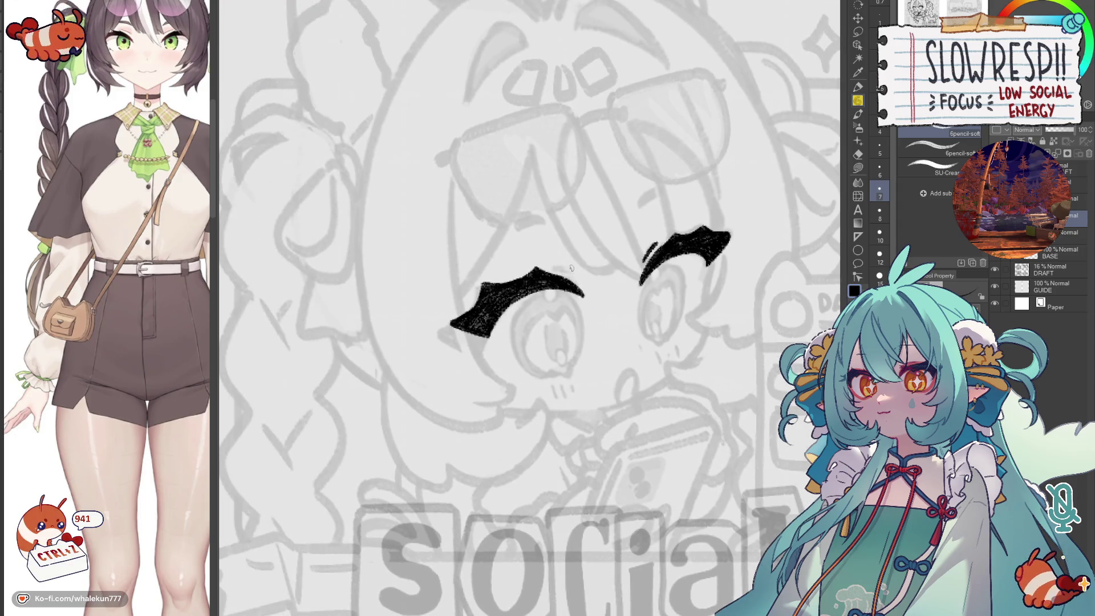
key(ctrl+z)
drag(558, 267, 572, 278)
key(ctrl+z)
drag(566, 270, 587, 287)
key(ctrl+z)
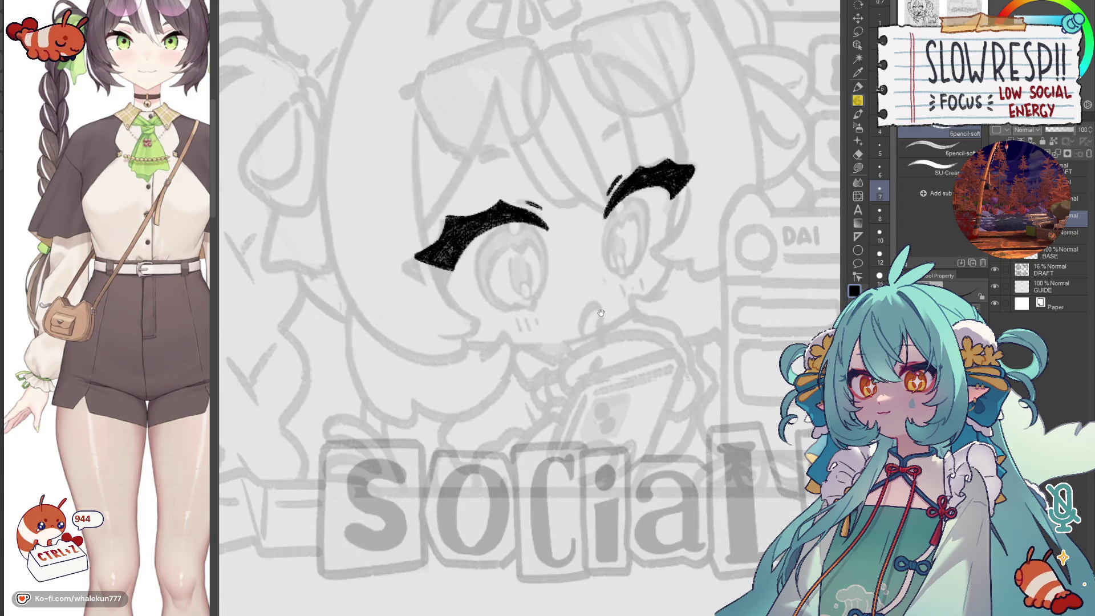
drag(640, 349, 603, 272)
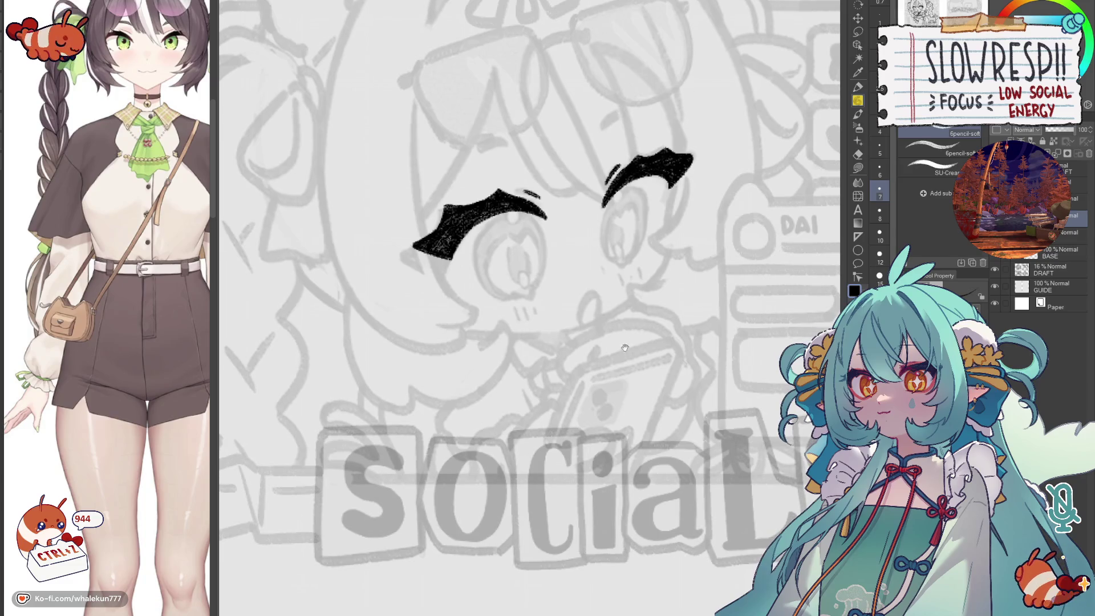
drag(627, 402, 626, 434)
key(h)
key(h)
drag(621, 350, 660, 359)
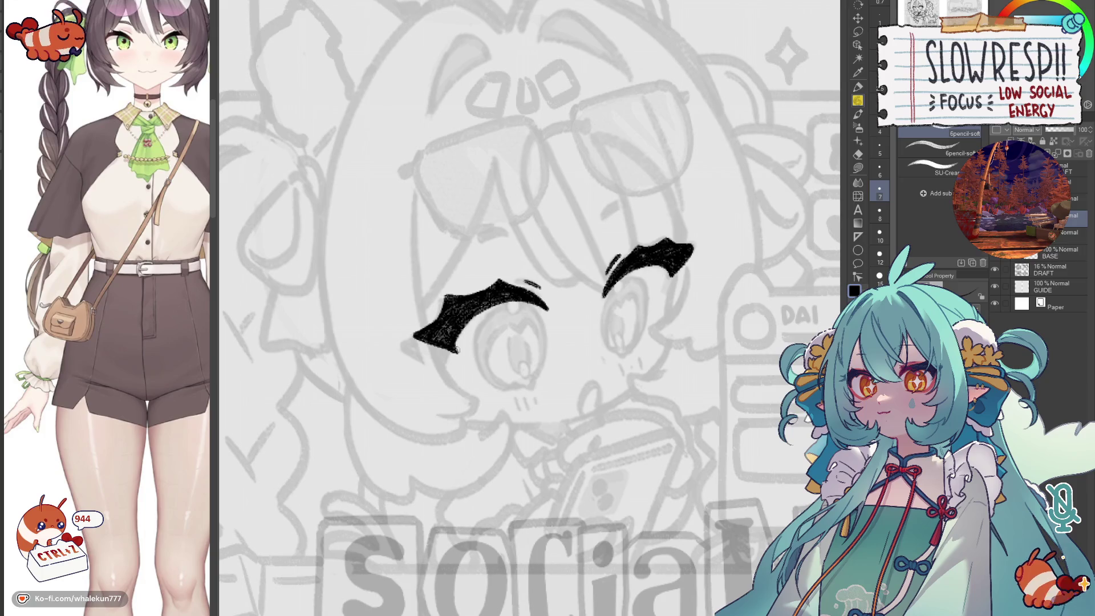
scroll(562, 313, down, 1)
scroll(562, 312, down, 1)
scroll(561, 312, down, 1)
scroll(562, 312, down, 1)
- Draw the curved black outline down the side of the eye beneath its brow, redrawing it once
key(h)
scroll(565, 377, up, 2)
scroll(540, 328, up, 1)
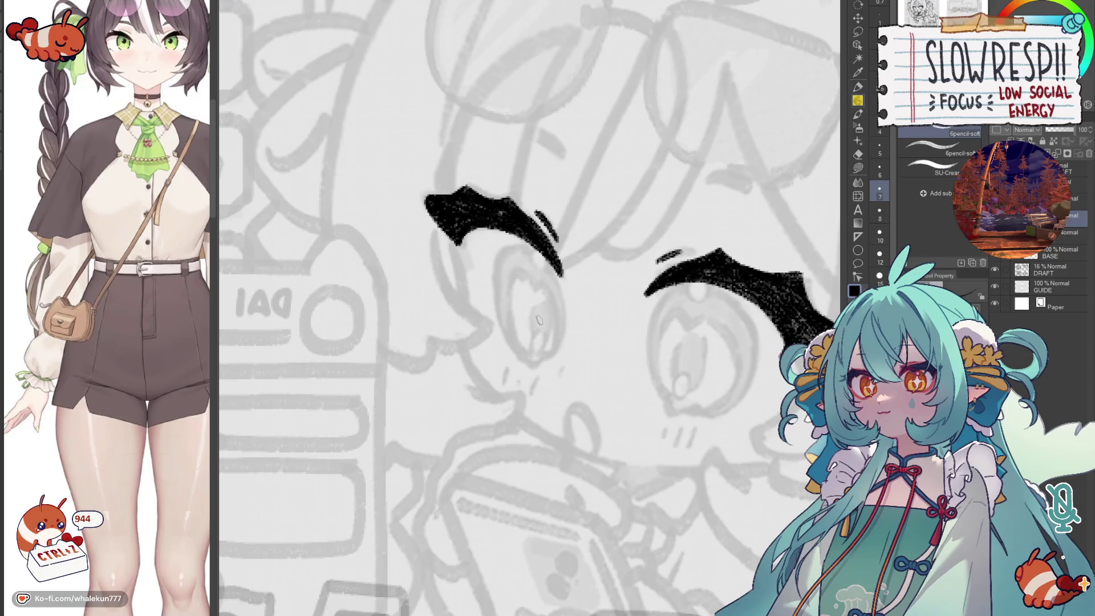
mouse_move(518, 249)
mouse_down()
mouse_move(494, 282)
mouse_move(540, 360)
mouse_up()
key(ctrl+z)
mouse_move(517, 247)
mouse_down()
mouse_move(501, 322)
mouse_move(525, 348)
mouse_up()
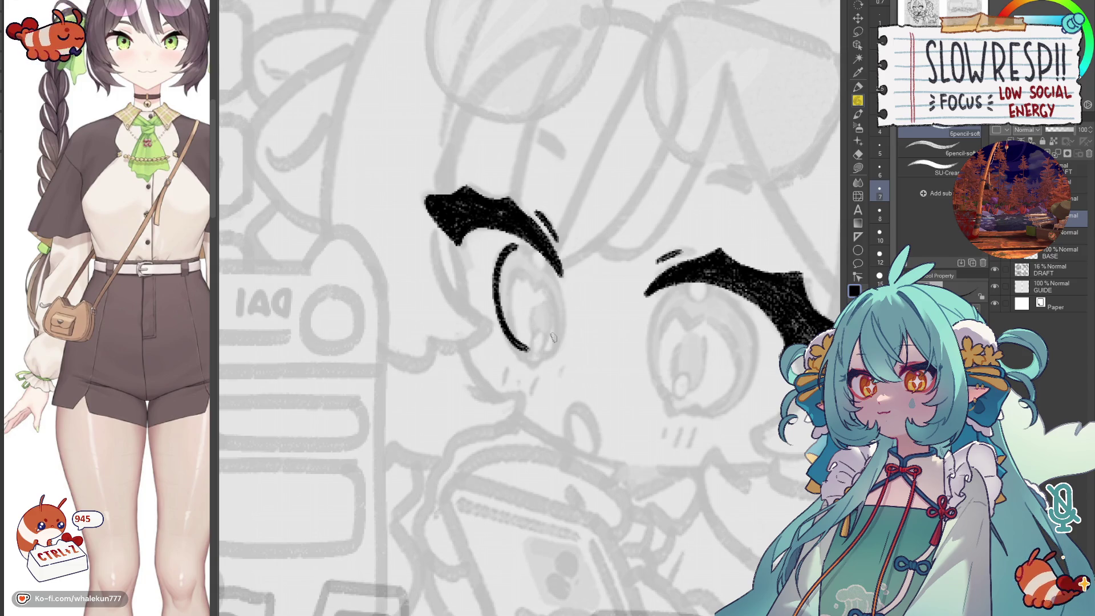
- Redraw the eye's curved side line longer after undoing the earlier stroke
drag(526, 378, 491, 368)
mouse_move(478, 323)
mouse_down()
mouse_move(493, 343)
mouse_move(505, 335)
mouse_up()
key(ctrl+z)
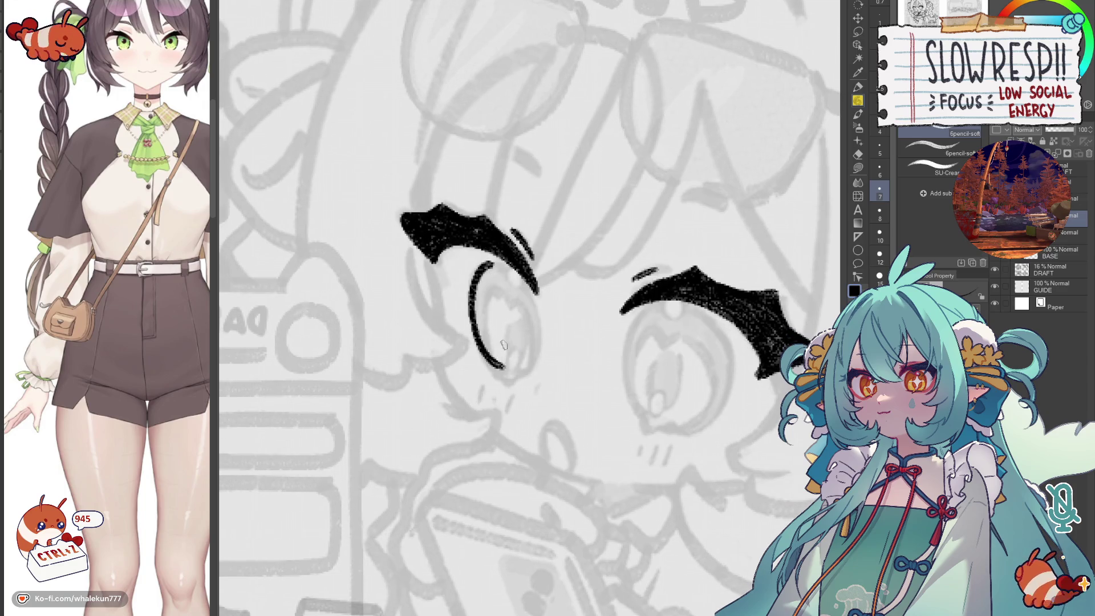
drag(485, 268, 489, 370)
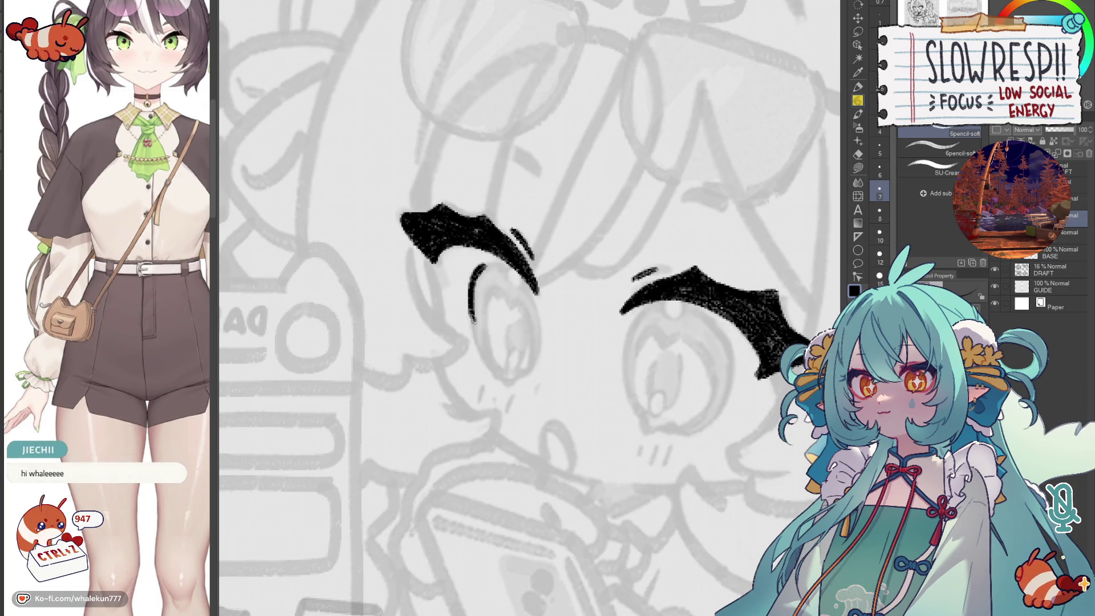
key(ctrl+z)
mouse_move(480, 264)
mouse_down()
mouse_move(488, 366)
mouse_move(502, 377)
mouse_up()
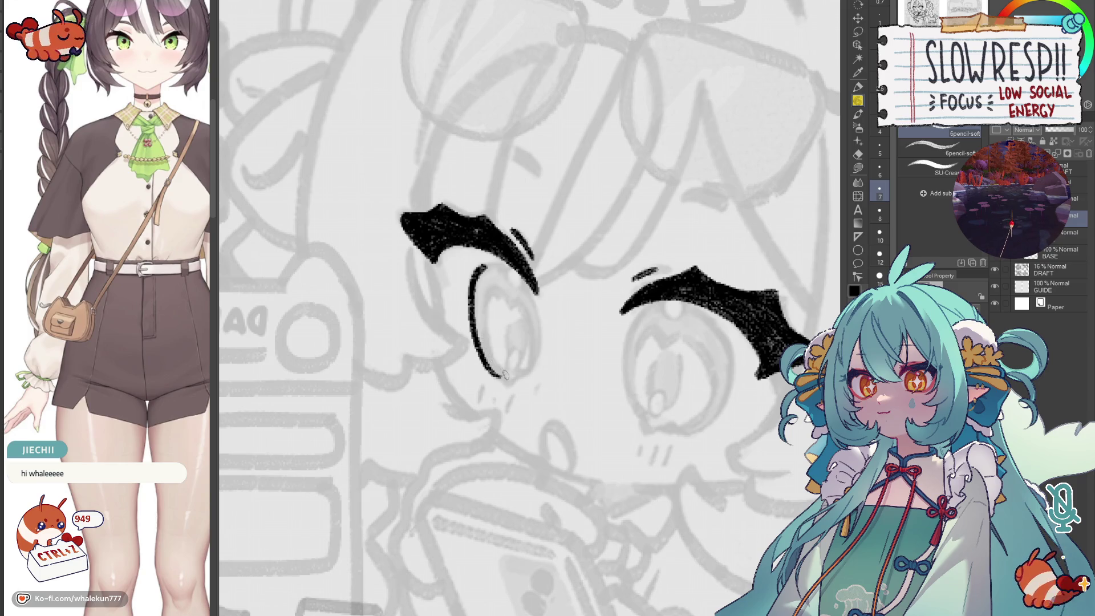
- Add a small hooked curl at the bottom of the eye line and mirror the view to check proportions
drag(499, 376, 518, 385)
key(ctrl+z)
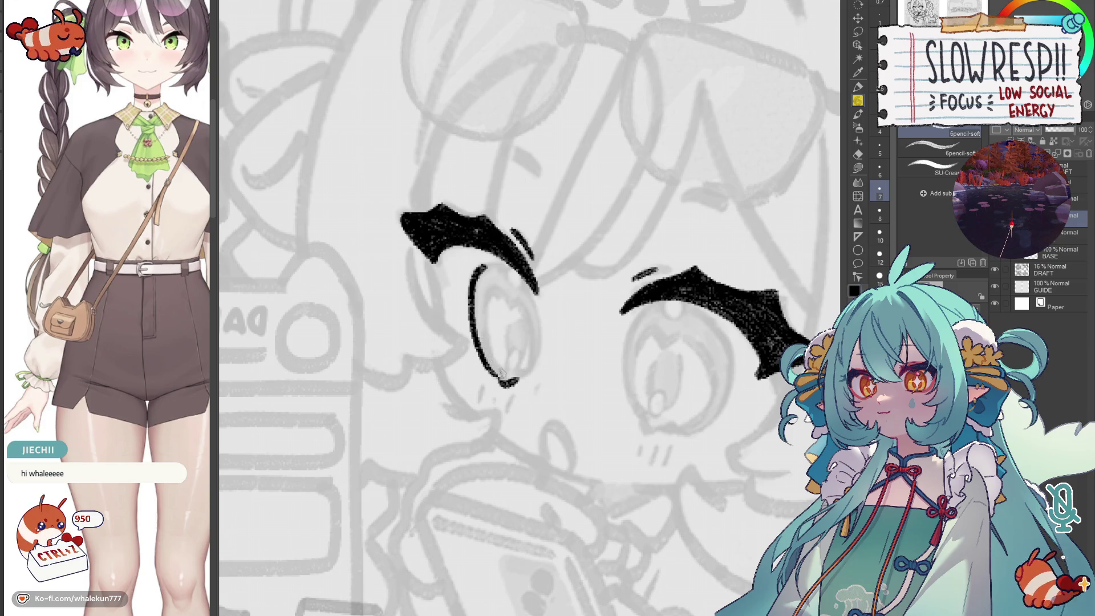
key(h)
key(h)
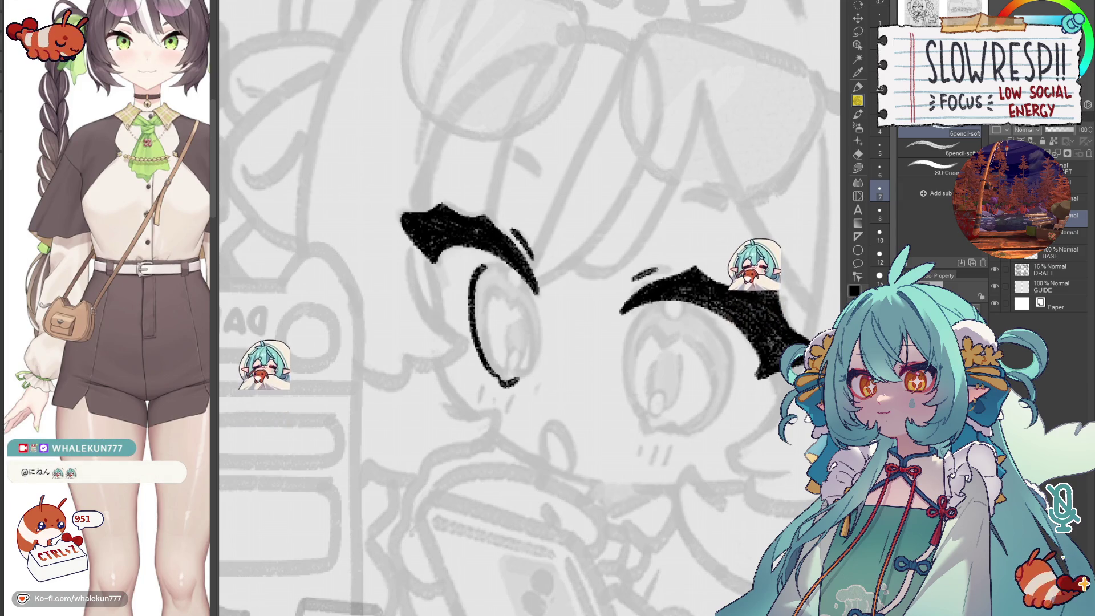
- Ink the line along the right eye's left edge, retrying the stroke repeatedly until it sits right
drag(482, 354, 433, 333)
key(h)
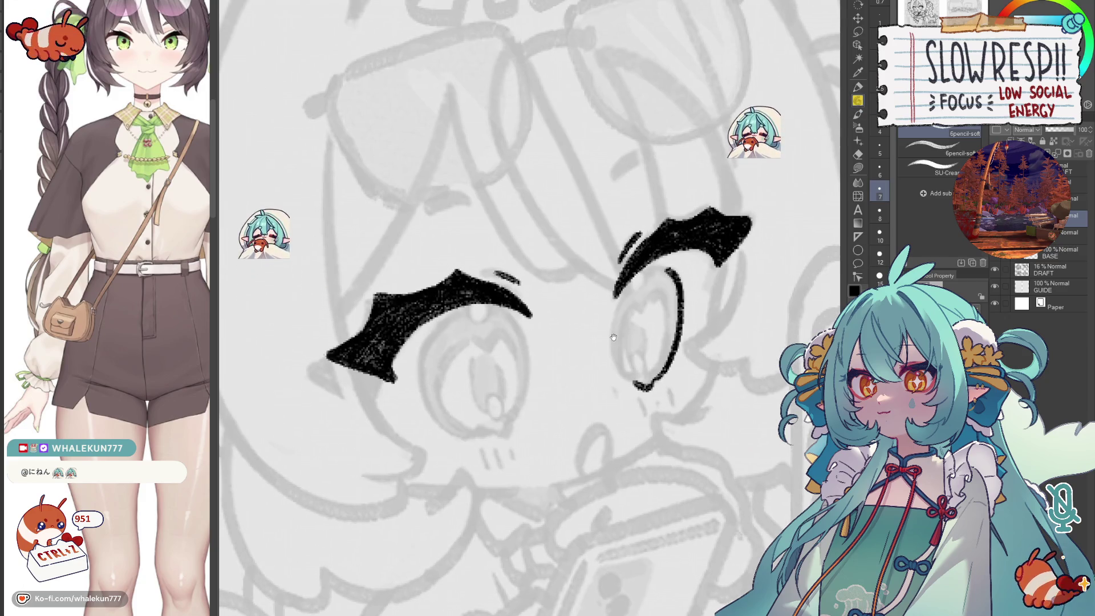
drag(644, 337, 613, 313)
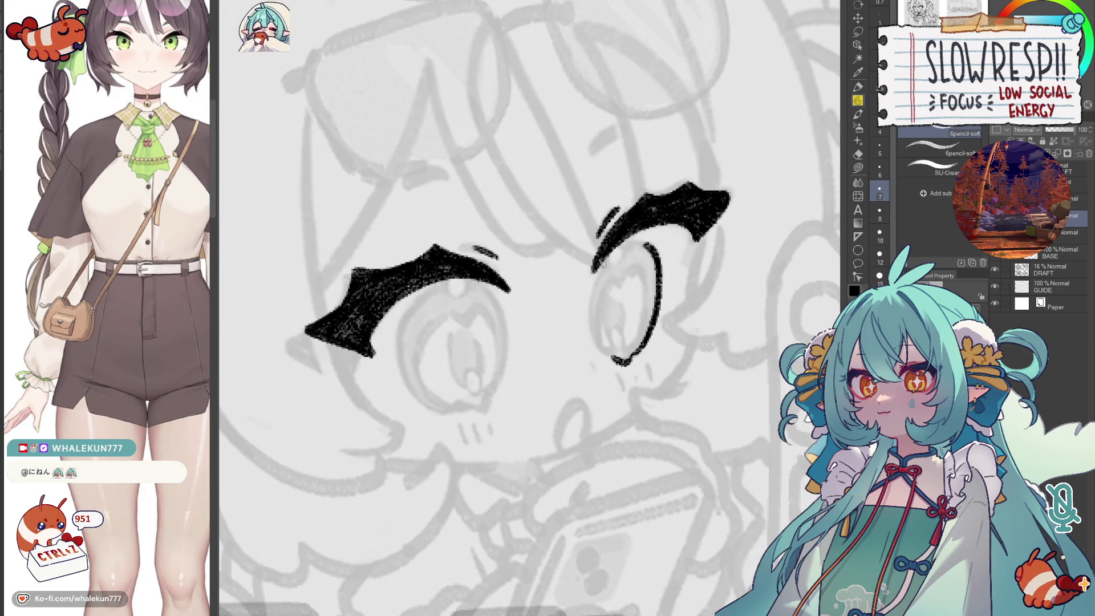
drag(606, 260, 611, 364)
key(ctrl+z)
drag(603, 265, 616, 363)
key(ctrl+z)
drag(604, 267, 615, 364)
key(ctrl+z)
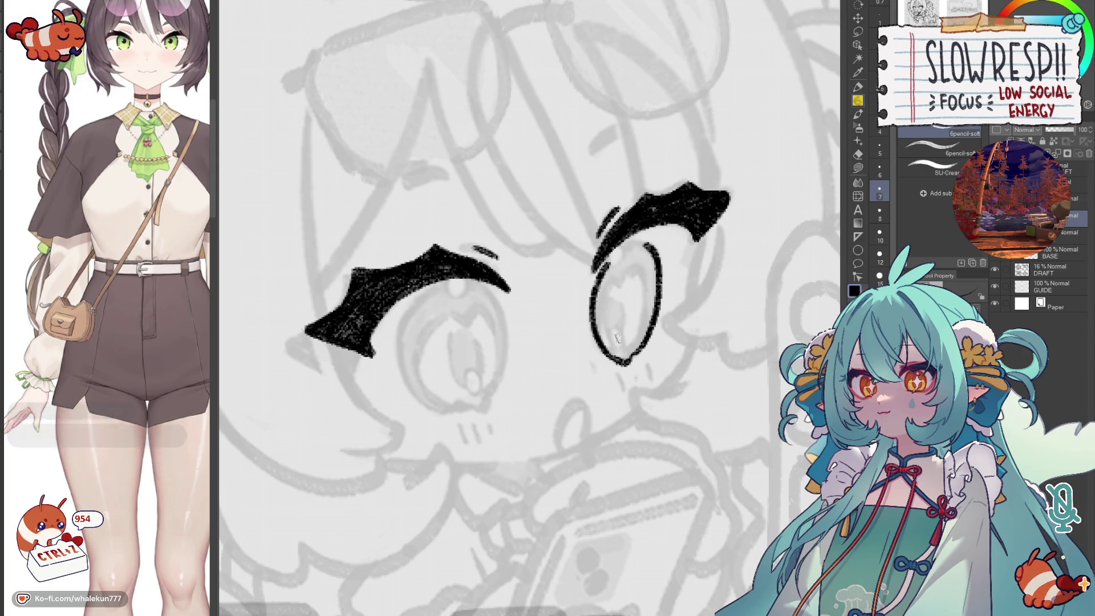
drag(606, 262, 616, 368)
key(ctrl+z)
drag(606, 263, 618, 358)
key(ctrl+z)
drag(607, 262, 616, 334)
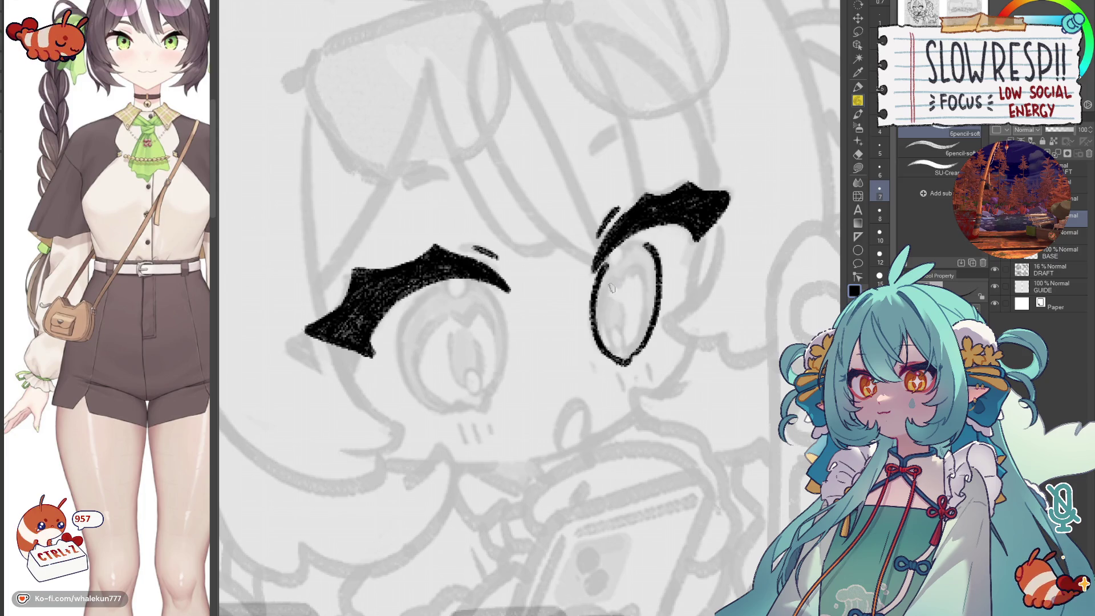
- Ink the eye's outline stroke under the brow, checking with mirrored views and redrawing the kept stroke once
key(h)
mouse_move(513, 286)
mouse_down()
mouse_move(558, 320)
mouse_move(633, 295)
mouse_up()
key(ctrl+z)
key(h)
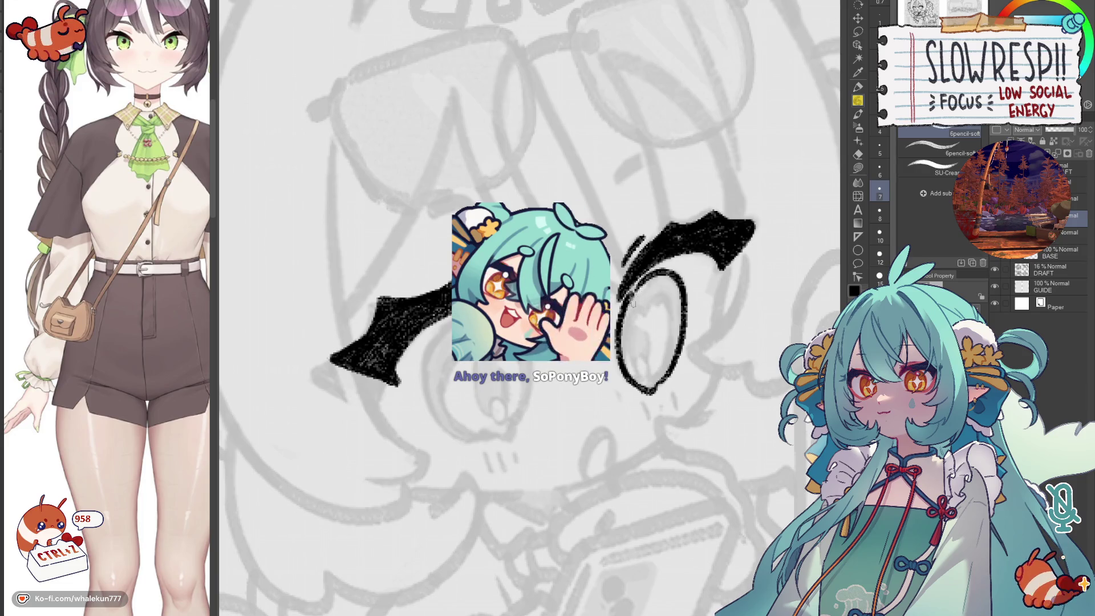
key(ctrl+z)
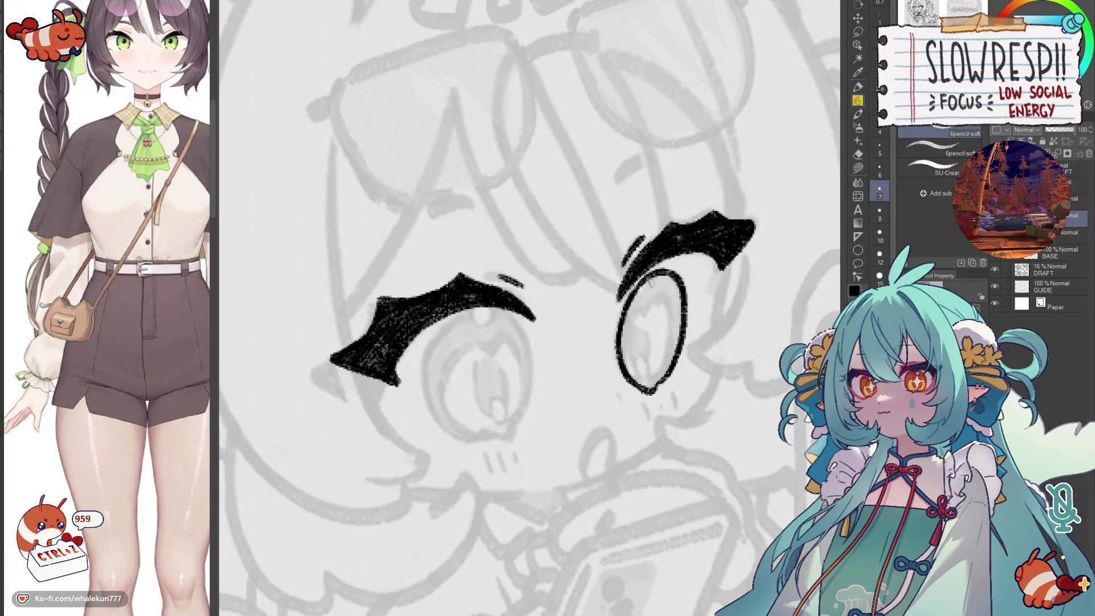
key(h)
mouse_move(617, 302)
mouse_down()
mouse_move(598, 359)
mouse_move(604, 403)
mouse_up()
key(ctrl+z)
key(ctrl+z)
mouse_move(613, 299)
mouse_down()
mouse_move(599, 380)
mouse_move(610, 380)
mouse_up()
key(h)
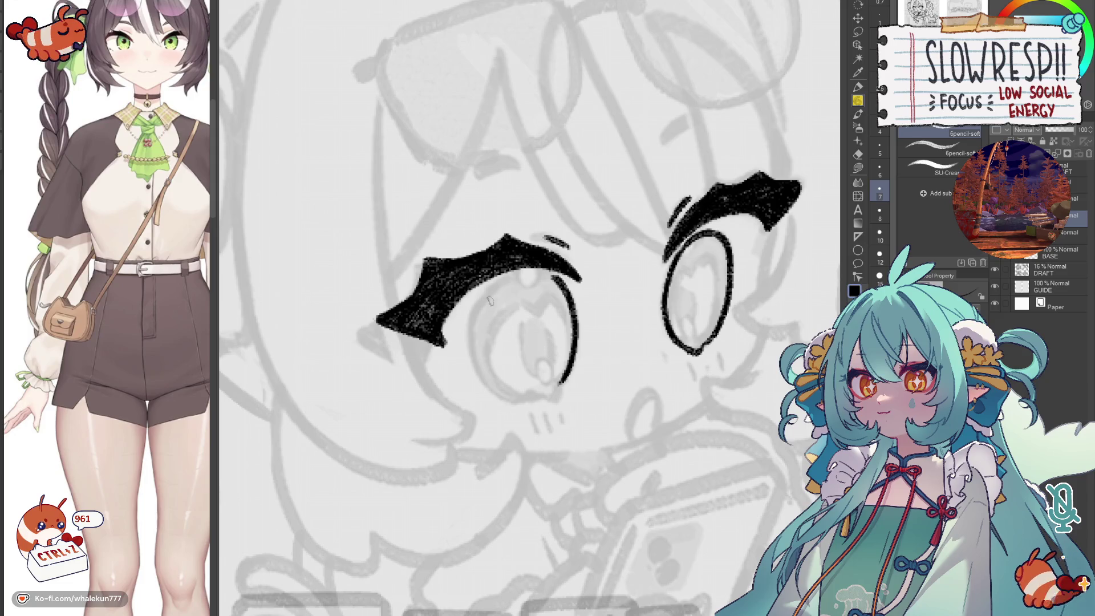
- Redraw the left eye outline and the right eye's bottom line with cleaner strokes
key(ctrl+z)
mouse_move(489, 288)
mouse_down()
mouse_move(493, 387)
mouse_move(506, 392)
mouse_up()
key(h)
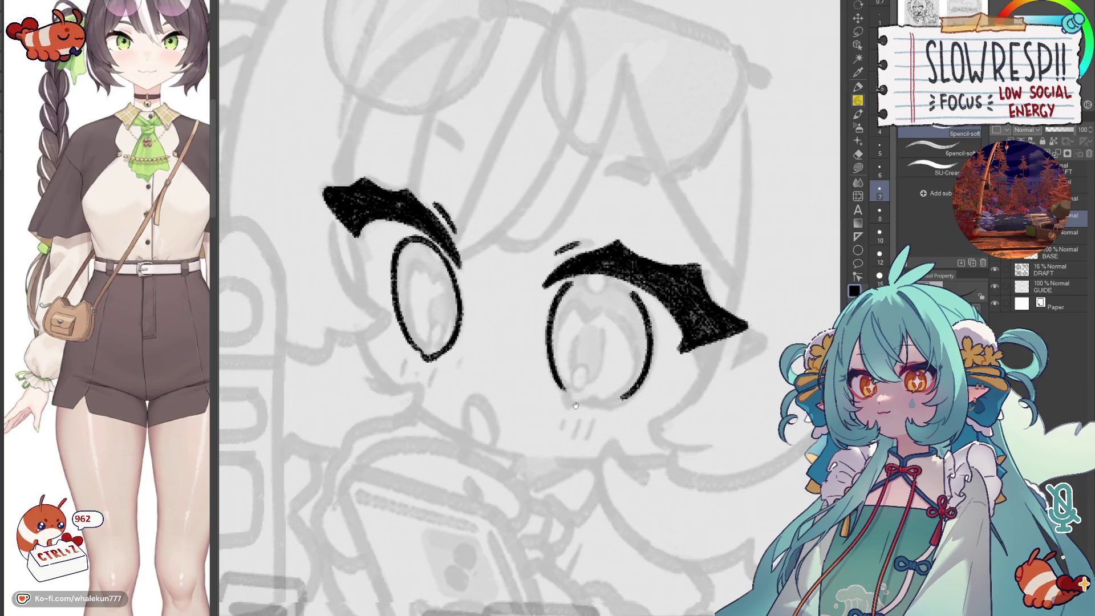
mouse_move(571, 401)
mouse_down()
mouse_move(599, 405)
mouse_move(647, 382)
mouse_up()
key(ctrl+z)
key(ctrl+z)
key(ctrl+z)
key(ctrl+z)
drag(590, 402, 646, 384)
- Check the eye shapes with mirrored and tilted views, undo stray marks and level the canvas rotation
key(h)
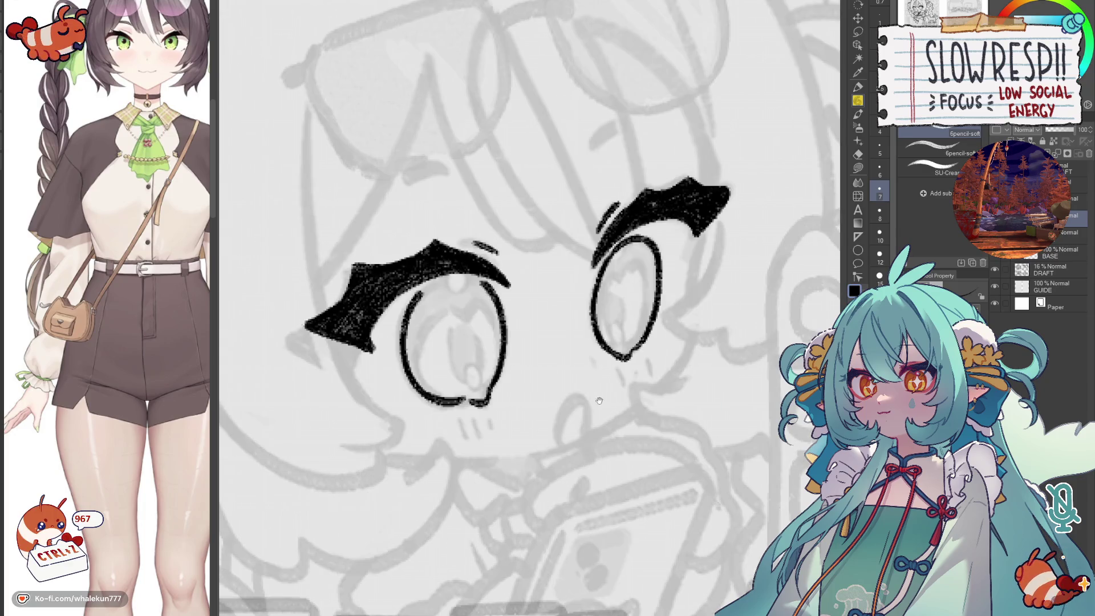
scroll(510, 389, up, 1)
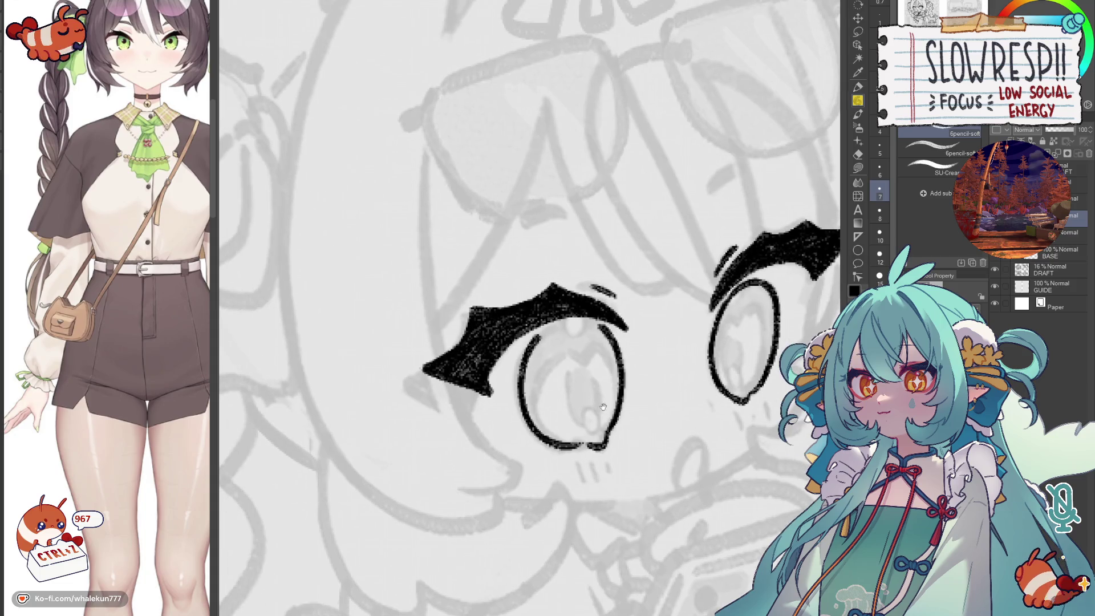
drag(552, 351, 572, 361)
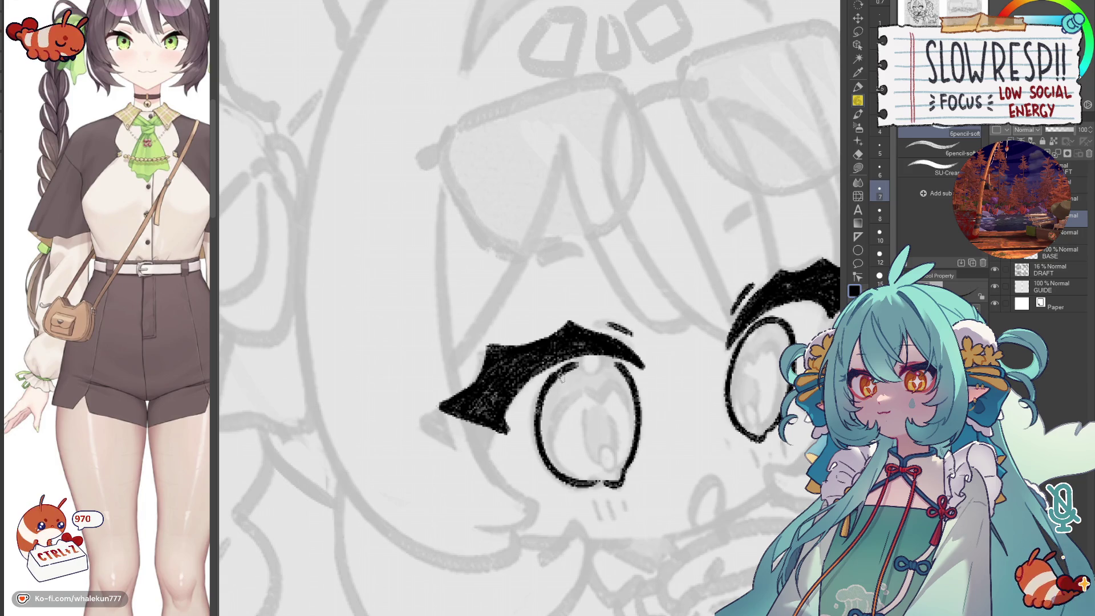
key(h)
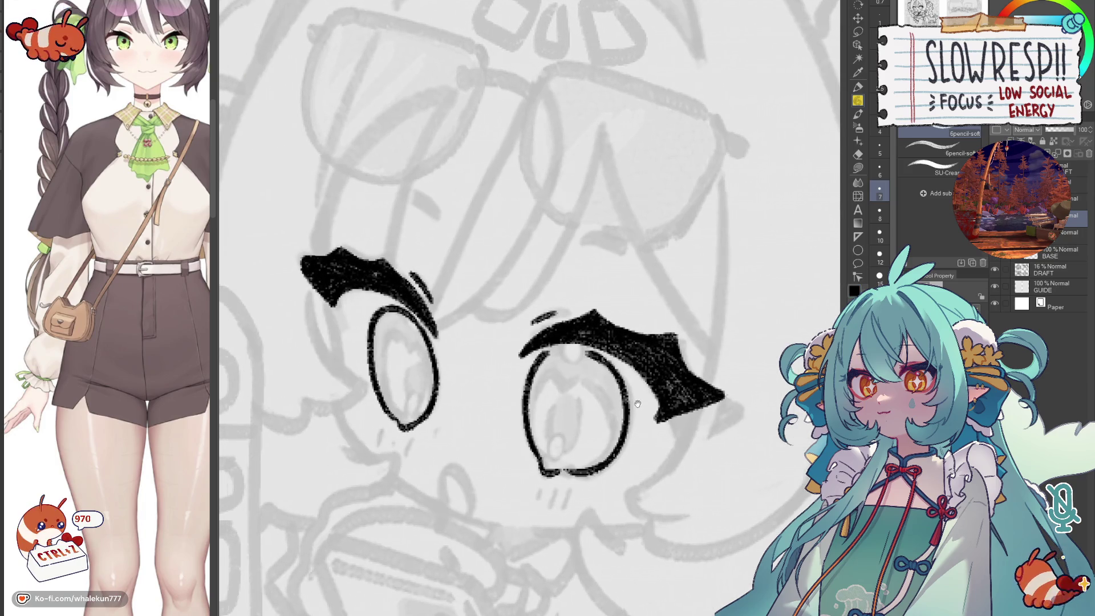
mouse_move(632, 408)
mouse_down()
mouse_move(609, 325)
mouse_move(591, 373)
mouse_up()
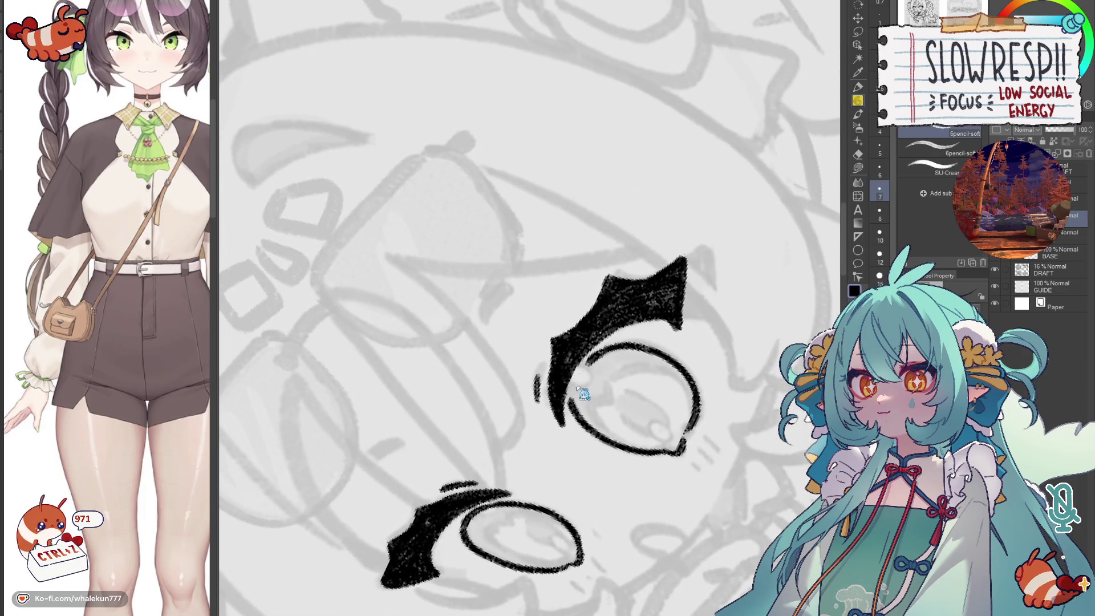
key(ctrl+z)
key(ctrl+z)
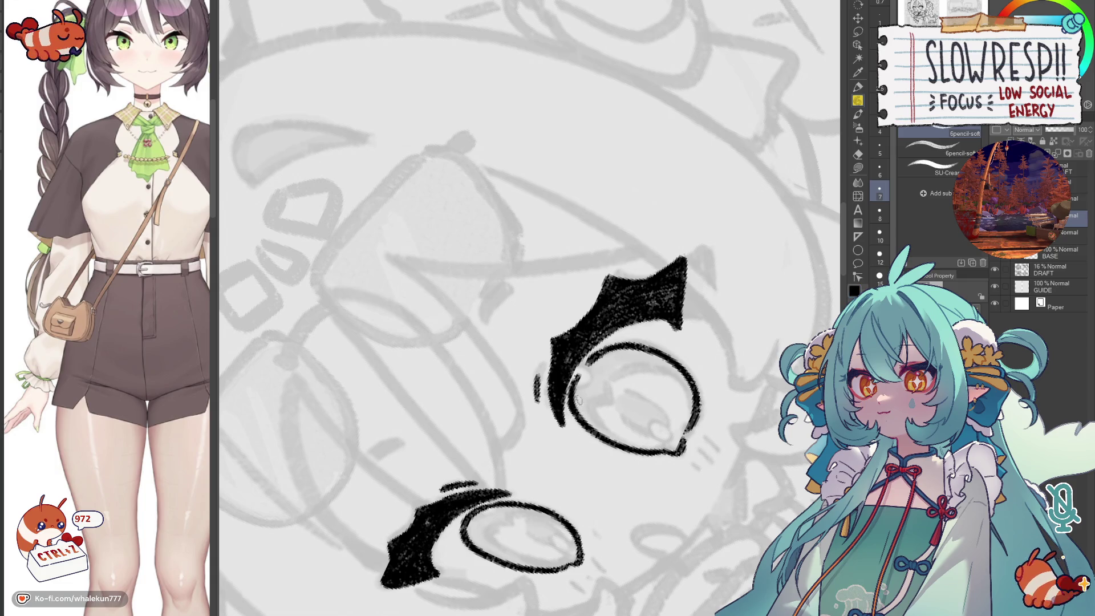
key(ctrl+shift+r)
scroll(541, 426, up, 2)
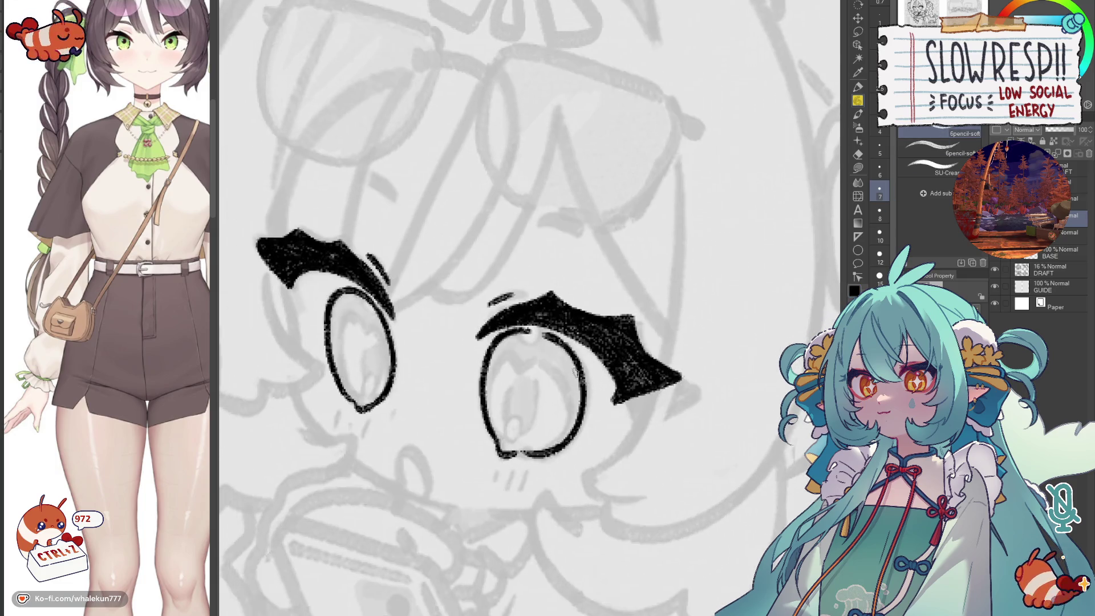
scroll(542, 427, up, 2)
key(ctrl+z)
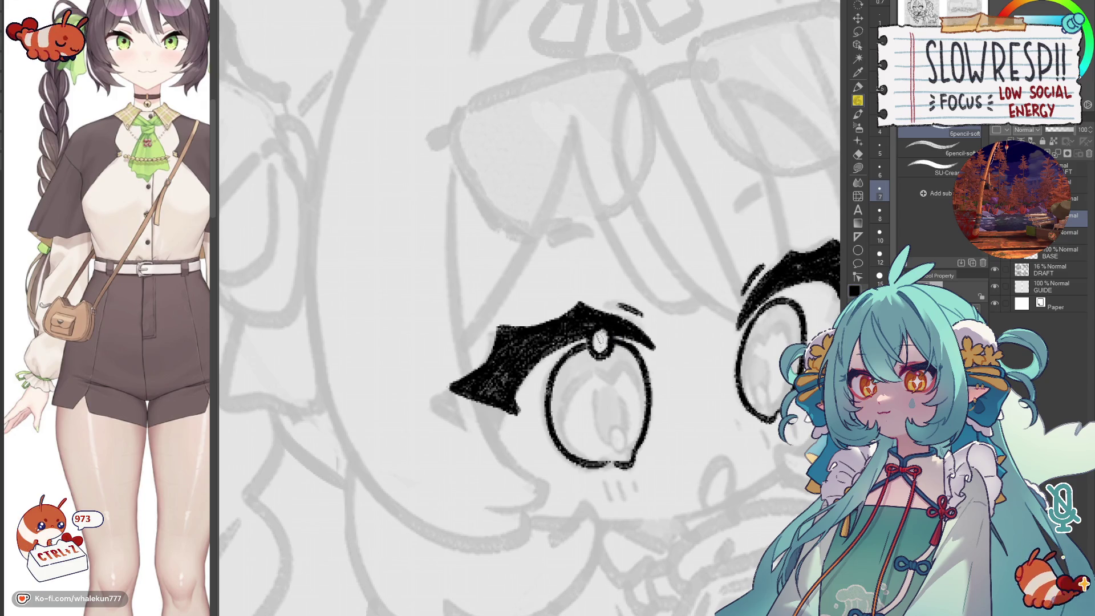
scroll(599, 338, right, 3)
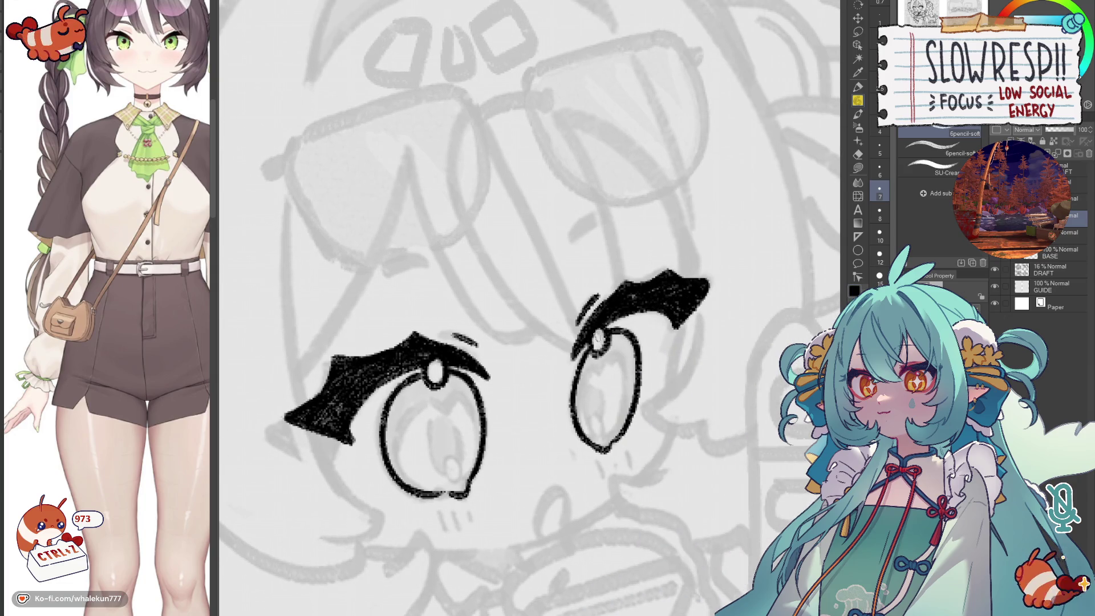
scroll(614, 470, down, 5)
scroll(614, 470, up, 2)
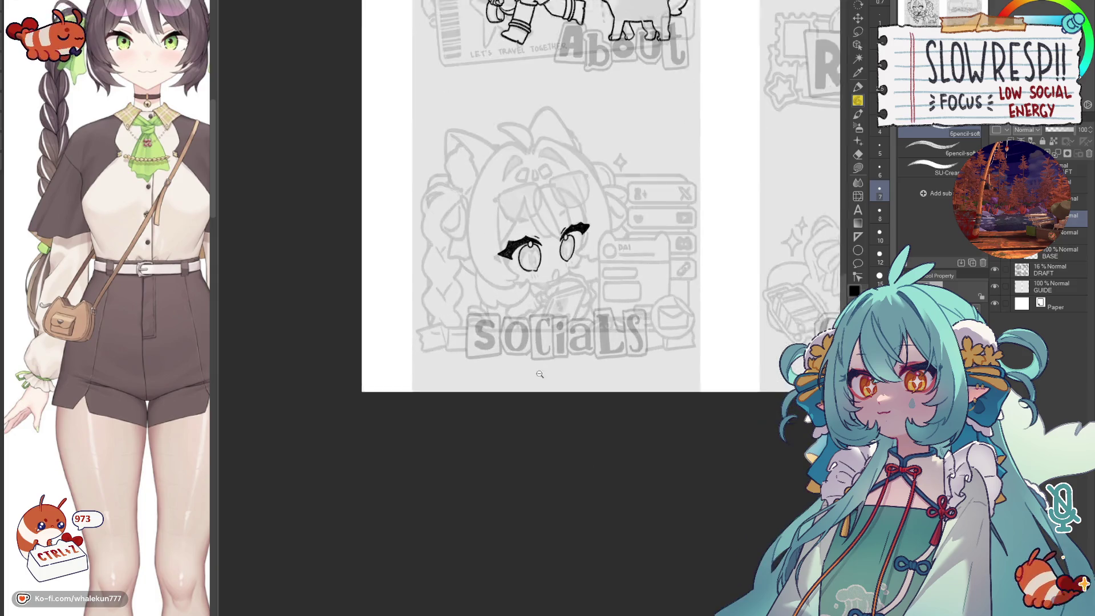
scroll(614, 470, up, 2)
key(h)
key(h)
scroll(511, 434, down, 4)
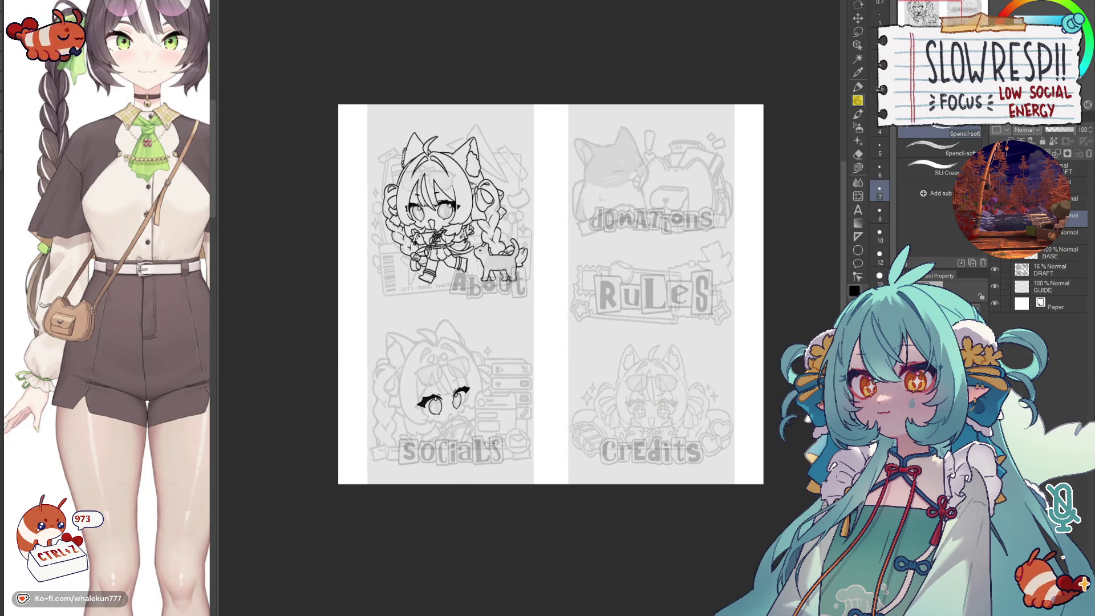
key(h)
key(h)
scroll(519, 496, down, 1)
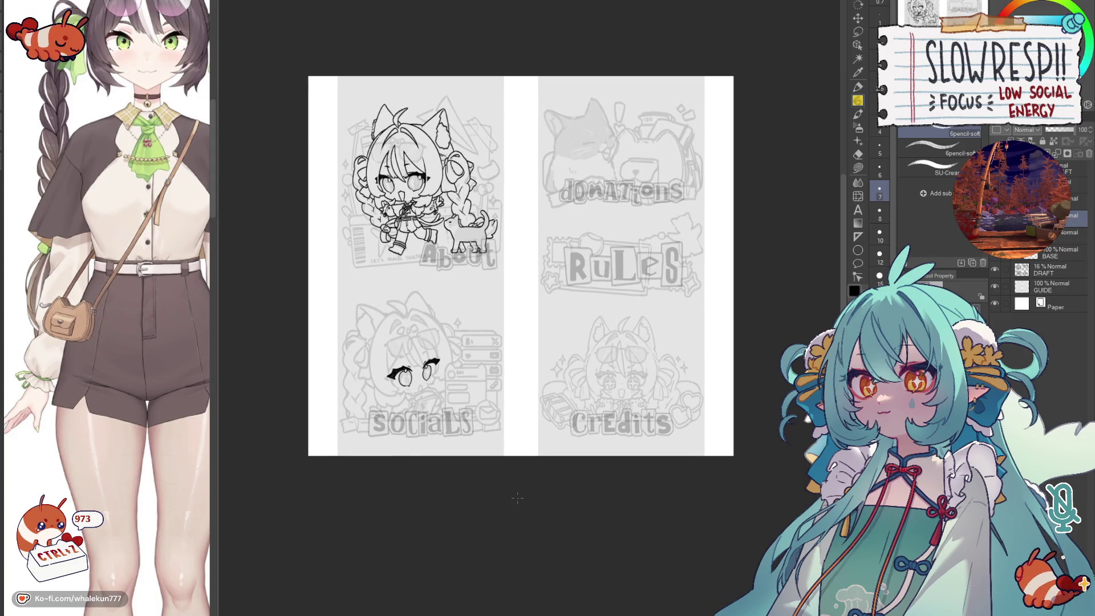
scroll(521, 296, up, 4)
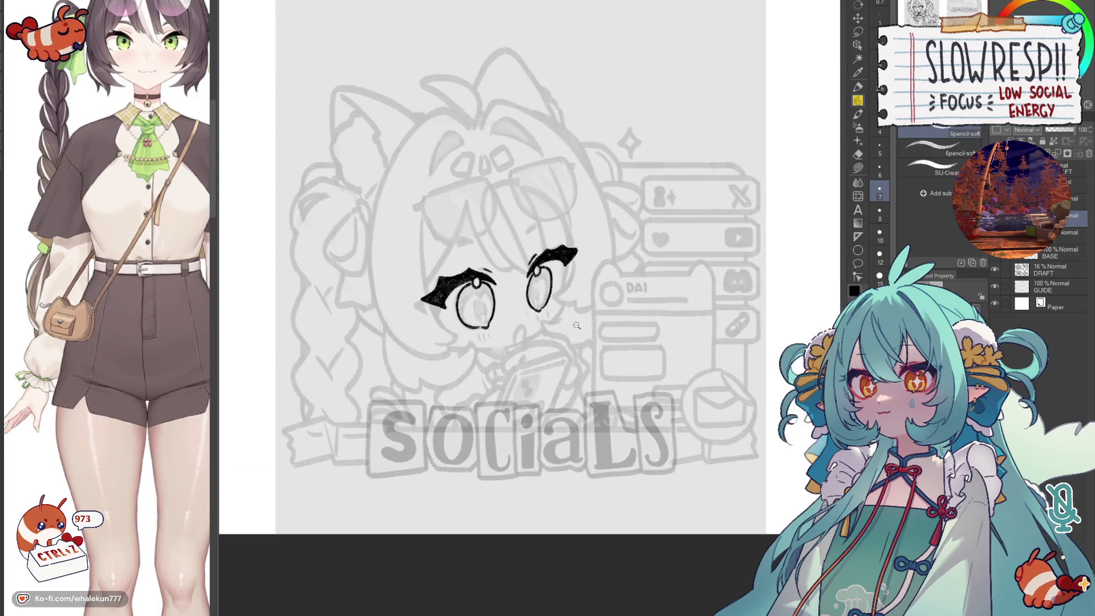
- Ink a short stroke beside the left eye and extend it downward
key(h)
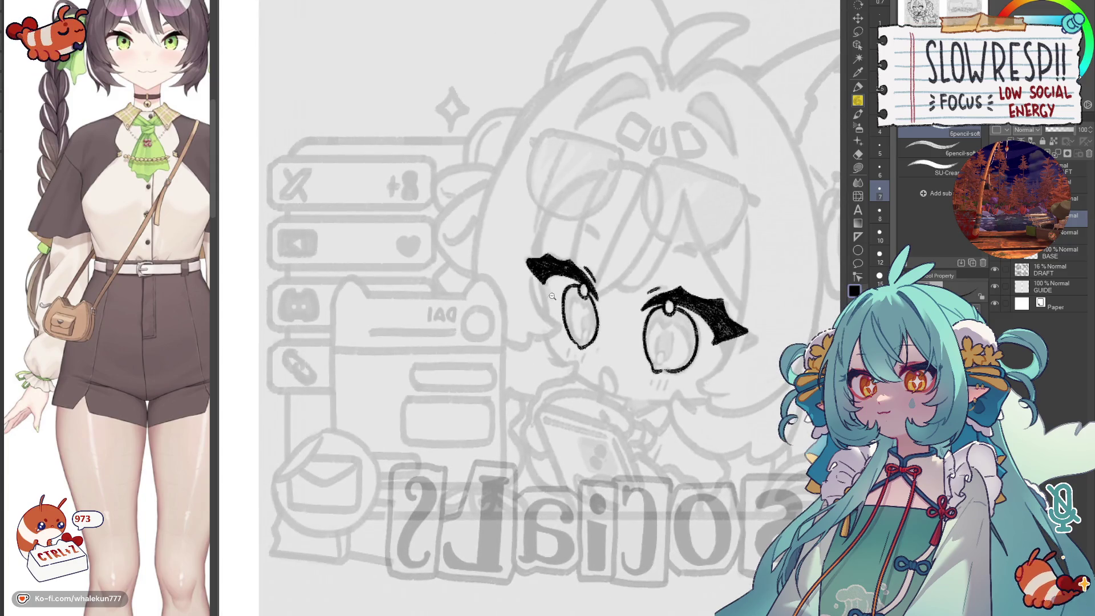
scroll(529, 308, up, 2)
drag(539, 279, 549, 324)
drag(534, 277, 563, 385)
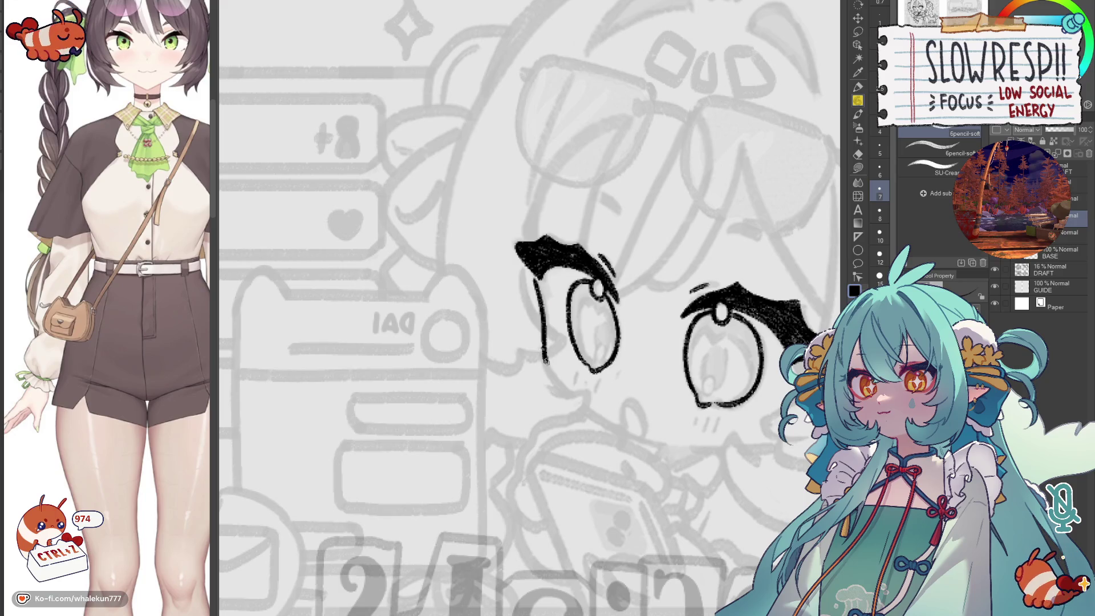
key(h)
scroll(683, 394, up, 2)
- Ink the curved cheek line running down-left below the right eye, retrying the stroke until its length is right
drag(695, 336, 618, 402)
key(ctrl+z)
drag(691, 339, 632, 392)
key(ctrl+z)
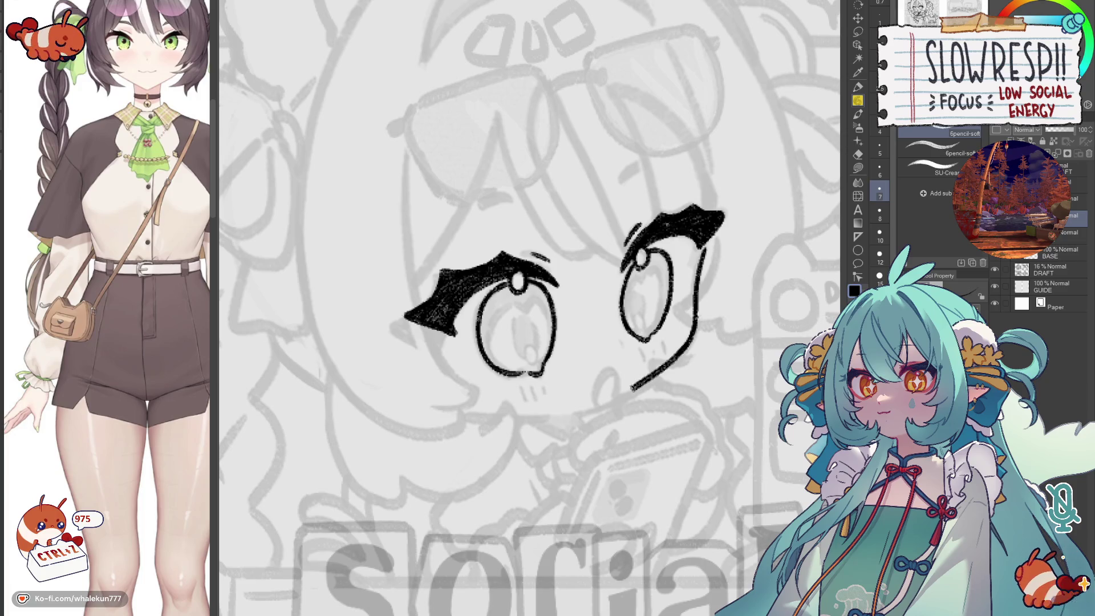
drag(692, 338, 619, 403)
key(ctrl+z)
drag(691, 337, 618, 402)
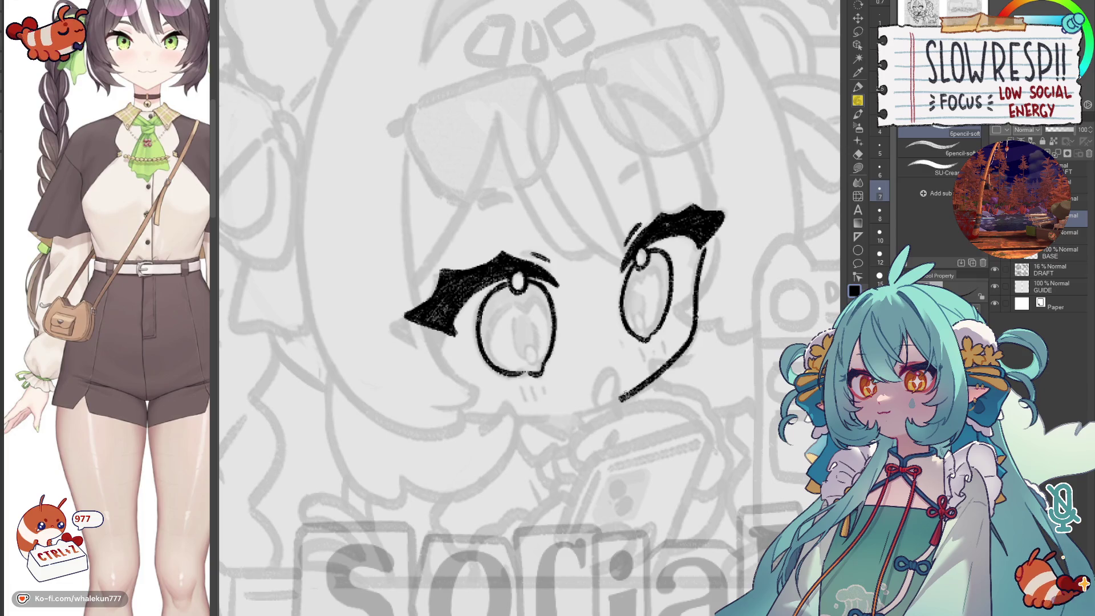
key(ctrl+z)
mouse_move(692, 337)
mouse_down()
mouse_move(674, 365)
mouse_move(619, 401)
mouse_up()
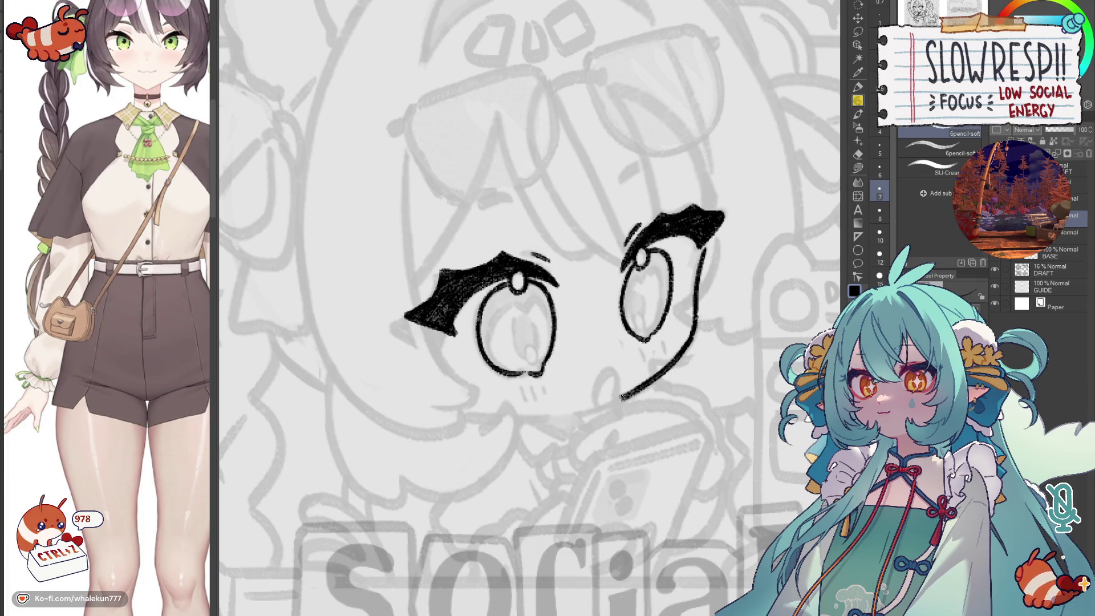
key(ctrl+z)
drag(691, 338, 618, 402)
key(ctrl+z)
drag(692, 335, 618, 402)
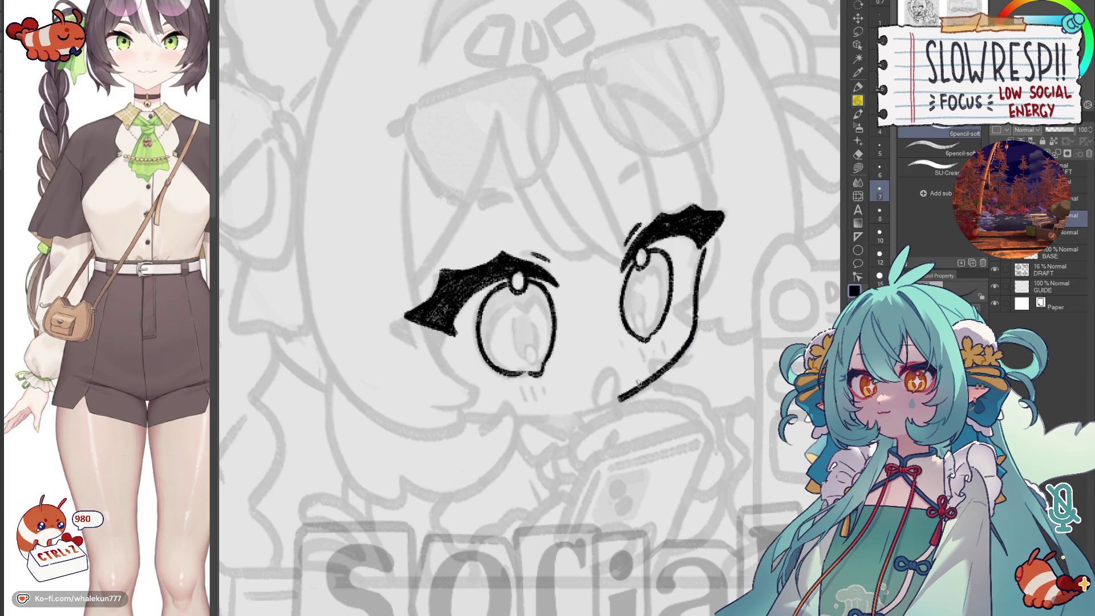
- Add the small hooked mouth at the cheek line's end and extend the line from the hook, checking mirrored views
key(ctrl+h)
key(ctrl+h)
drag(560, 440, 609, 451)
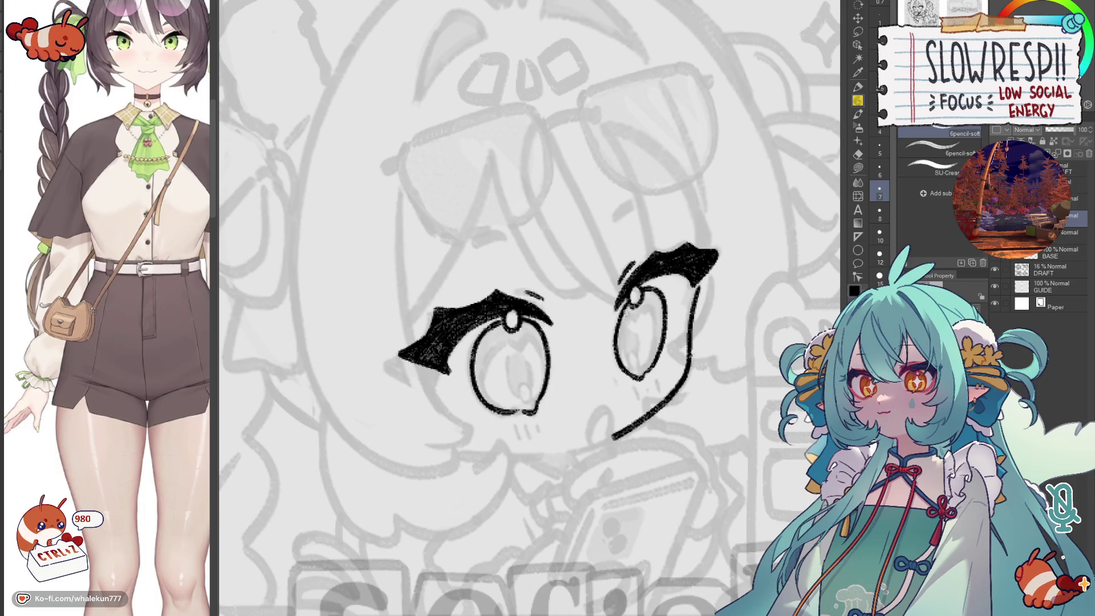
scroll(657, 313, down, 3)
key(ctrl+h)
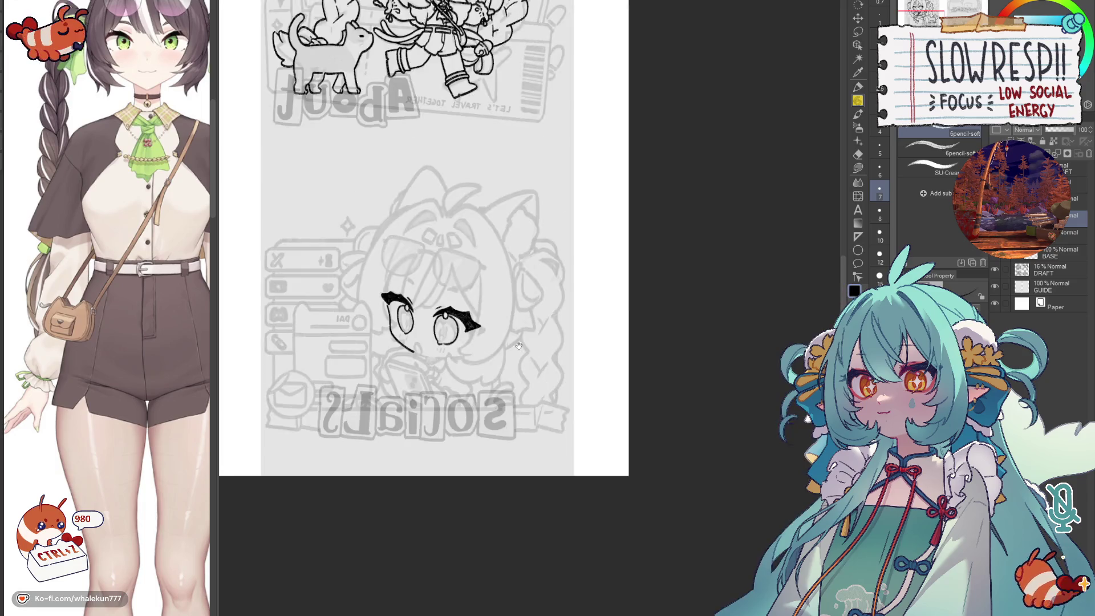
scroll(513, 350, up, 3)
scroll(513, 351, up, 2)
mouse_move(492, 359)
mouse_down()
mouse_move(490, 387)
mouse_move(517, 390)
mouse_up()
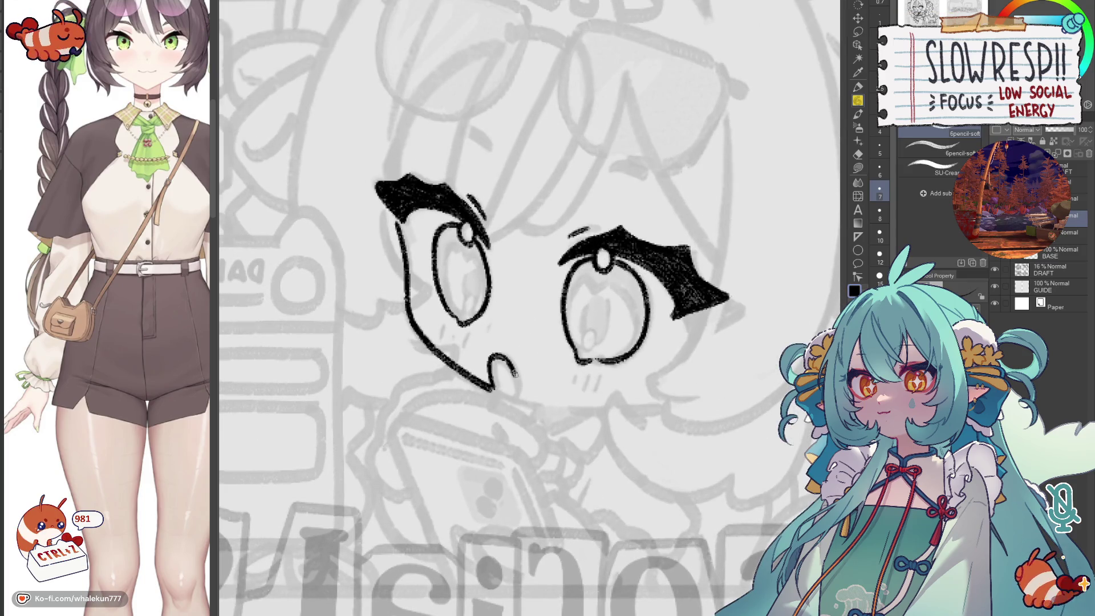
key(ctrl+h)
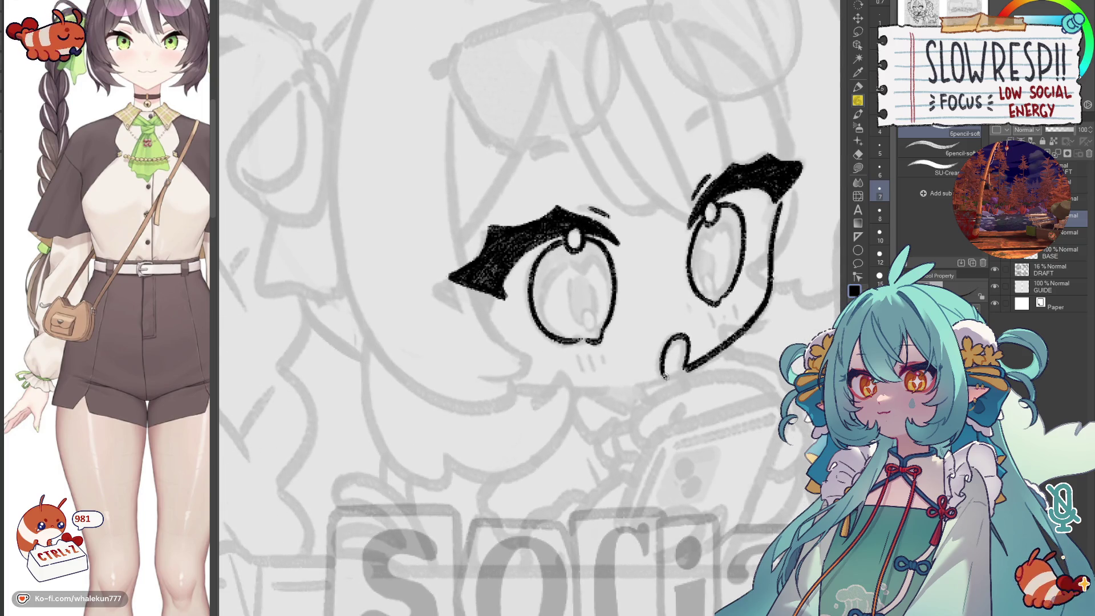
drag(685, 368, 629, 386)
key(ctrl+h)
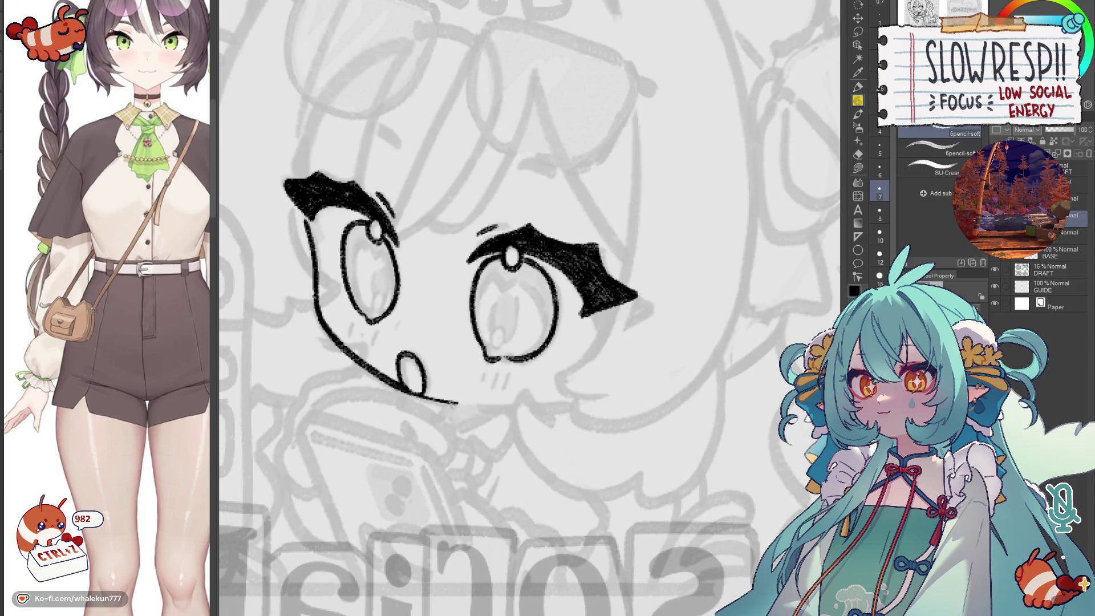
key(ctrl+h)
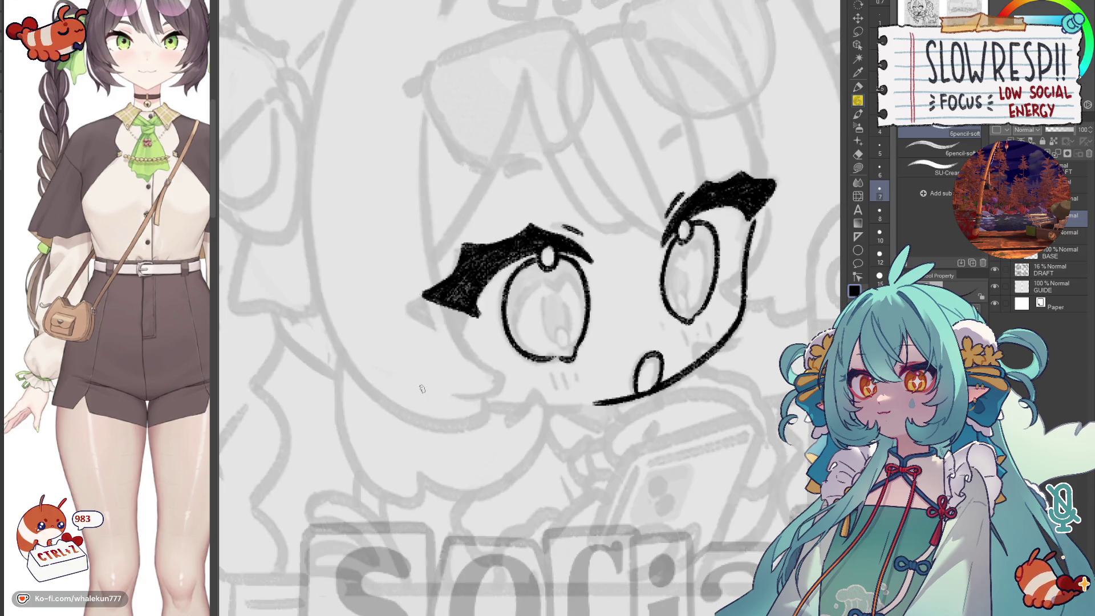
drag(420, 390, 383, 423)
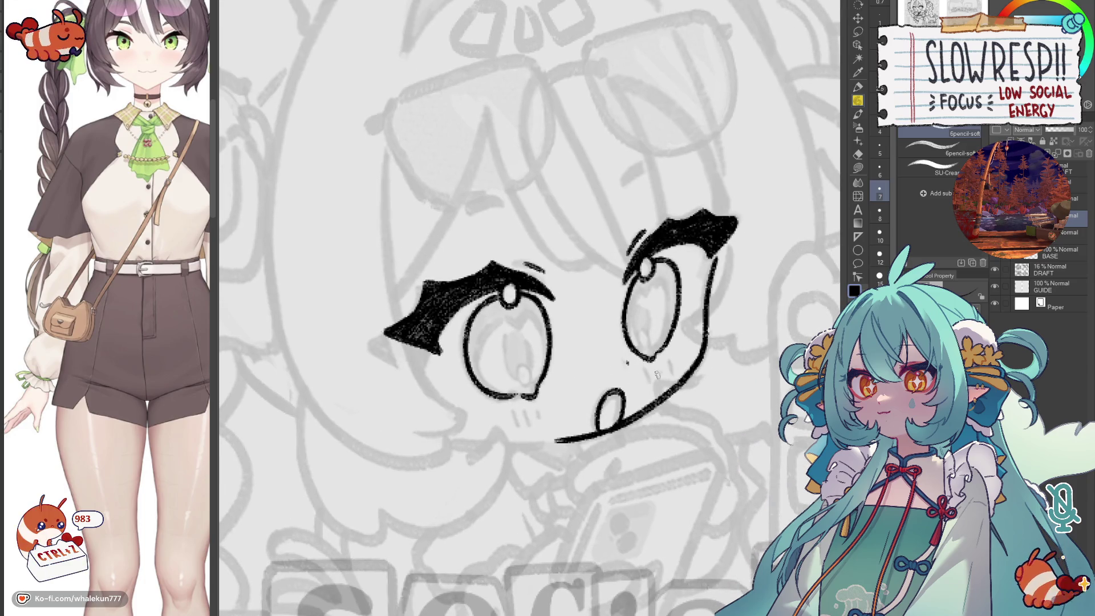
scroll(633, 382, down, 5)
key(ctrl+h)
- Hide the grey DRAFT sketch layer to view the ink alone
key(ctrl+h)
click(995, 269)
key(ctrl+h)
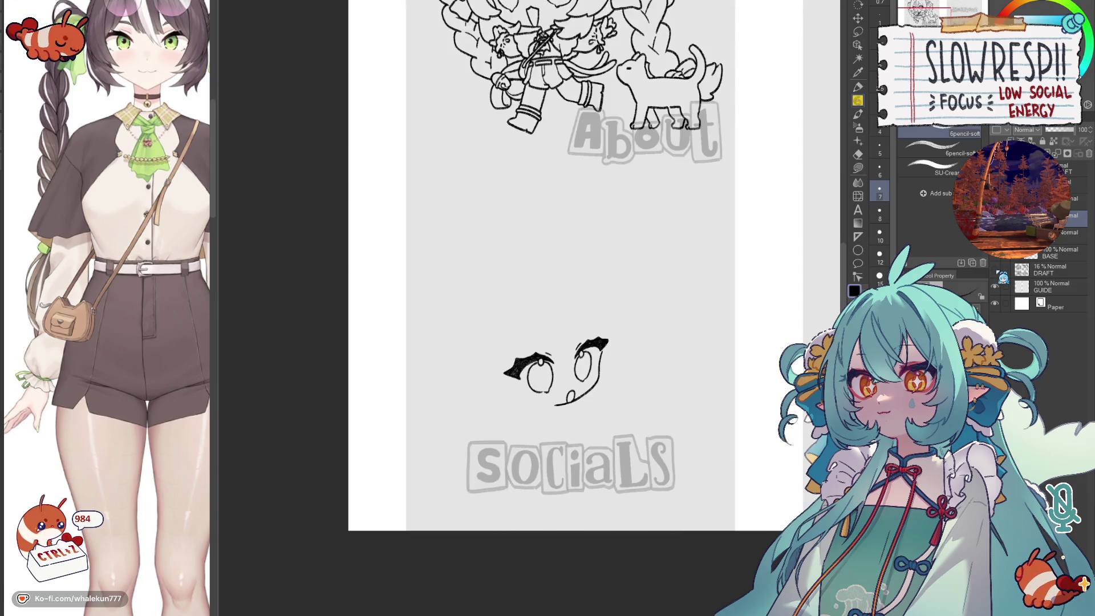
scroll(617, 356, up, 1)
scroll(599, 347, up, 1)
scroll(599, 347, up, 1)
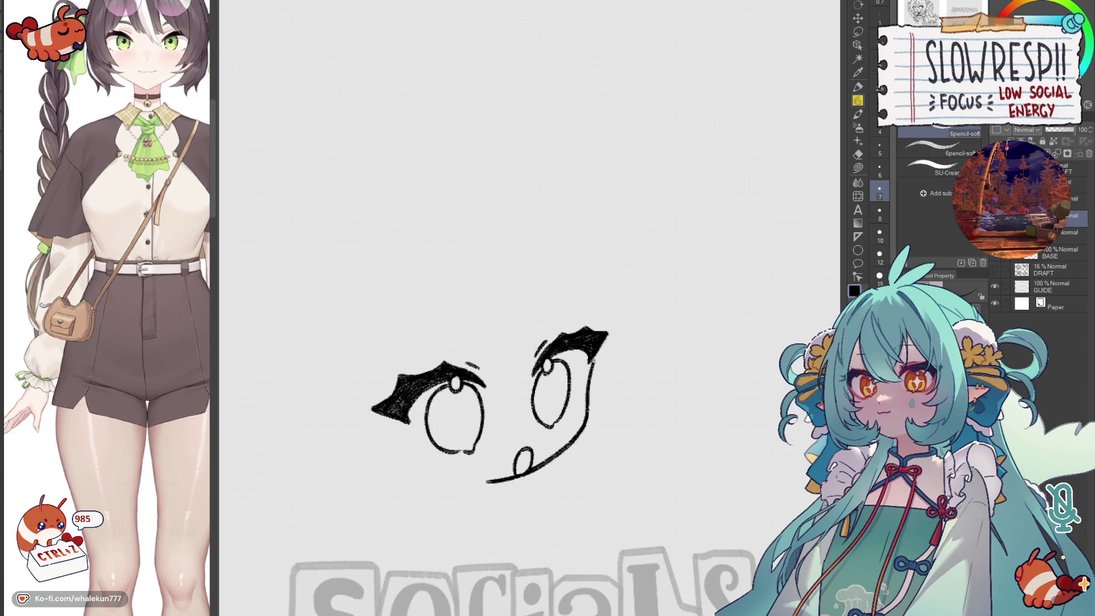
- Make the DRAFT sketch layer visible again behind the inked eyes and mirror the view
click(995, 269)
key(ctrl+h)
scroll(627, 402, down, 3)
scroll(627, 402, up, 3)
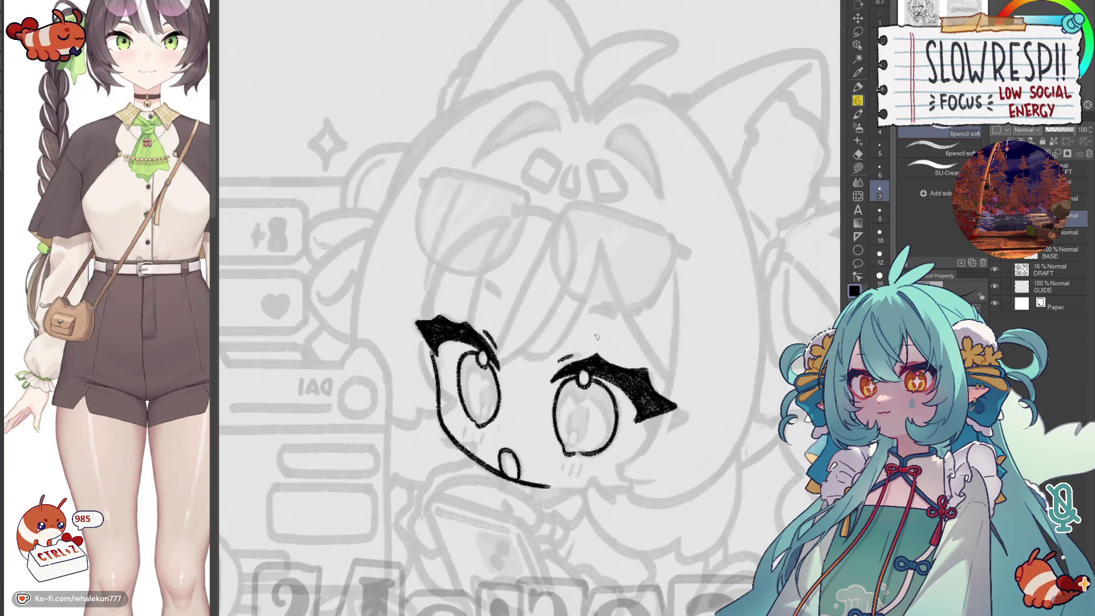
- Ink a short lash dash above one eye and thicken the mark above the other, checking mirrored
key(ctrl+h)
scroll(655, 343, up, 1)
drag(645, 348, 667, 335)
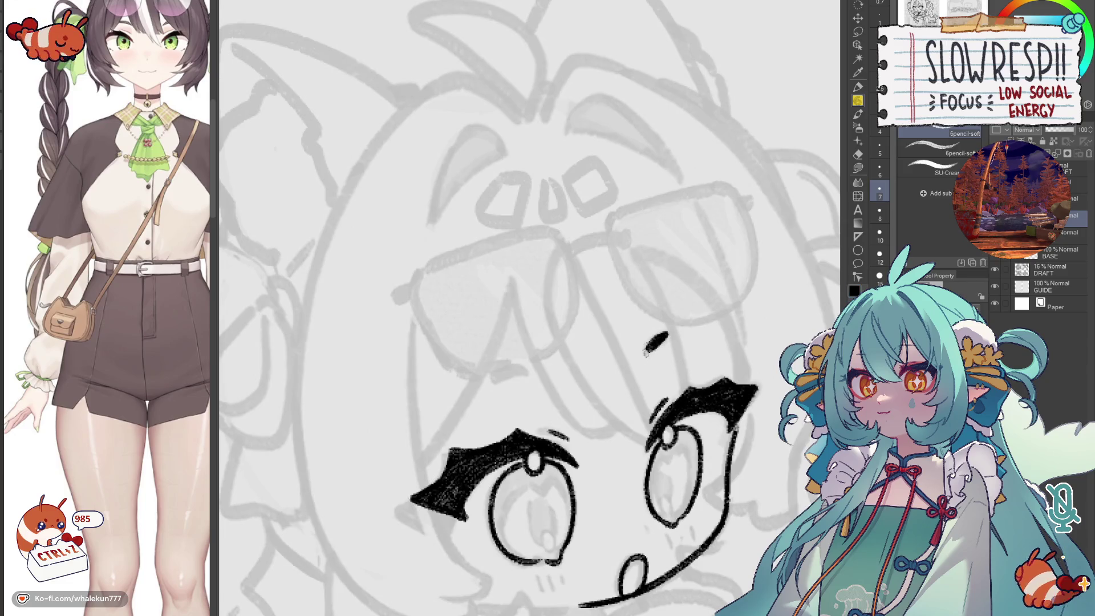
key(ctrl+h)
key(ctrl+h)
drag(645, 354, 524, 413)
drag(607, 322, 597, 337)
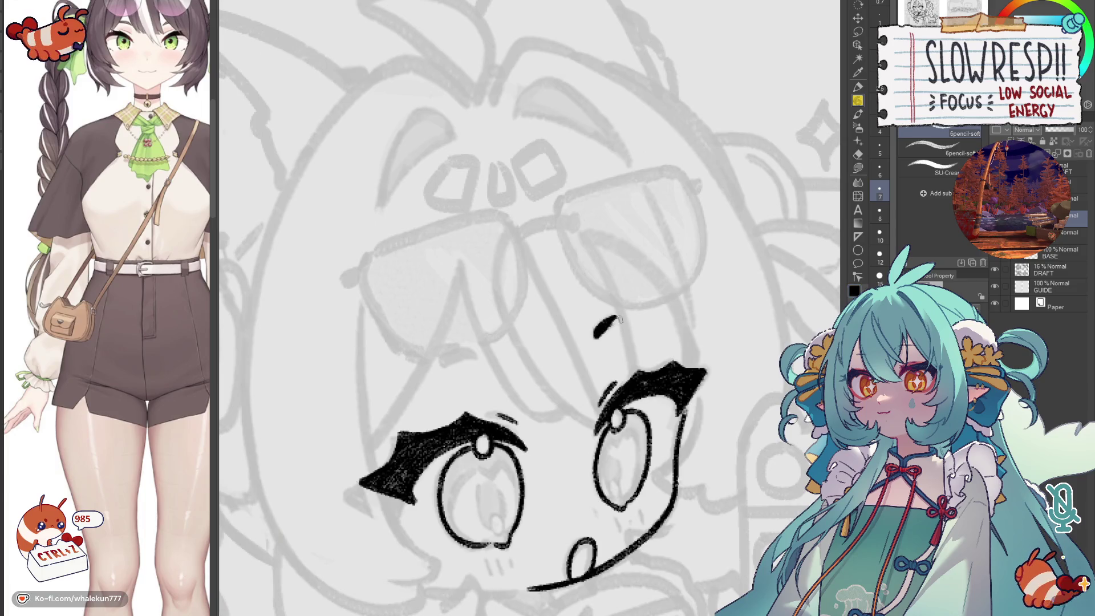
key(h)
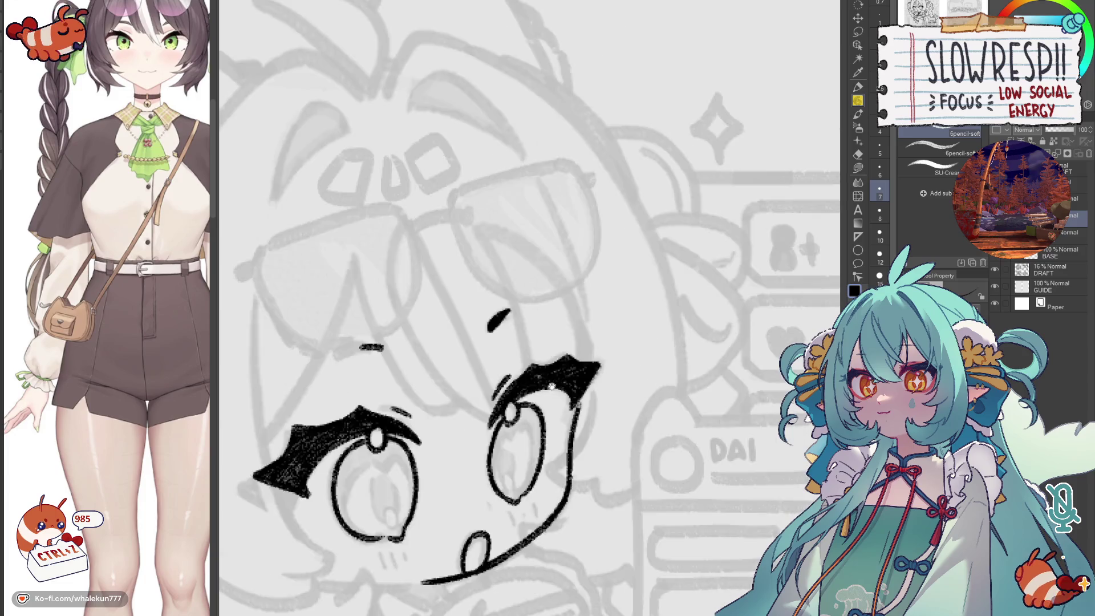
key(h)
- Undo a stray dash and erase the leftover mark near the brow, then return to inking
key(ctrl+z)
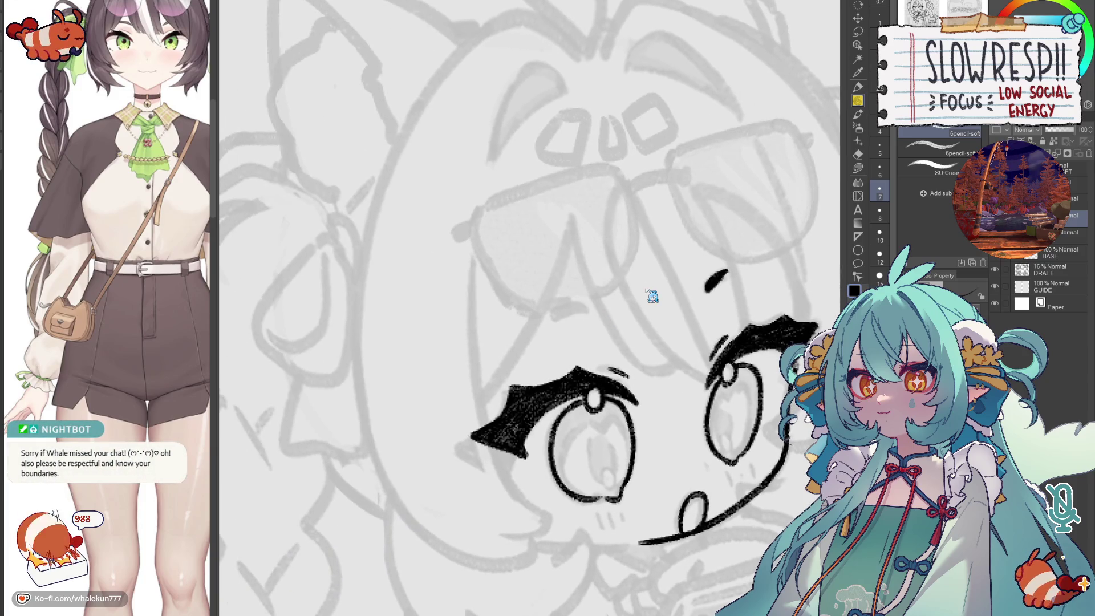
key(e)
drag(707, 287, 732, 270)
key(p)
key(ctrl+z)
key(ctrl+z)
key(ctrl+z)
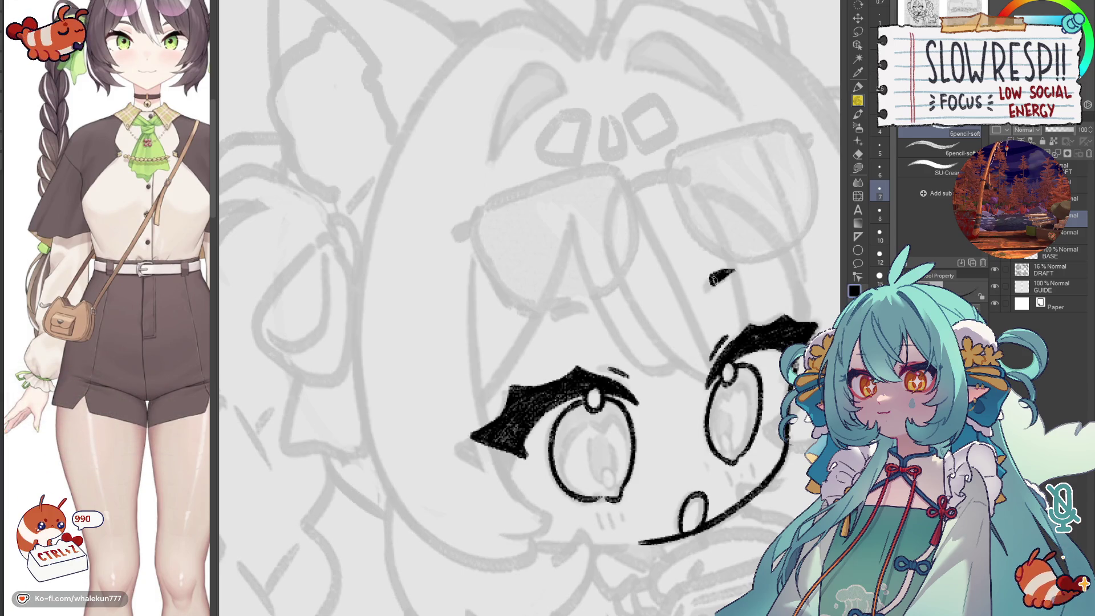
- Darken and extend the second lash mark leftward, redoing one dash, comparing both eyes mirrored
key(h)
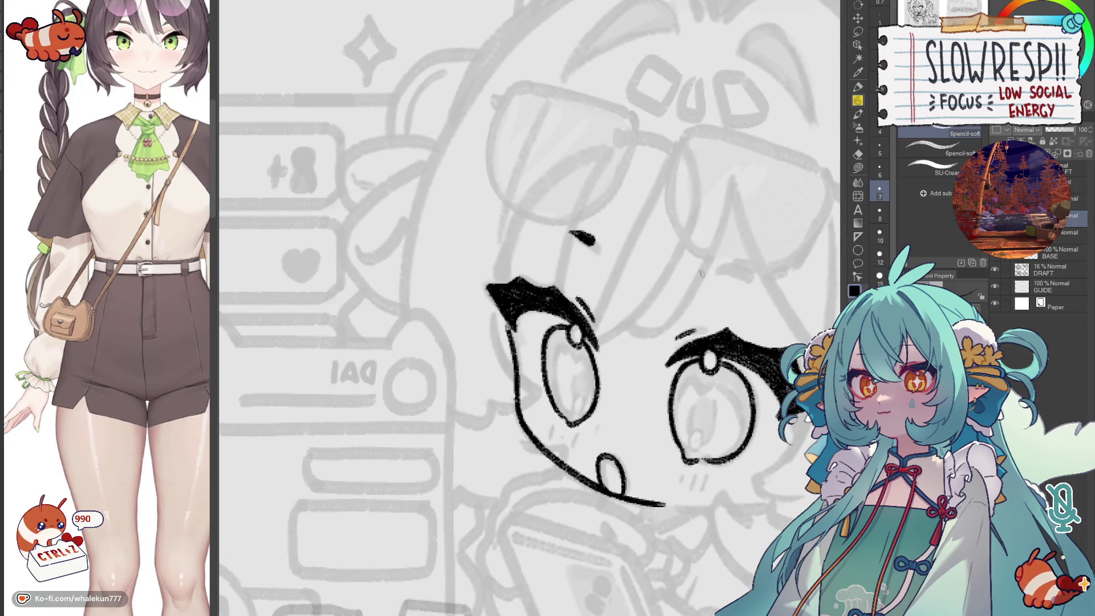
key(h)
drag(602, 336, 591, 347)
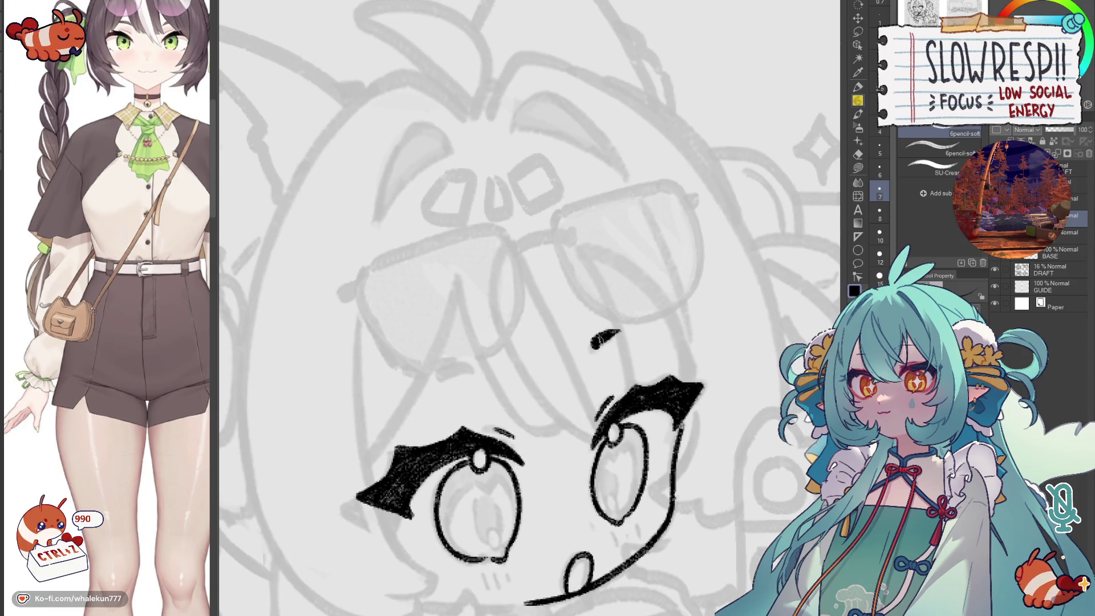
key(h)
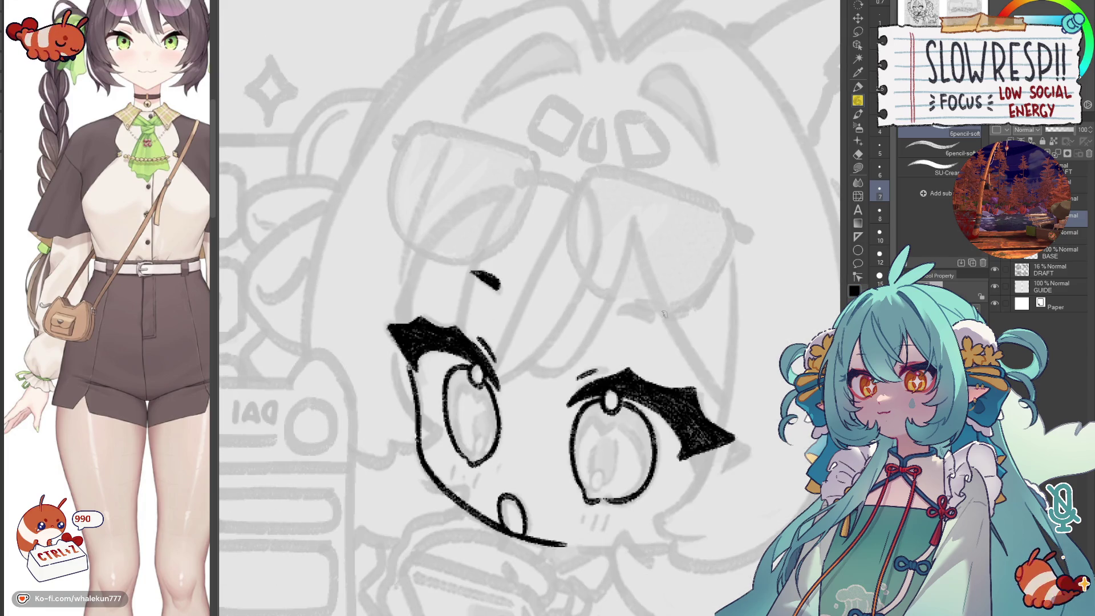
mouse_move(605, 312)
mouse_down()
mouse_move(638, 314)
mouse_move(604, 316)
mouse_move(632, 337)
mouse_move(613, 333)
mouse_up()
key(ctrl+z)
key(h)
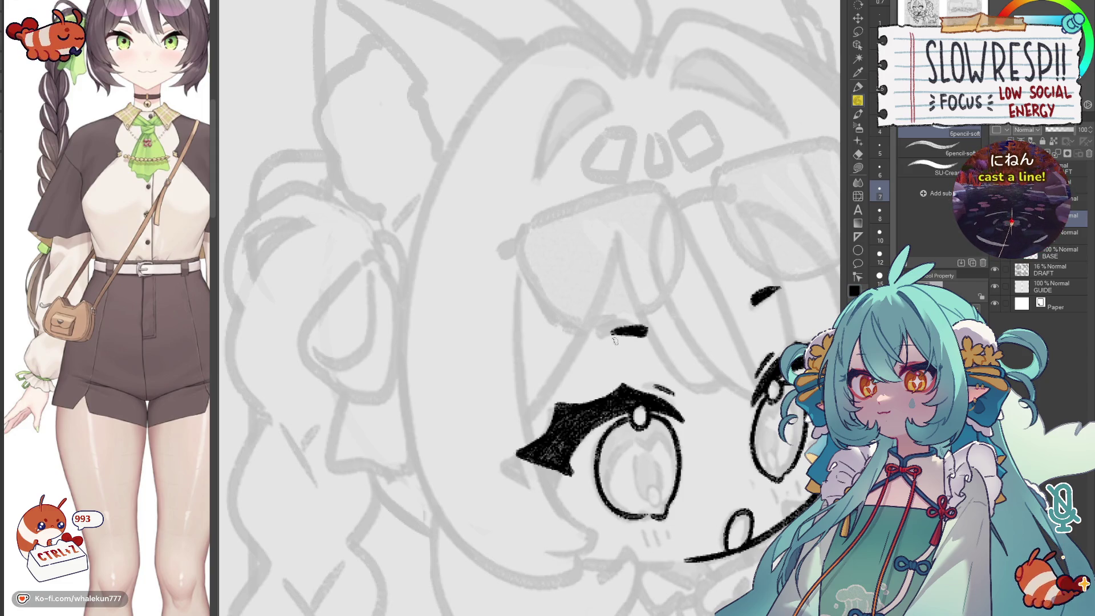
drag(625, 332, 604, 333)
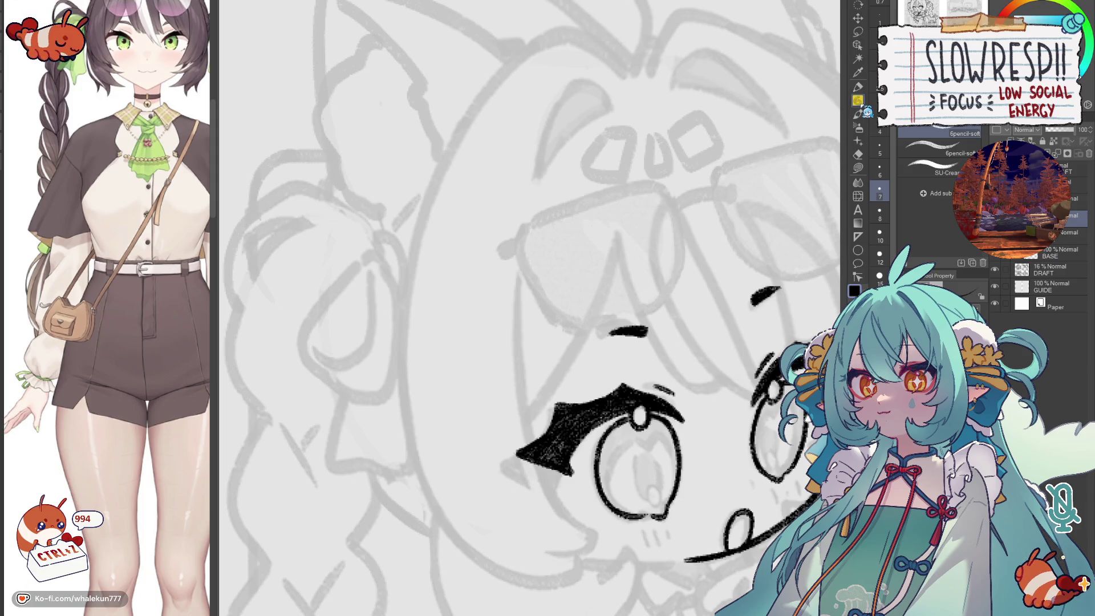
- Try short inked chin lines below the face, undoing them after mirrored checks
drag(866, 113, 576, 338)
key(h)
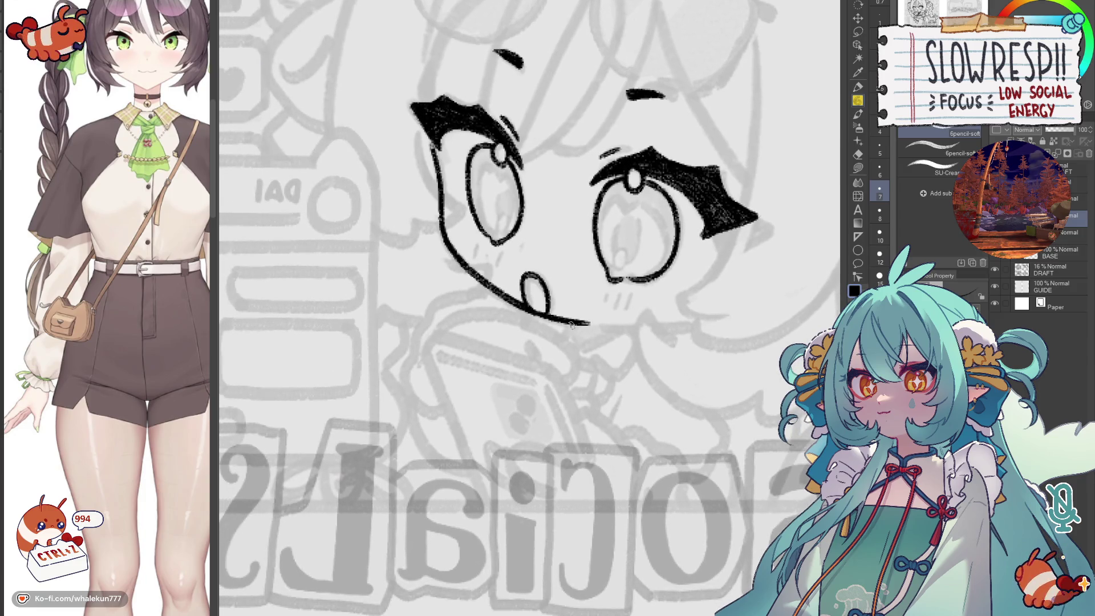
drag(568, 326, 608, 330)
scroll(590, 346, down, 1)
key(h)
scroll(599, 346, down, 1)
scroll(615, 345, down, 2)
scroll(614, 345, up, 3)
key(h)
drag(621, 325, 668, 323)
key(ctrl+z)
key(ctrl+z)
key(ctrl+z)
key(h)
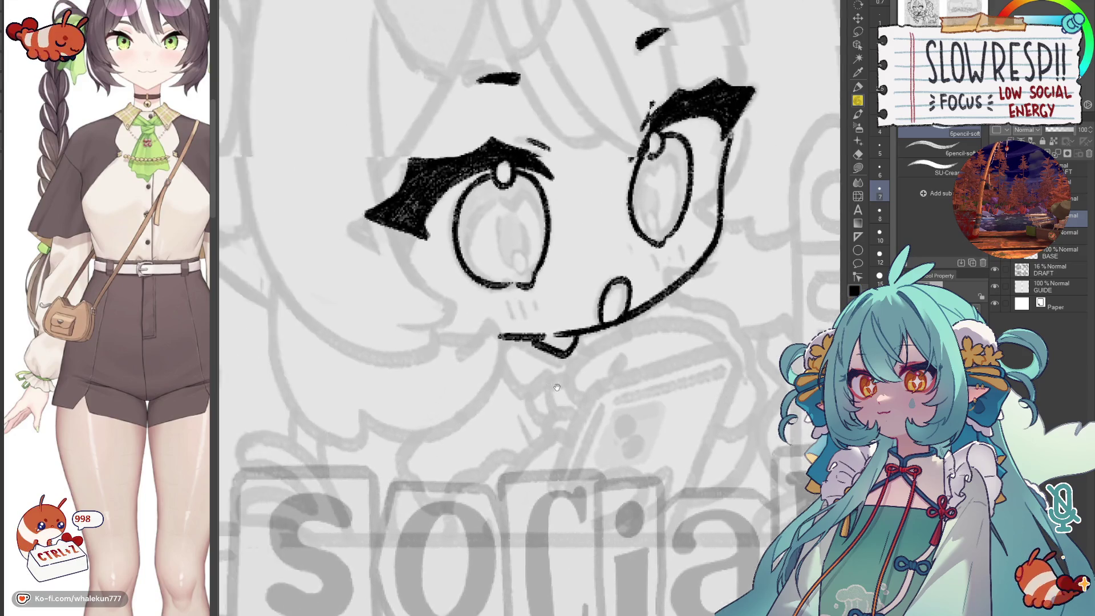
key(h)
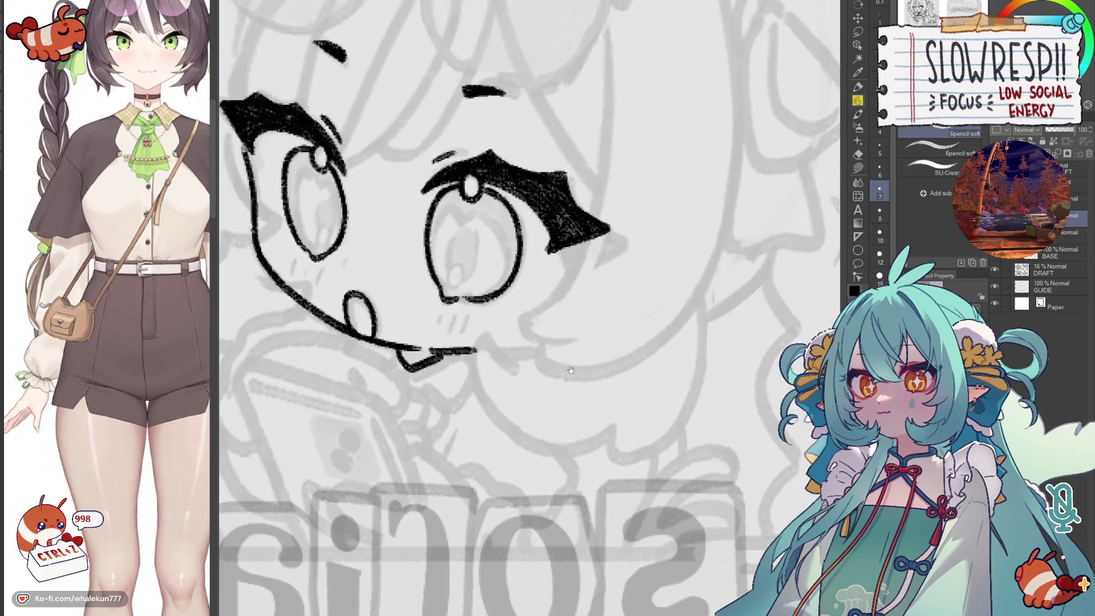
key(h)
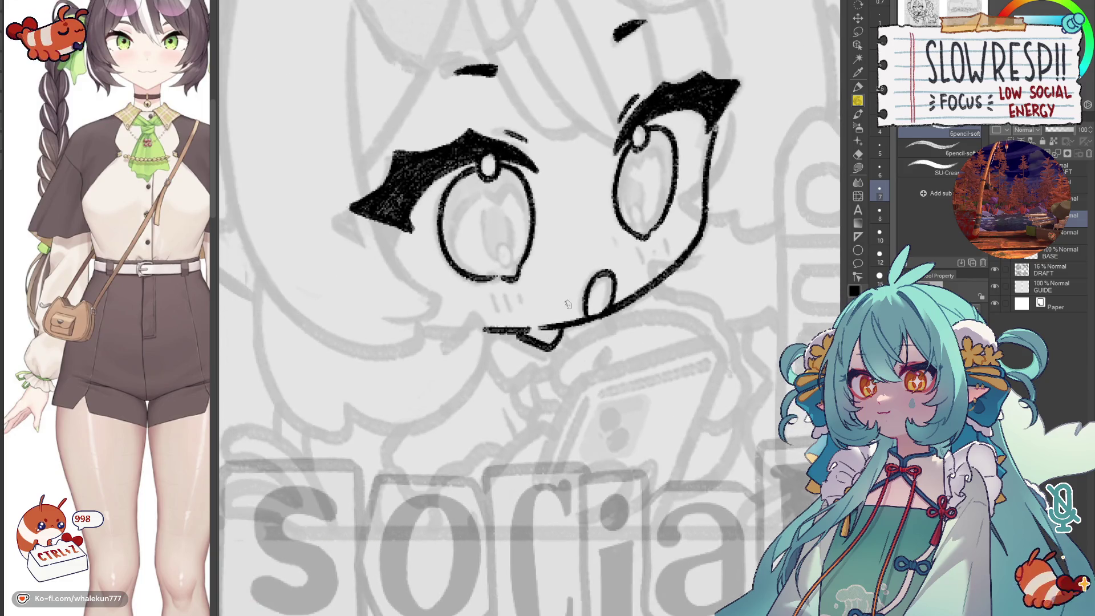
key(ctrl+z)
- Draw a longer chin line under the mouth loop and verify it with the canvas flipped
drag(422, 328, 529, 330)
key(ctrl+z)
key(ctrl+z)
drag(422, 326, 529, 329)
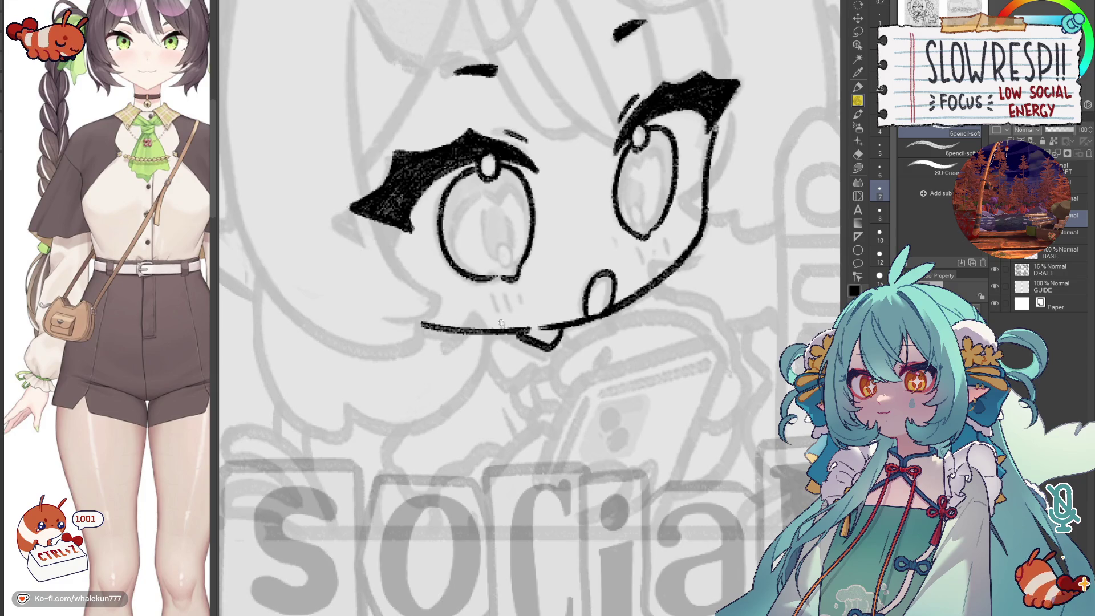
key(h)
scroll(491, 309, down, 2)
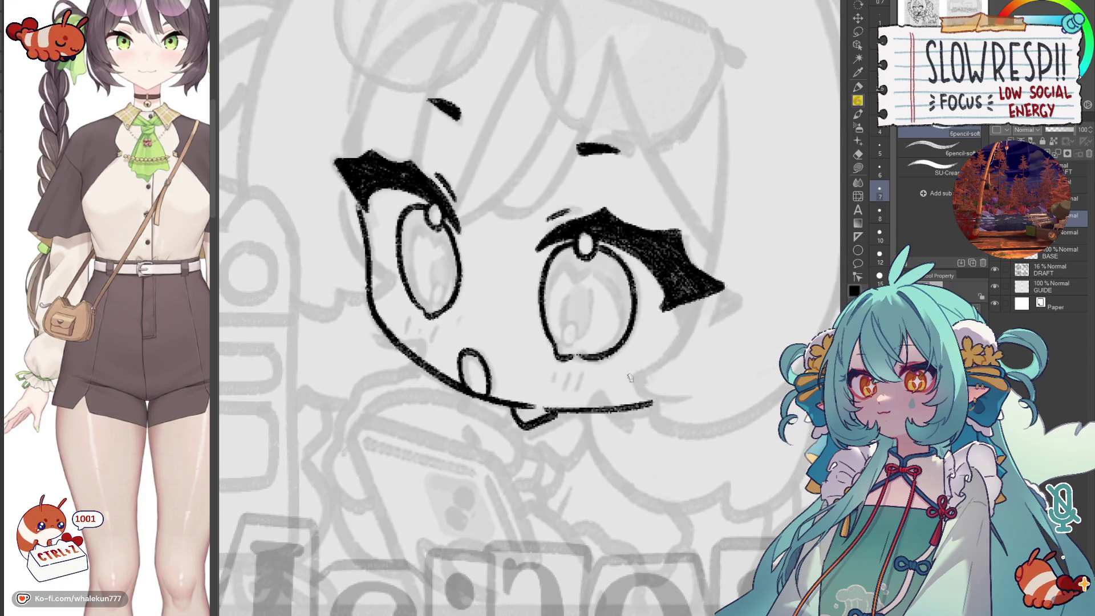
scroll(491, 309, down, 3)
scroll(491, 309, up, 2)
key(h)
scroll(671, 363, up, 1)
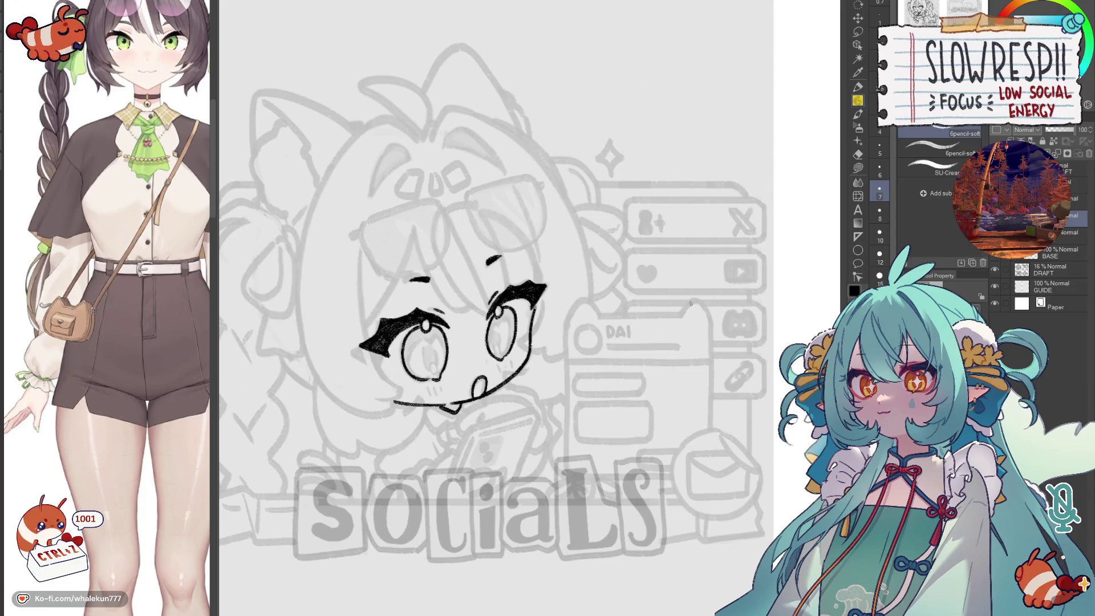
key(h)
scroll(576, 346, up, 1)
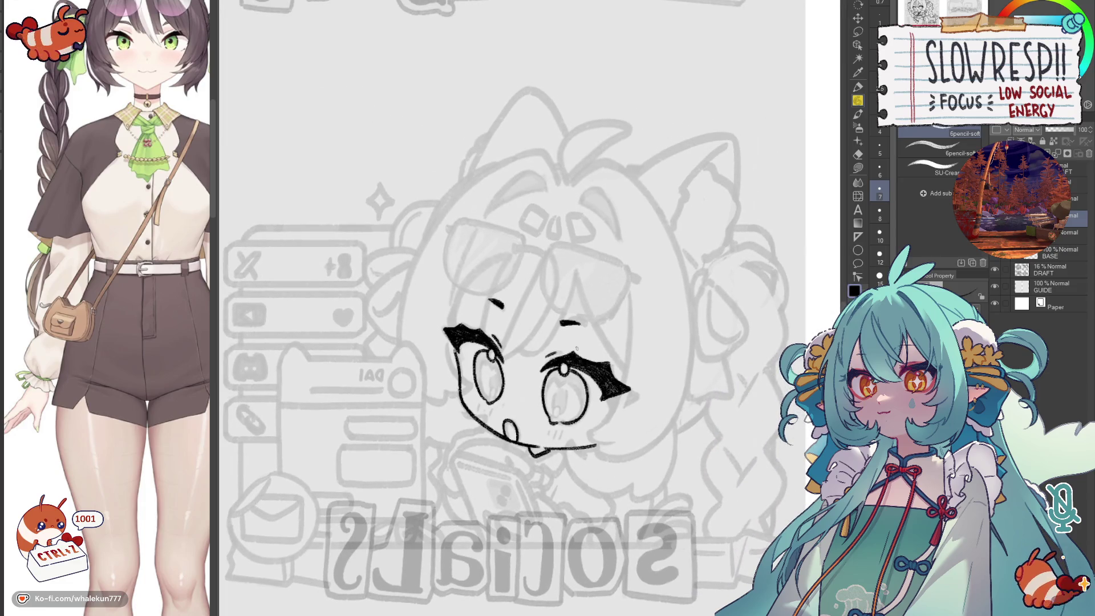
key(h)
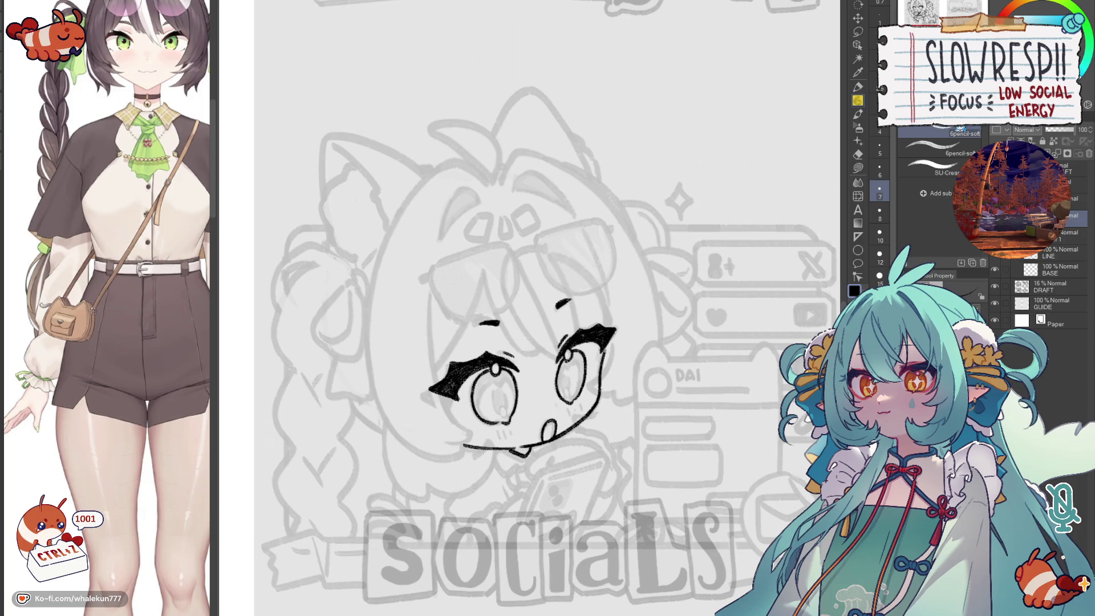
- Repeatedly attempt a curved bang strand sweeping down toward the right eye, undoing each try
drag(507, 255, 556, 359)
key(ctrl+z)
drag(511, 252, 553, 351)
scroll(539, 318, up, 2)
key(ctrl+z)
drag(476, 238, 539, 385)
key(ctrl+z)
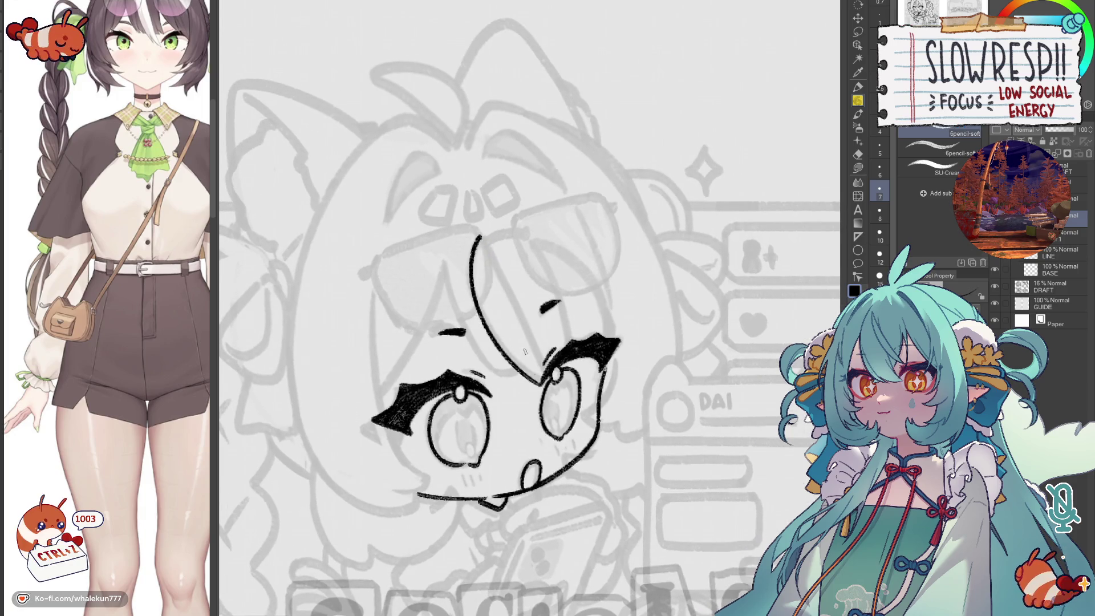
drag(476, 235, 547, 377)
key(ctrl+z)
drag(471, 237, 553, 388)
key(ctrl+z)
drag(481, 237, 557, 383)
key(ctrl+z)
drag(482, 236, 554, 385)
key(ctrl+z)
key(ctrl+z)
drag(482, 236, 557, 383)
key(ctrl+z)
mouse_move(481, 237)
mouse_down()
mouse_move(556, 384)
mouse_move(499, 279)
mouse_move(549, 384)
mouse_move(553, 373)
mouse_up()
key(ctrl+z)
key(ctrl+z)
key(ctrl+z)
mouse_move(482, 237)
mouse_down()
mouse_move(554, 399)
mouse_move(573, 381)
mouse_up()
scroll(547, 376, up, 2)
key(ctrl+z)
- Ink hair lines near the mouth loop and a long bang strand down to the eye
drag(426, 238, 494, 380)
key(ctrl+z)
key(ctrl+z)
drag(425, 238, 497, 392)
key(ctrl+z)
mouse_move(427, 237)
mouse_down()
mouse_move(500, 292)
mouse_move(560, 423)
mouse_up()
key(ctrl+z)
drag(480, 230, 555, 382)
key(ctrl+z)
key(ctrl+z)
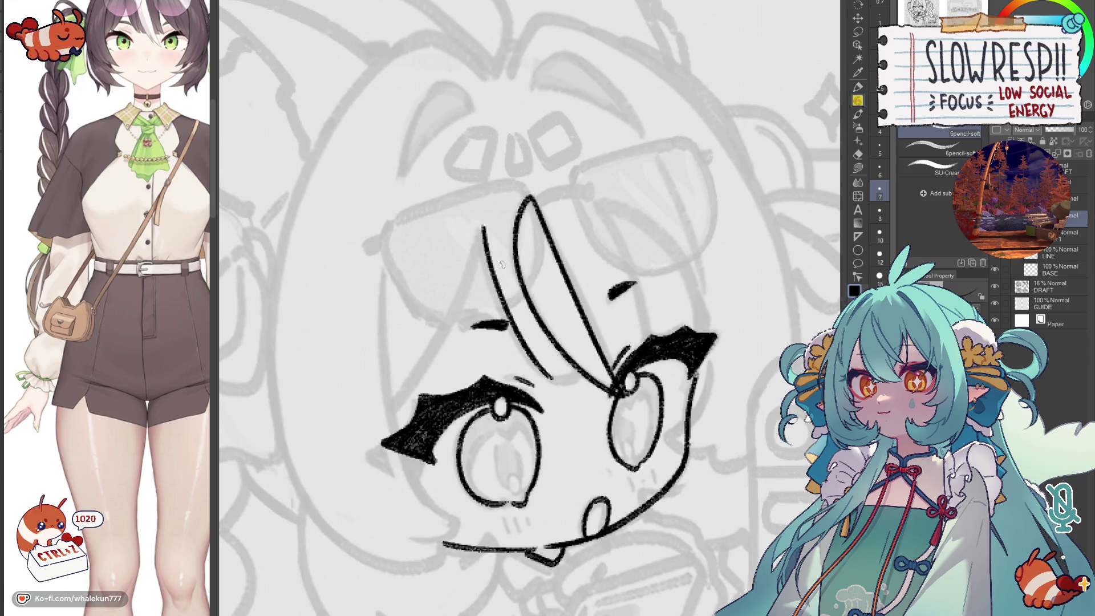
key(ctrl+z)
mouse_move(607, 219)
mouse_down()
mouse_move(663, 338)
mouse_move(653, 341)
mouse_up()
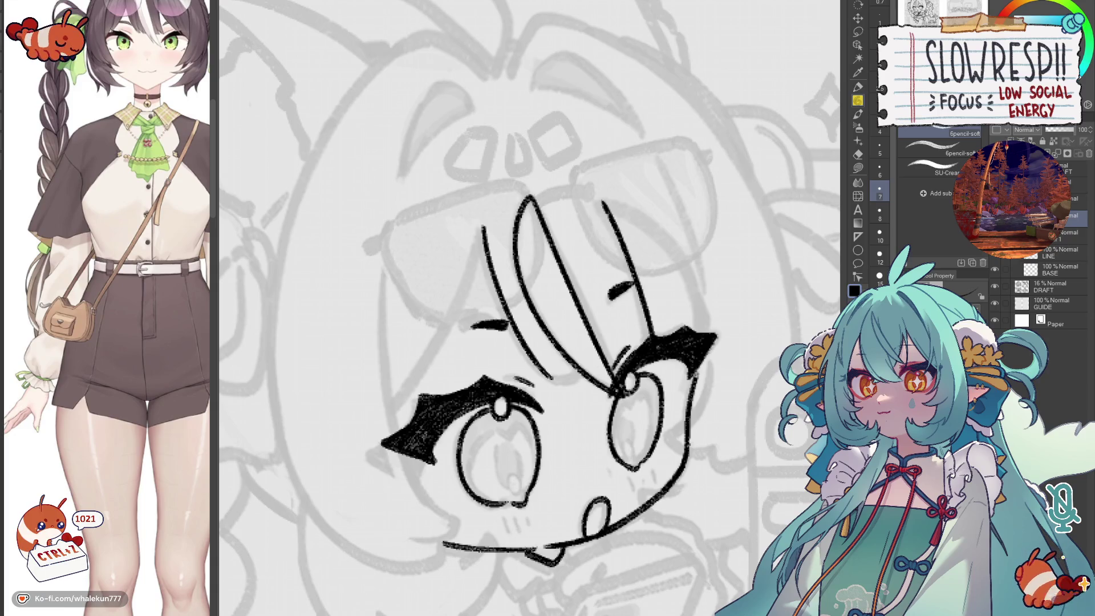
- Undo weak strands and ink a new left bang strand, reviewing the whole page mirrored
drag(462, 283, 504, 350)
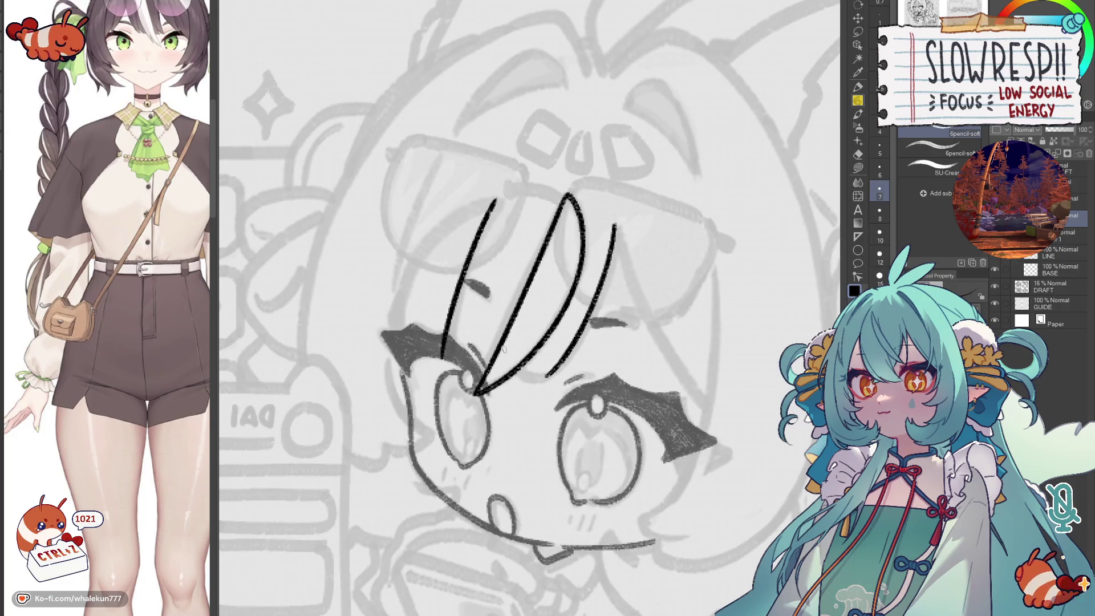
key(h)
key(ctrl+z)
key(ctrl+z)
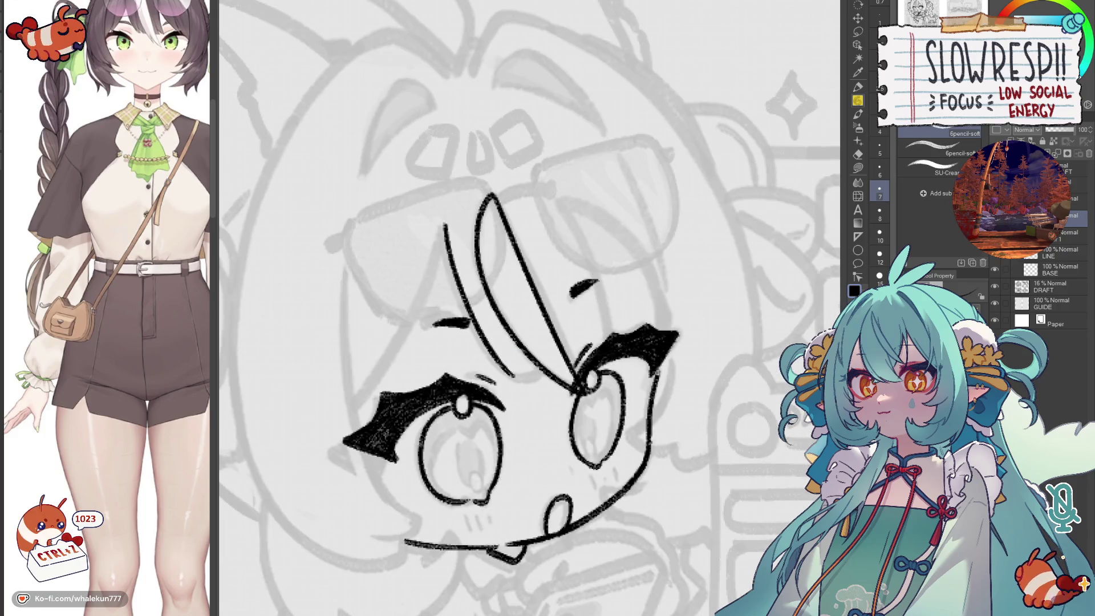
drag(513, 342, 553, 352)
drag(545, 207, 489, 364)
key(ctrl+z)
mouse_move(545, 204)
mouse_down()
mouse_move(487, 369)
mouse_move(575, 382)
mouse_up()
key(h)
key(ctrl+z)
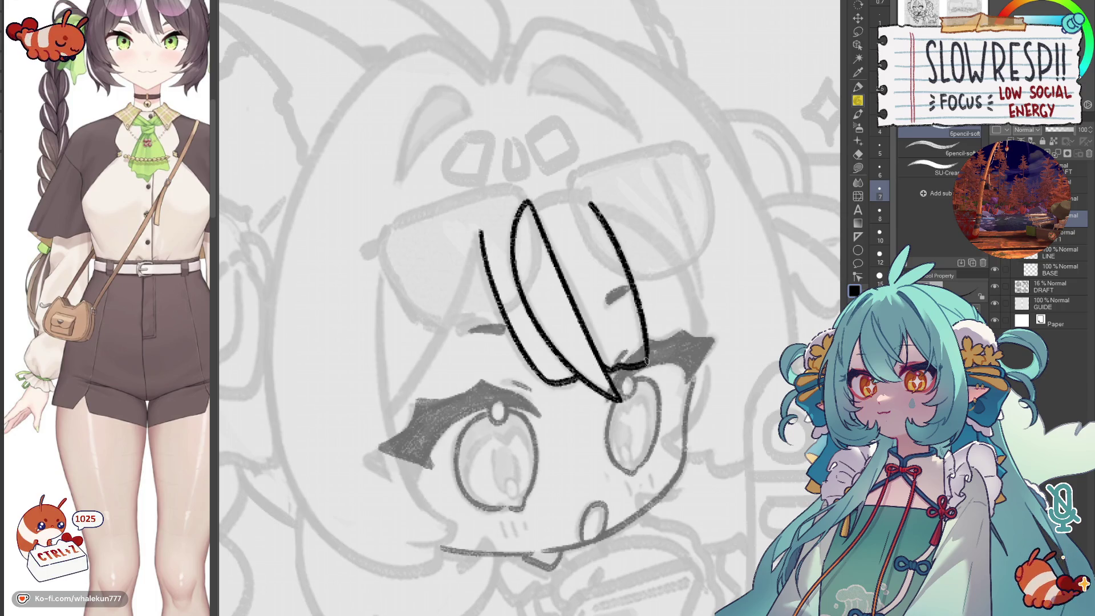
key(ctrl+0)
scroll(408, 426, up, 3)
scroll(423, 418, up, 1)
key(h)
scroll(530, 357, up, 2)
scroll(533, 334, up, 1)
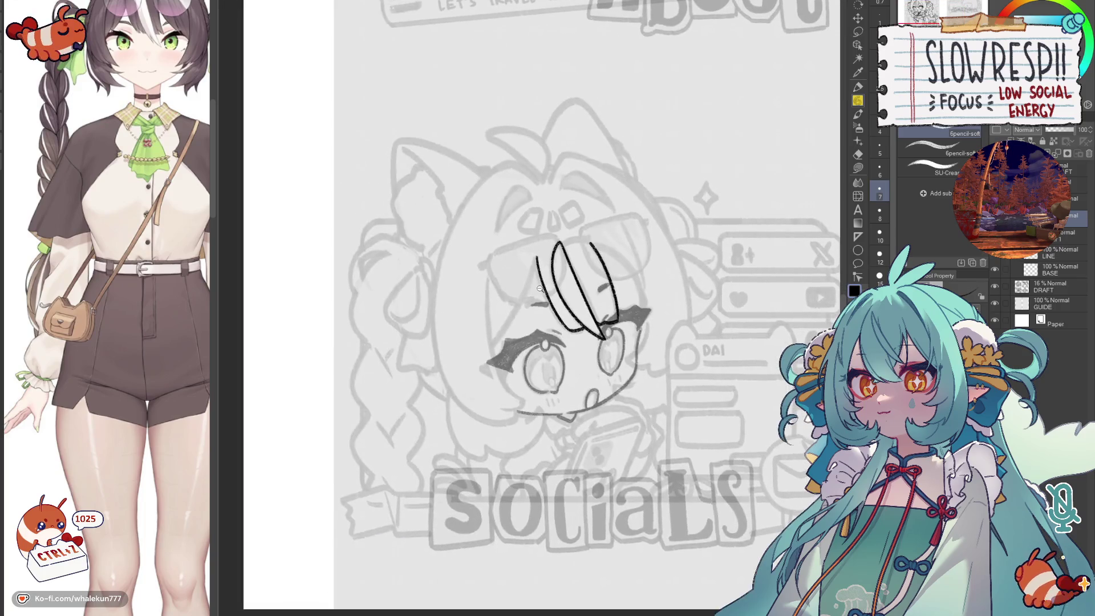
scroll(534, 307, up, 1)
- Ink a long strand running down-left from the loop, redrawn slightly longer
drag(555, 247, 482, 398)
key(ctrl+z)
key(ctrl+z)
drag(554, 246, 482, 398)
key(ctrl+z)
drag(554, 248, 474, 411)
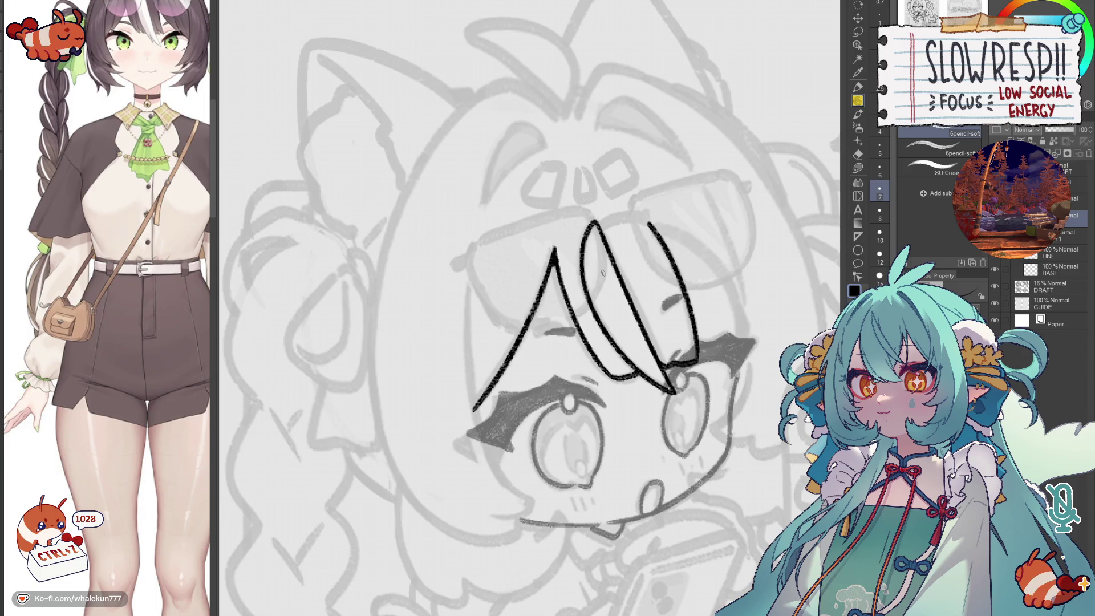
key(h)
- Add a curved hair stroke beside the bangs, review it flipped and undo it
drag(587, 237, 496, 363)
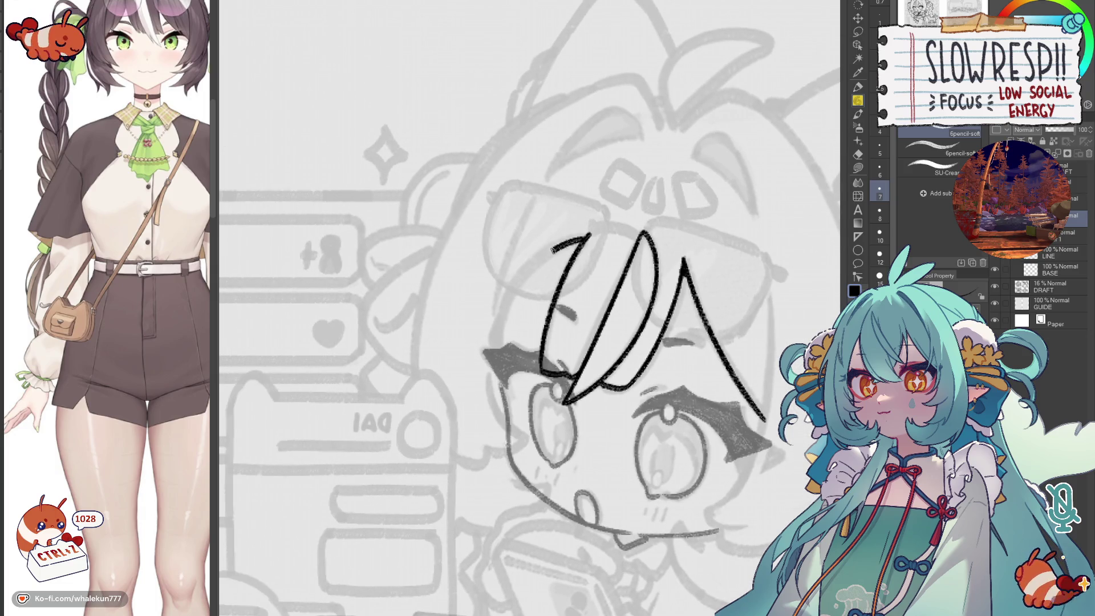
key(ctrl+z)
mouse_move(587, 236)
mouse_down()
mouse_move(497, 363)
mouse_move(547, 343)
mouse_up()
key(h)
key(h)
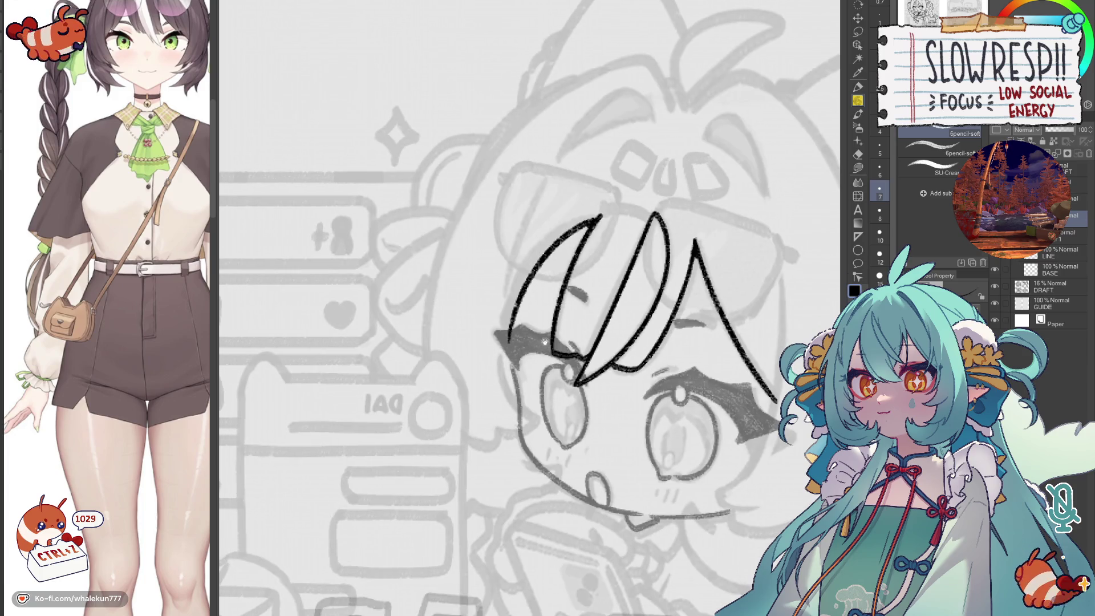
key(ctrl+z)
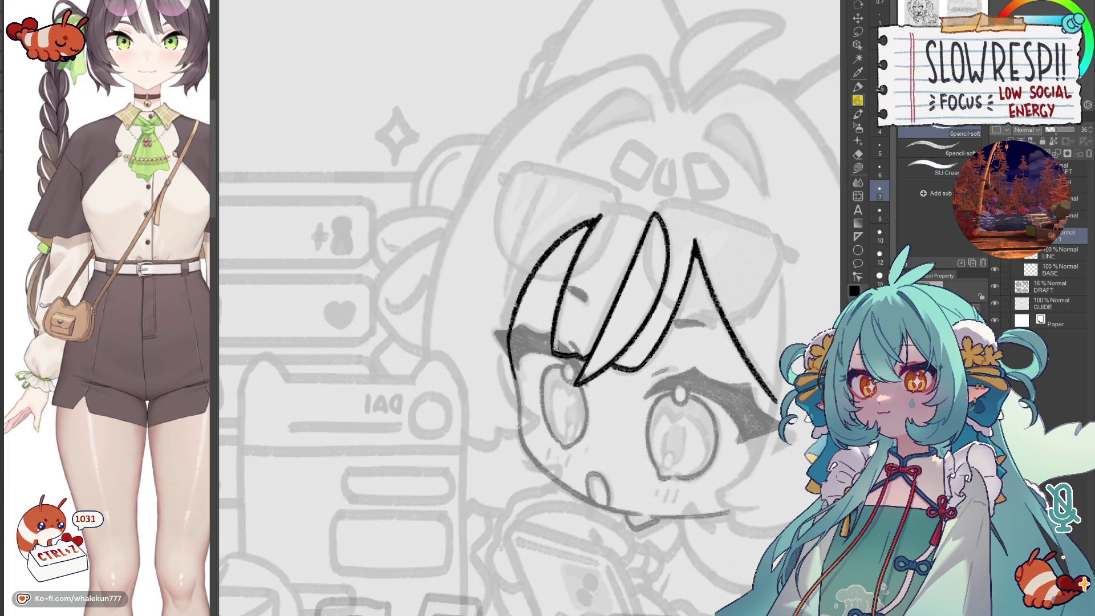
key(e)
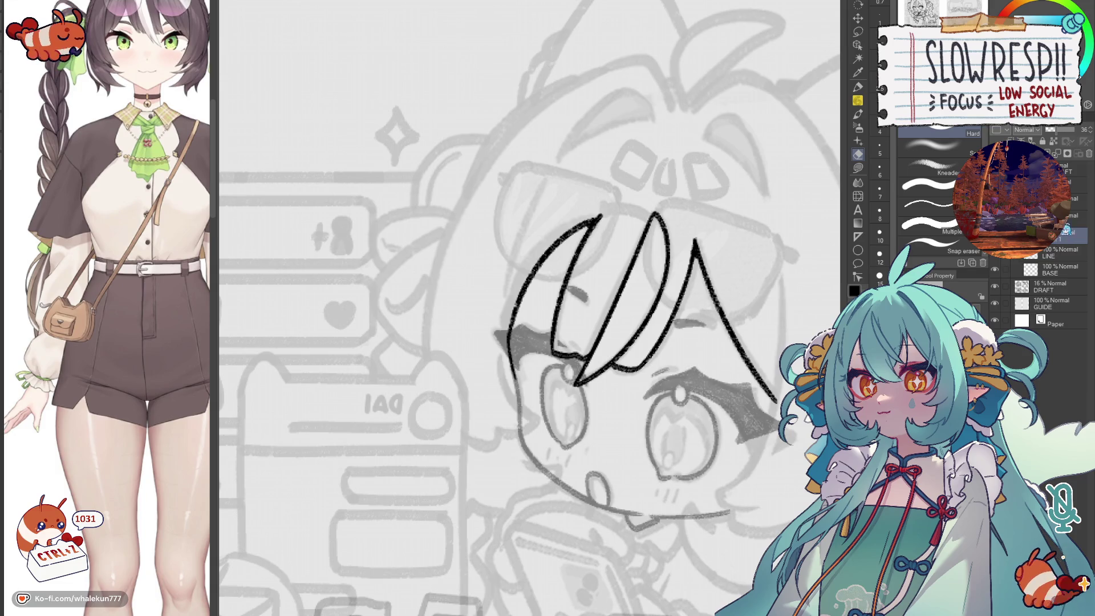
key(p)
key(h)
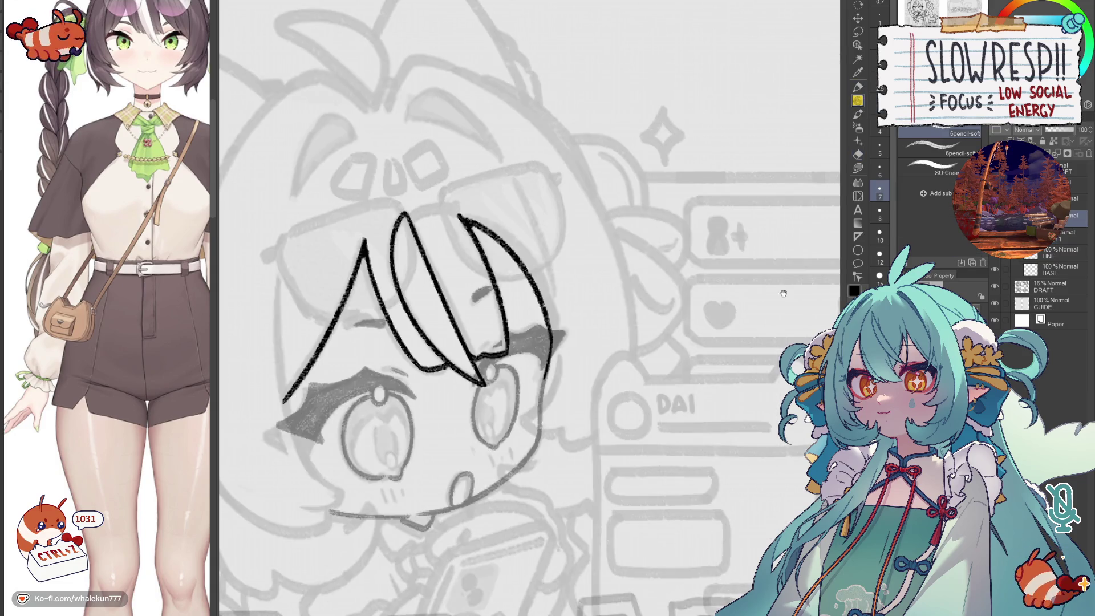
scroll(597, 297, up, 2)
- Attempt the long left face outline down the side of the head, redrawing it many times
drag(454, 130, 514, 401)
key(ctrl+z)
key(ctrl+z)
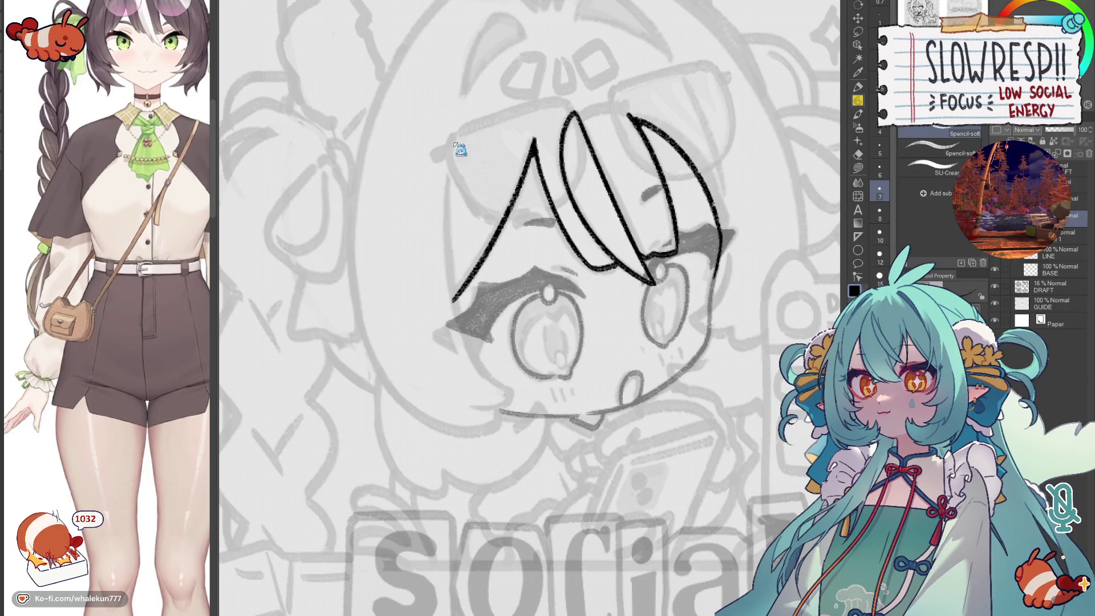
drag(454, 128, 516, 402)
key(ctrl+z)
scroll(516, 403, up, 1)
drag(520, 196, 560, 457)
key(ctrl+z)
drag(520, 193, 578, 460)
key(ctrl+z)
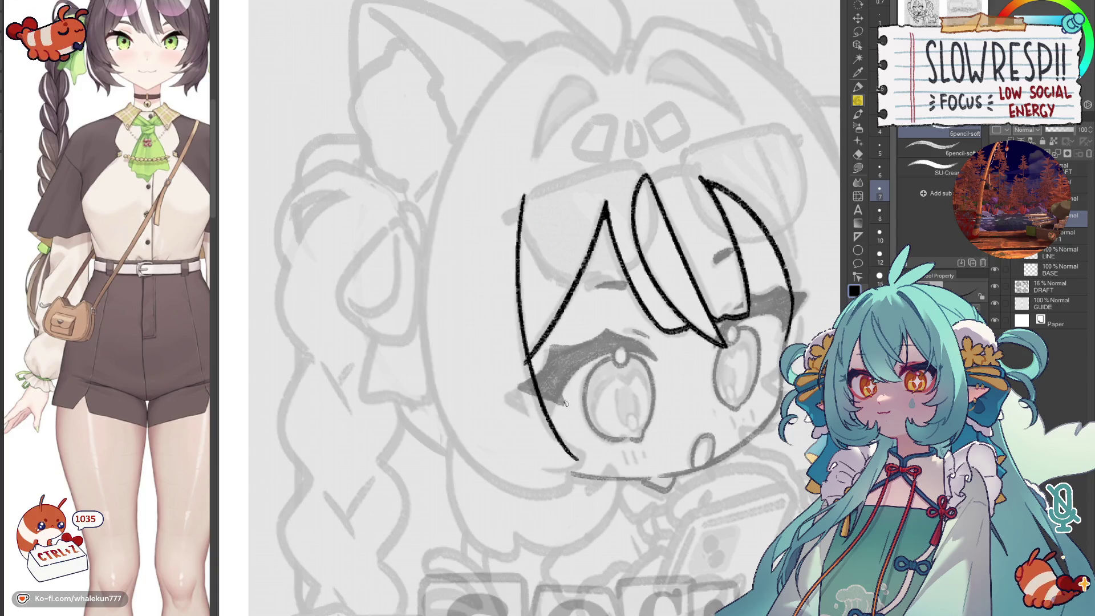
drag(524, 194, 587, 455)
key(ctrl+z)
drag(523, 194, 578, 454)
key(ctrl+z)
drag(522, 193, 585, 445)
key(ctrl+z)
drag(525, 194, 582, 454)
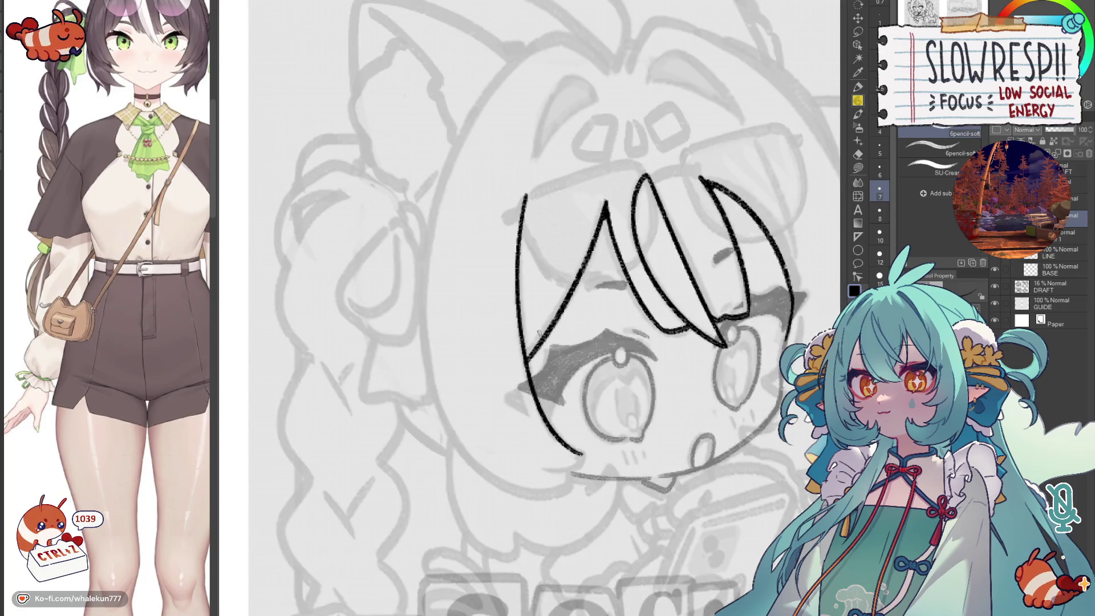
scroll(395, 255, down, 2)
scroll(397, 254, down, 2)
scroll(396, 255, up, 2)
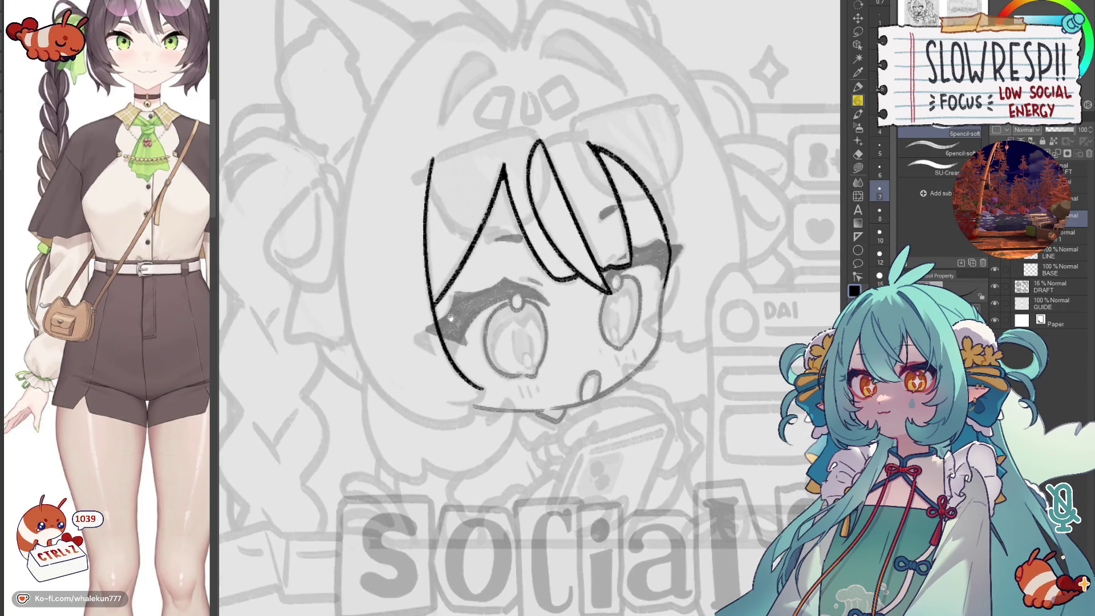
- Restart the left face outline further out and ink its final stroke
key(ctrl+z)
mouse_move(424, 169)
mouse_down()
mouse_move(418, 272)
mouse_move(466, 395)
mouse_up()
key(ctrl+z)
key(ctrl+z)
key(ctrl+z)
scroll(416, 224, up, 2)
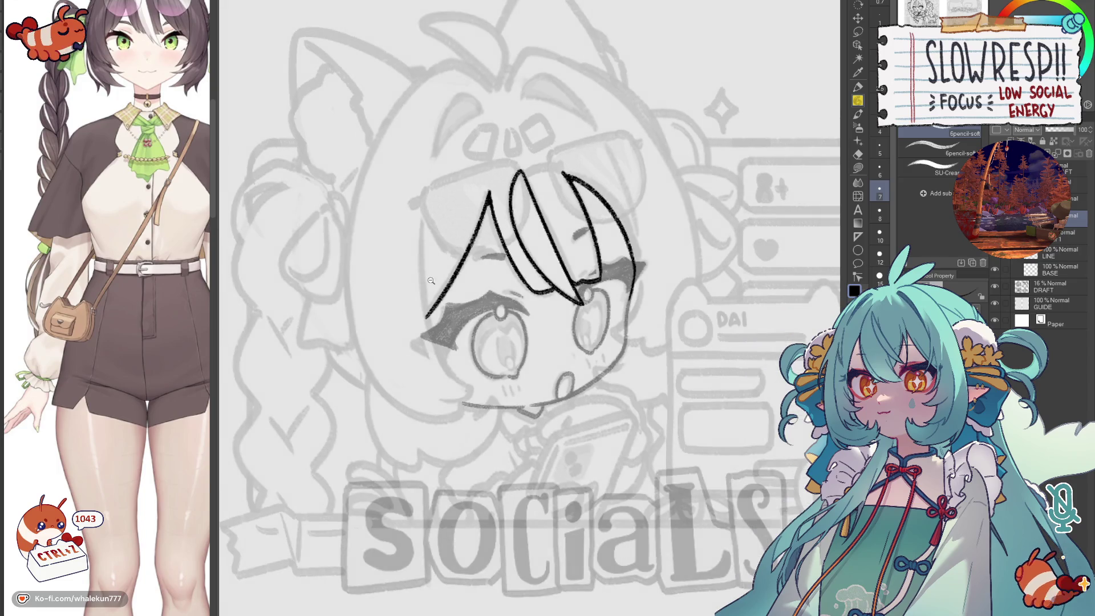
scroll(396, 233, up, 2)
drag(400, 183, 448, 446)
key(ctrl+z)
drag(403, 179, 458, 453)
key(ctrl+z)
drag(399, 182, 463, 453)
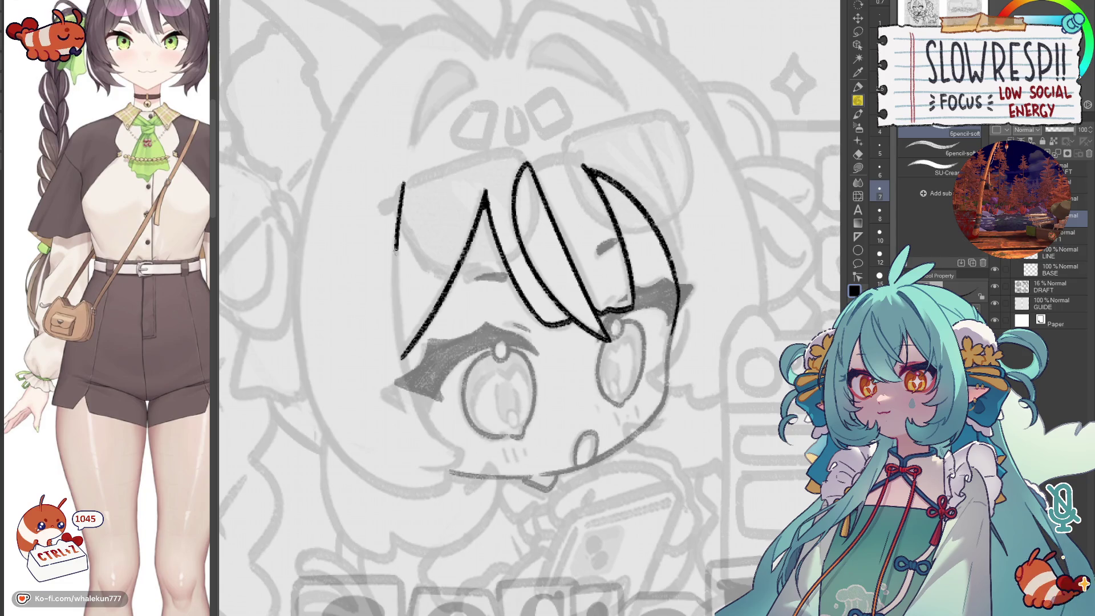
key(ctrl+z)
key(ctrl+z)
drag(399, 182, 457, 454)
key(ctrl+z)
drag(402, 180, 458, 455)
scroll(460, 409, down, 3)
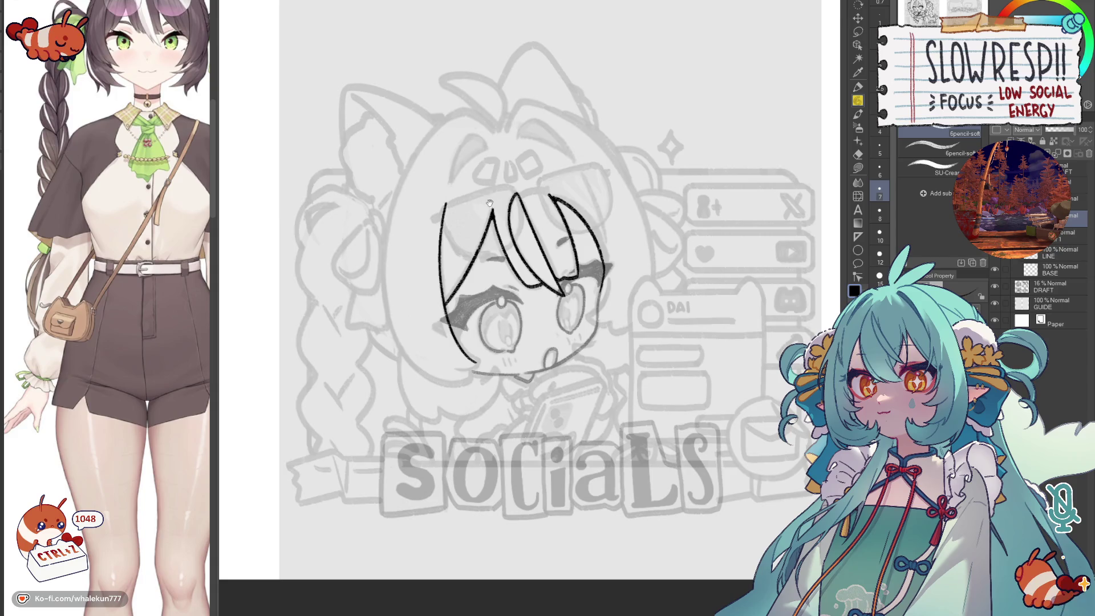
- Check the head mirrored and undo a stray curved stroke near the cheek
key(h)
scroll(488, 159, up, 4)
key(h)
mouse_move(514, 308)
mouse_down()
mouse_move(570, 254)
mouse_move(513, 309)
mouse_up()
key(ctrl+z)
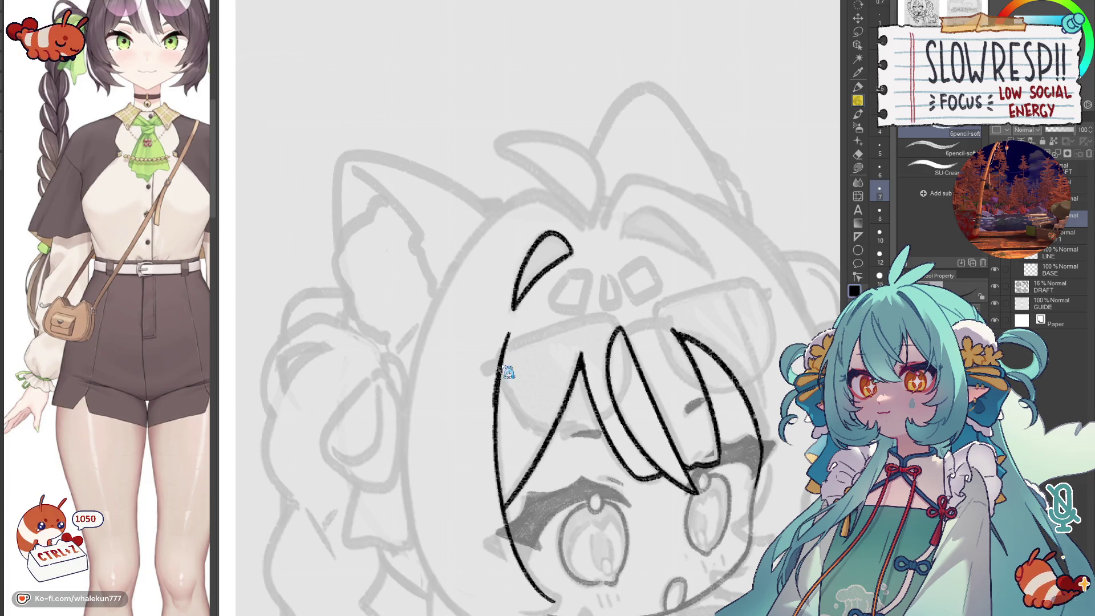
- Ink the right cheek line and finish it with a short hook at the bottom, retrying until it sits right
drag(530, 359, 479, 154)
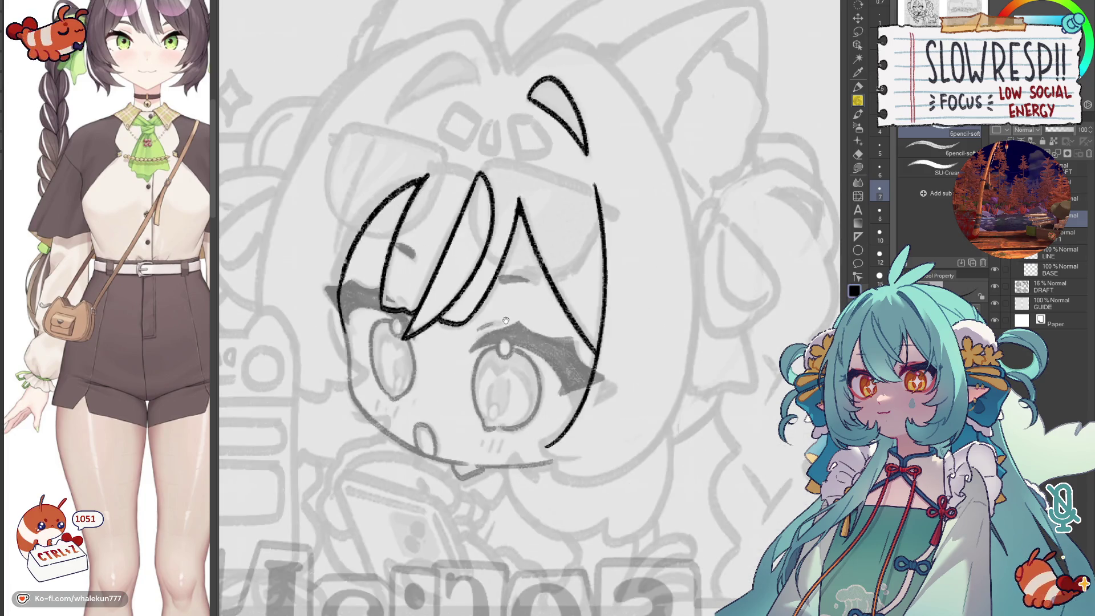
key(j)
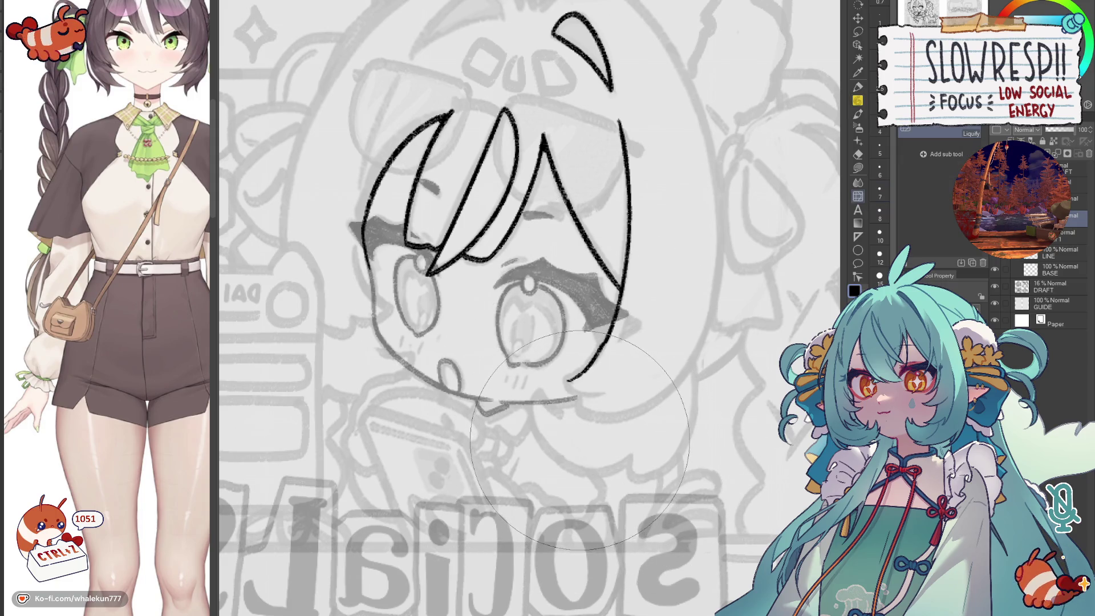
key(p)
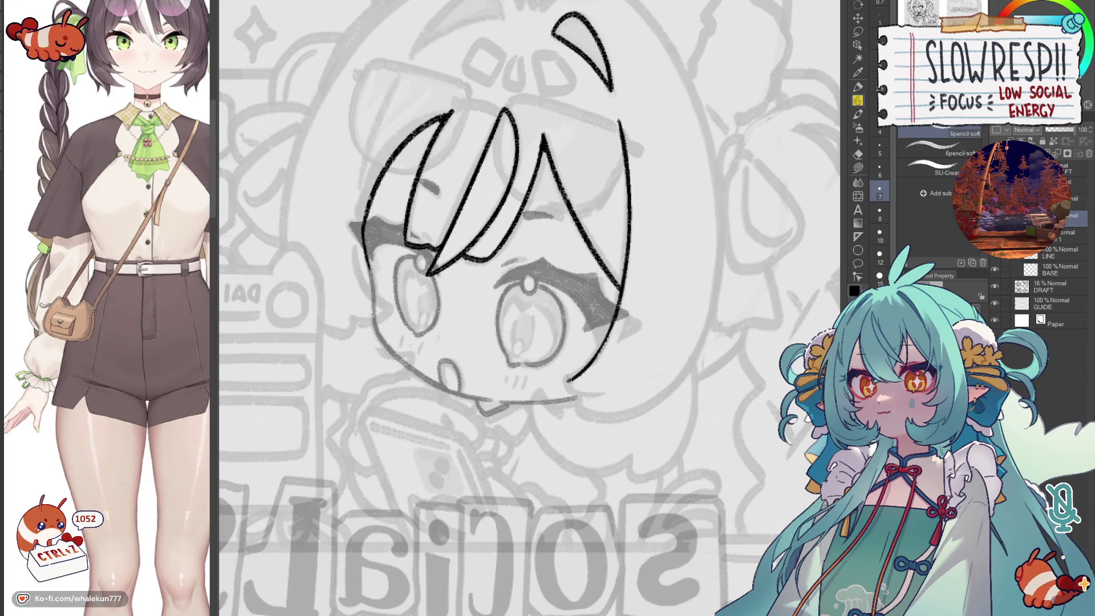
drag(614, 318, 569, 381)
key(ctrl+z)
drag(614, 319, 569, 381)
key(ctrl+z)
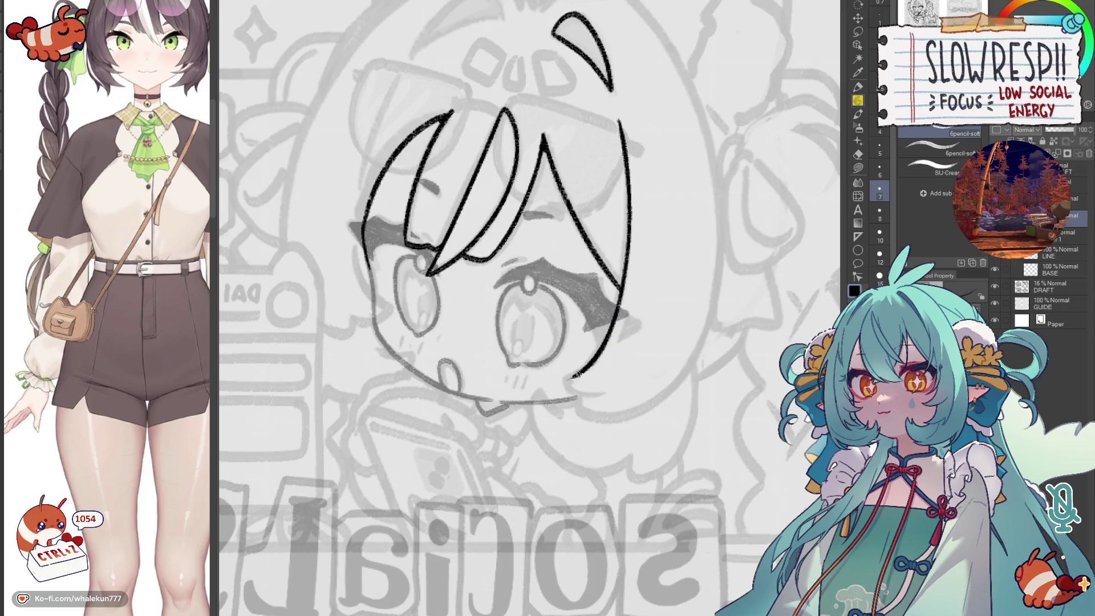
key(ctrl+z)
key(ctrl+z)
key(ctrl+z)
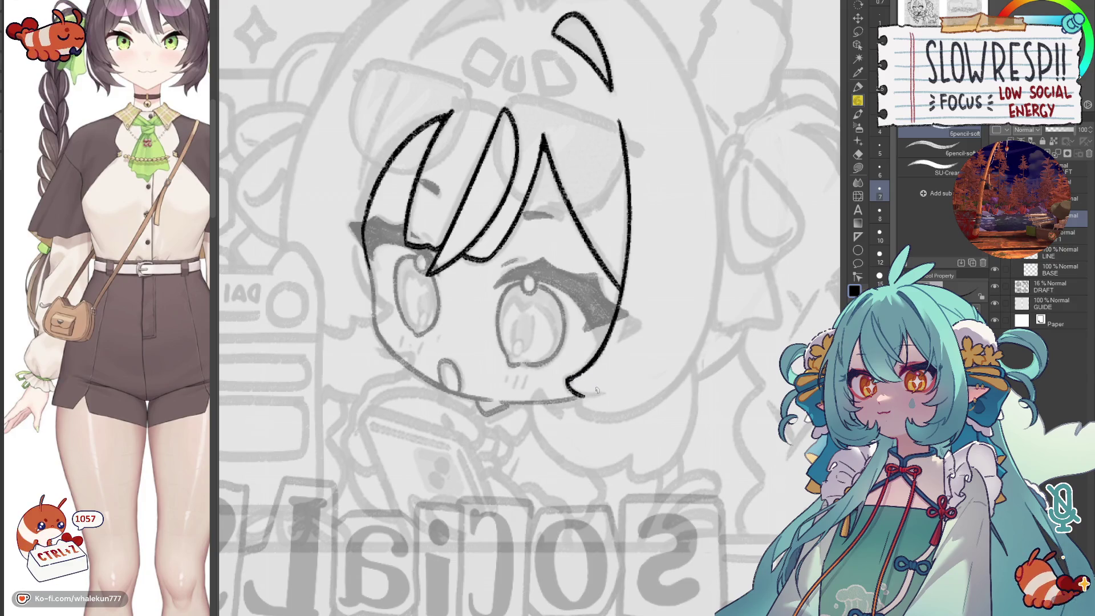
key(h)
key(ctrl+z)
key(ctrl+z)
mouse_move(561, 381)
mouse_down()
mouse_move(524, 392)
mouse_move(586, 388)
mouse_up()
key(h)
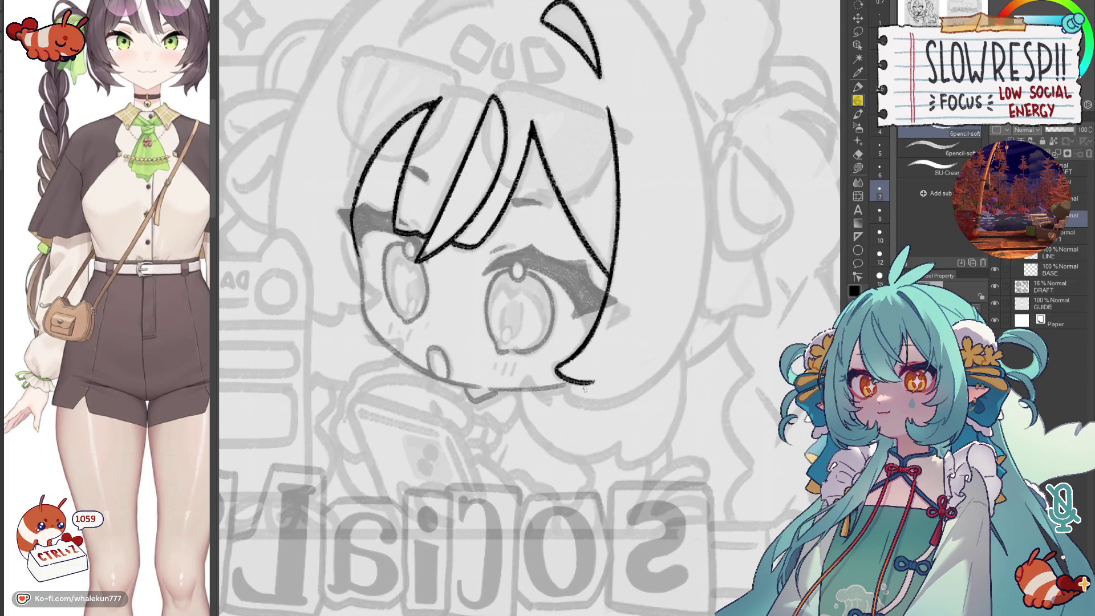
- Add the curled stroke under the cheek hook and a curved cheek stroke on the opposite side, redrawing until clean
key(ctrl+z)
key(ctrl+z)
key(ctrl+z)
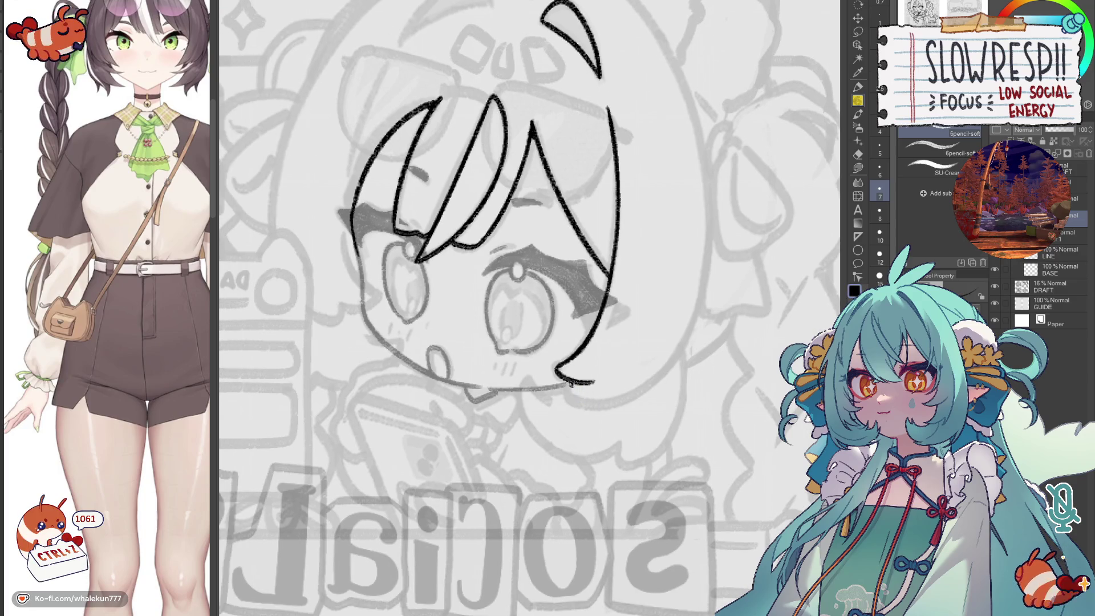
mouse_move(567, 387)
mouse_down()
mouse_move(623, 392)
mouse_move(505, 440)
mouse_up()
key(h)
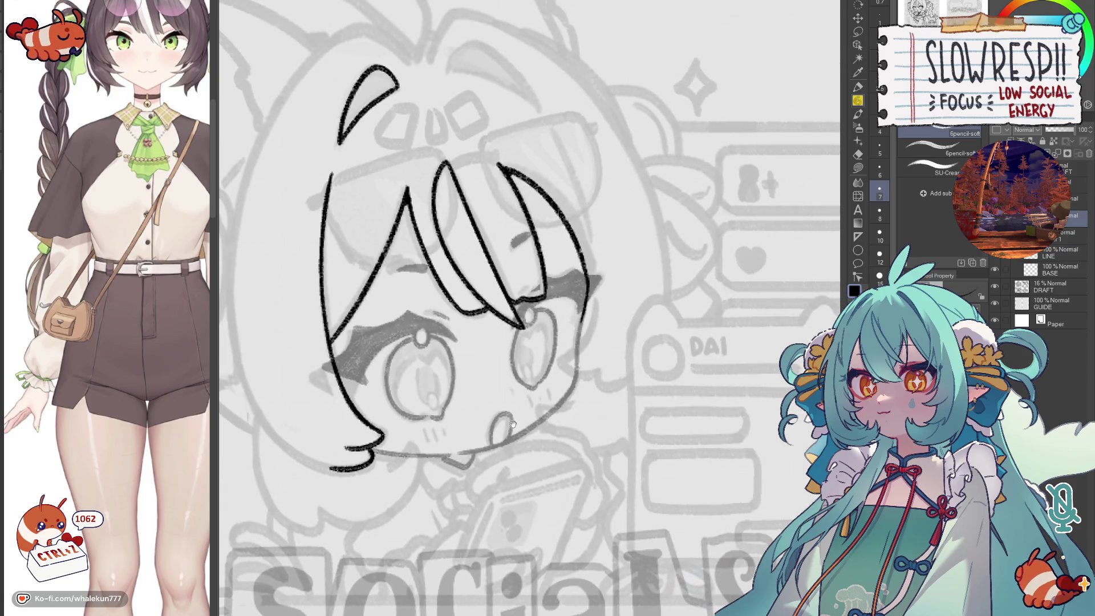
drag(590, 330, 587, 377)
key(ctrl+z)
key(ctrl+z)
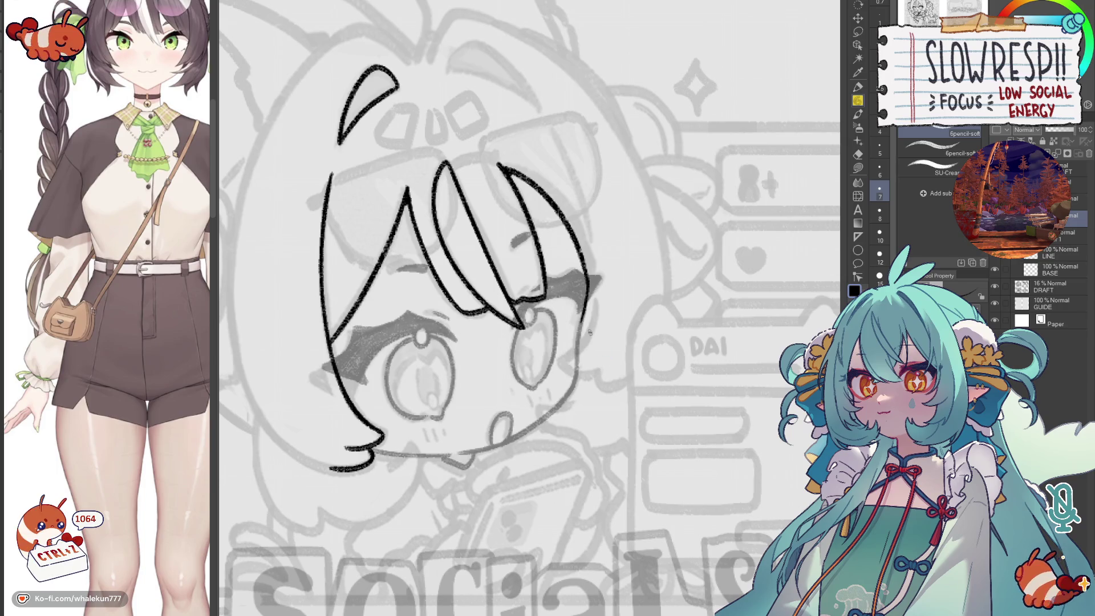
drag(562, 356, 597, 375)
key(ctrl+z)
drag(590, 329, 598, 377)
key(ctrl+z)
drag(590, 326, 603, 380)
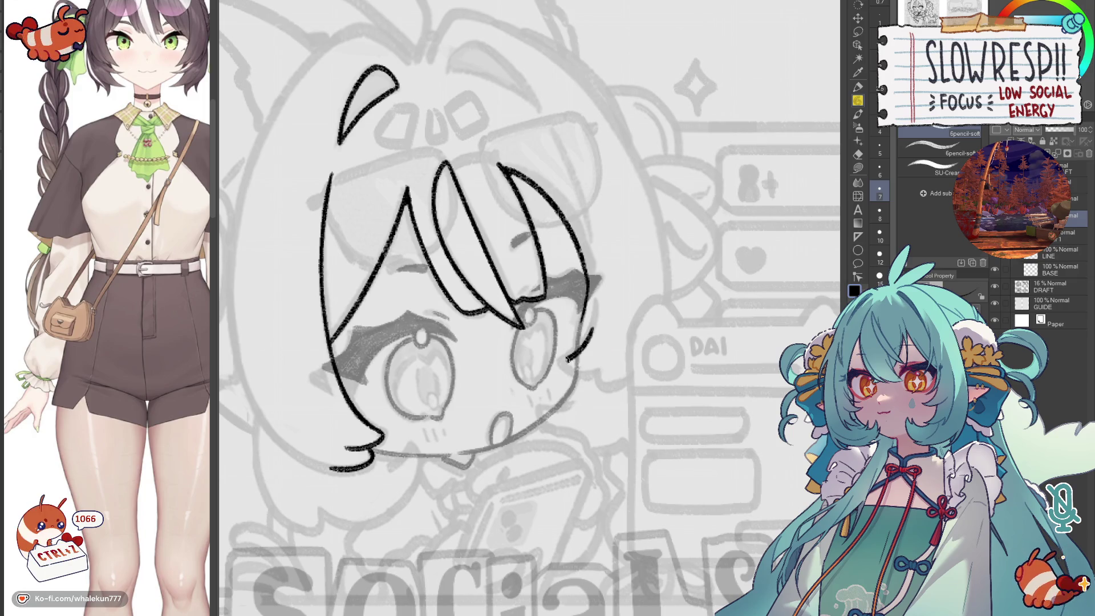
key(ctrl+z)
key(ctrl+z)
mouse_move(595, 301)
mouse_down()
mouse_move(598, 375)
mouse_move(634, 385)
mouse_up()
- Erase the excess ink near the cheek and bring the eye lines layer up to full opacity
key(h)
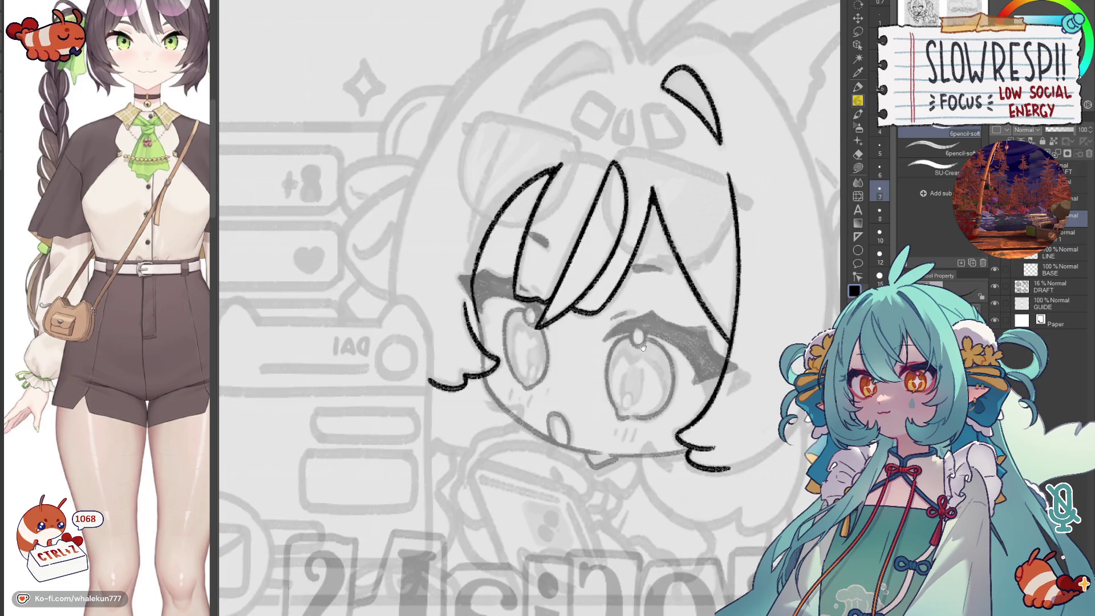
key(e)
drag(461, 340, 451, 347)
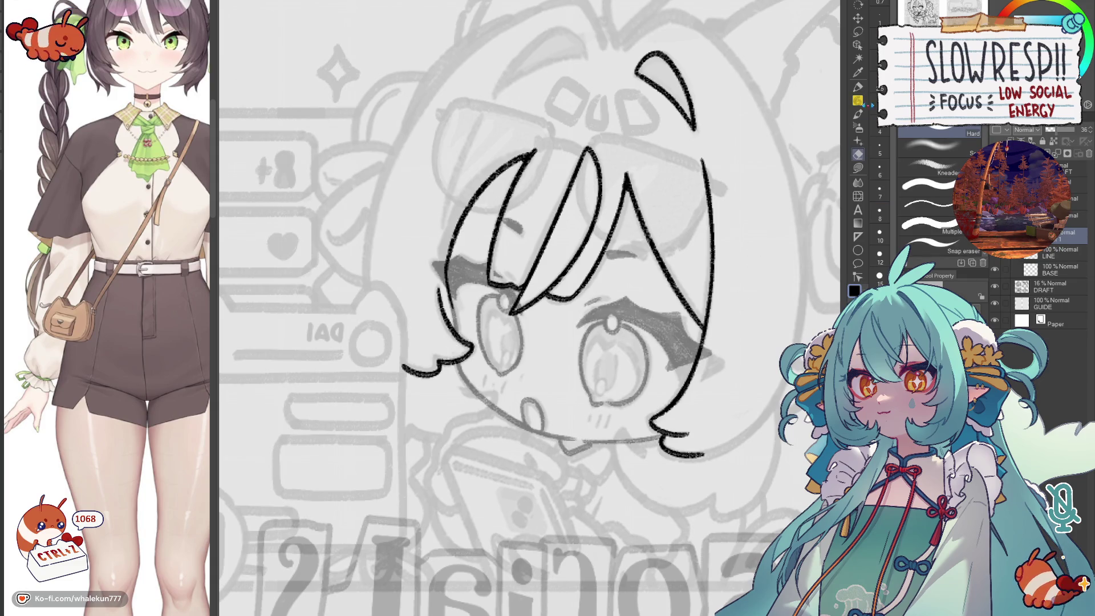
key(p)
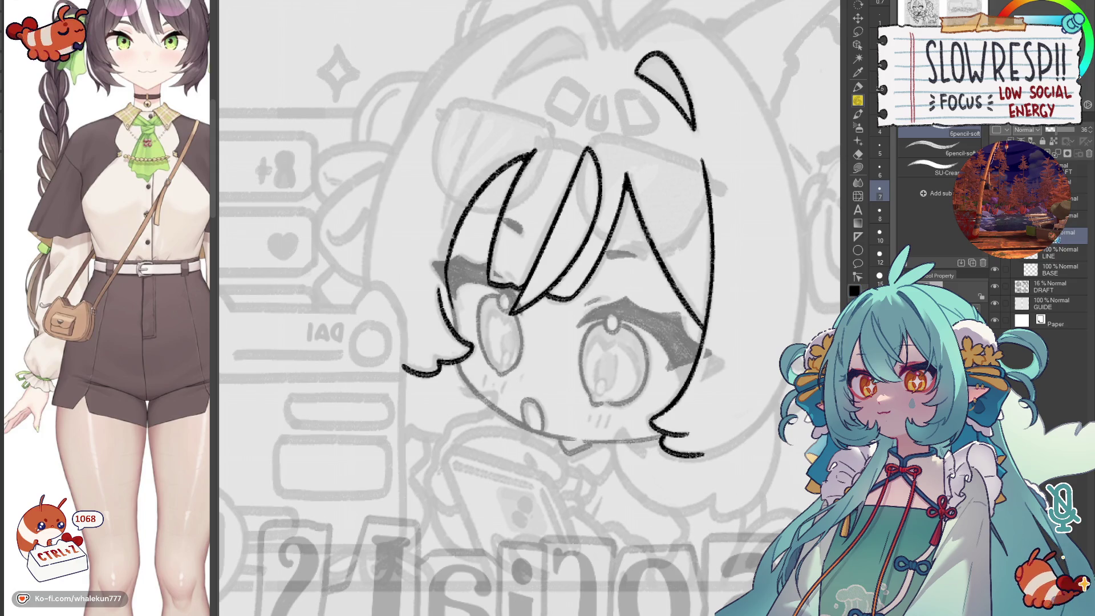
click(1082, 129)
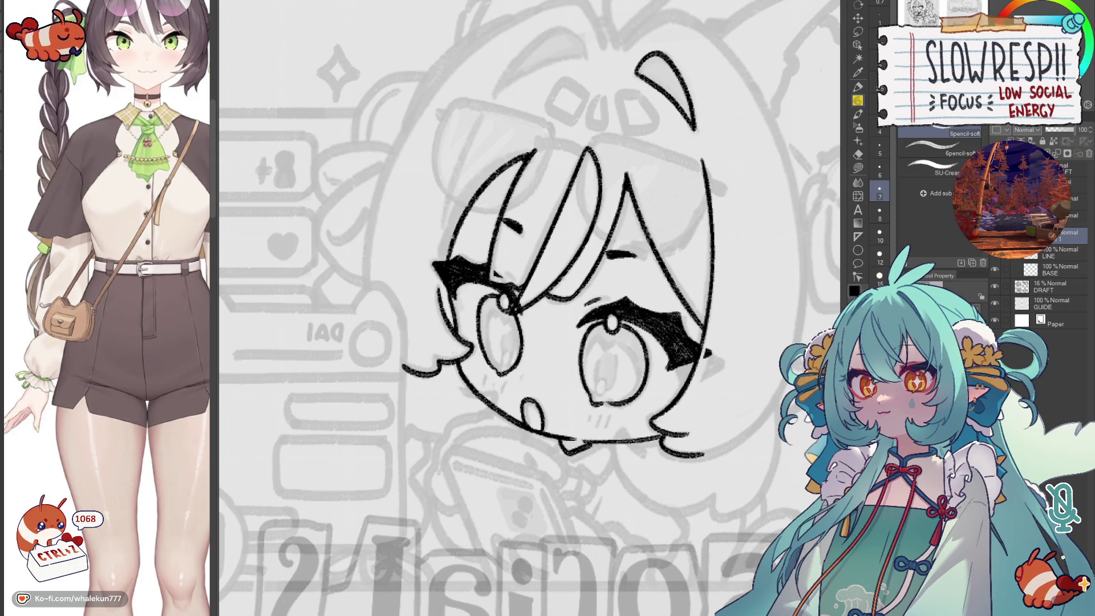
- Toggle to the Eraser and back to the Pencil with the eyes now showing solid black
key(e)
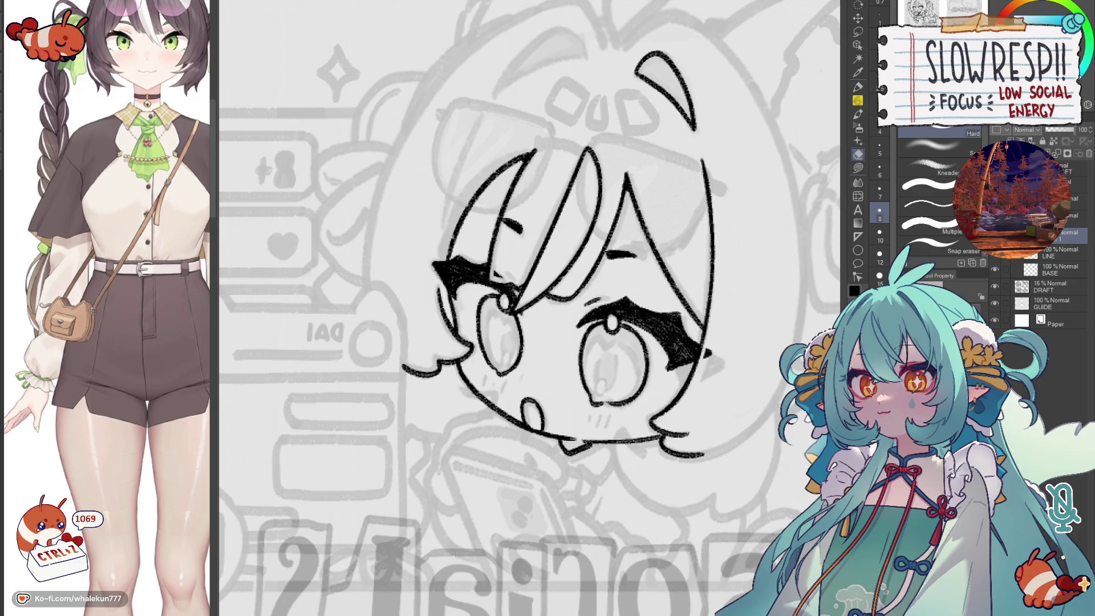
key(p)
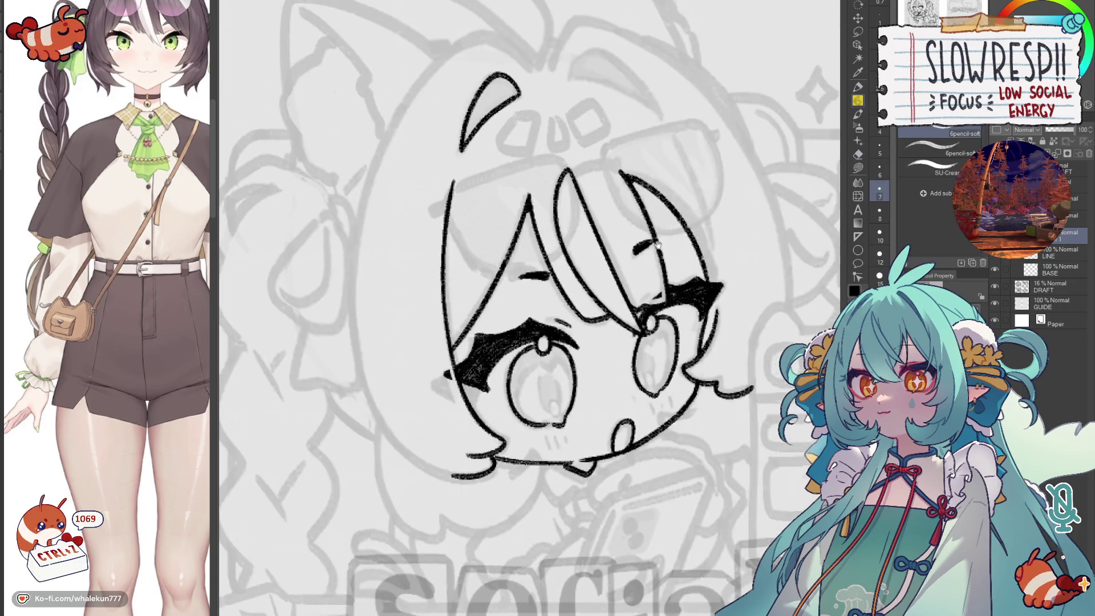
- Ink the long hair line down the left side of the head, undoing and redrawing until the curve works
drag(548, 208, 526, 294)
mouse_move(451, 202)
mouse_down()
mouse_move(500, 274)
mouse_move(457, 380)
mouse_up()
key(ctrl+z)
key(ctrl+z)
drag(500, 242, 455, 395)
key(ctrl+z)
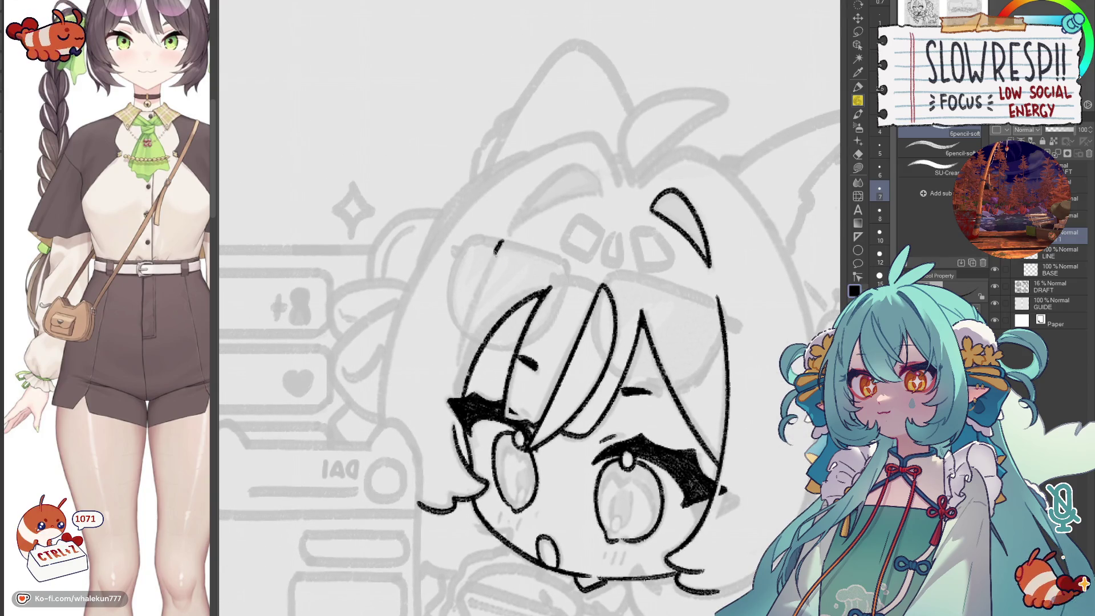
key(ctrl+z)
drag(503, 245, 454, 399)
key(ctrl+z)
key(ctrl+z)
drag(503, 240, 455, 391)
key(ctrl+z)
key(ctrl+z)
drag(504, 239, 455, 392)
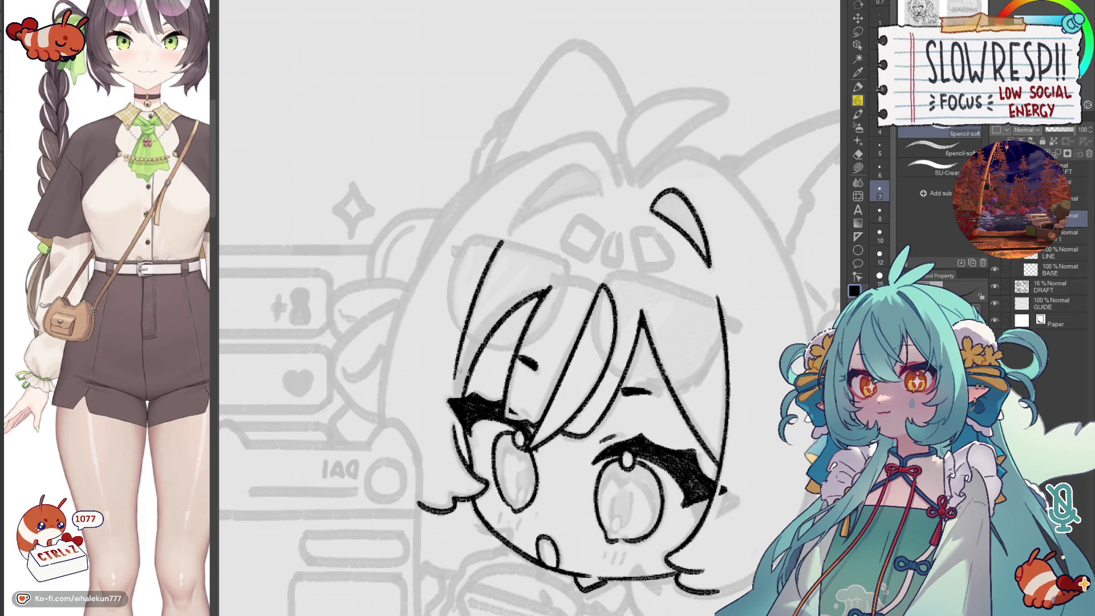
scroll(501, 199, down, 1)
key(ctrl+z)
drag(503, 230, 456, 387)
key(ctrl+z)
scroll(503, 313, up, 1)
- Add the curved stroke across the top of the head and mirror the canvas to check it
mouse_move(483, 315)
mouse_down()
mouse_move(505, 295)
mouse_move(569, 274)
mouse_move(482, 317)
mouse_up()
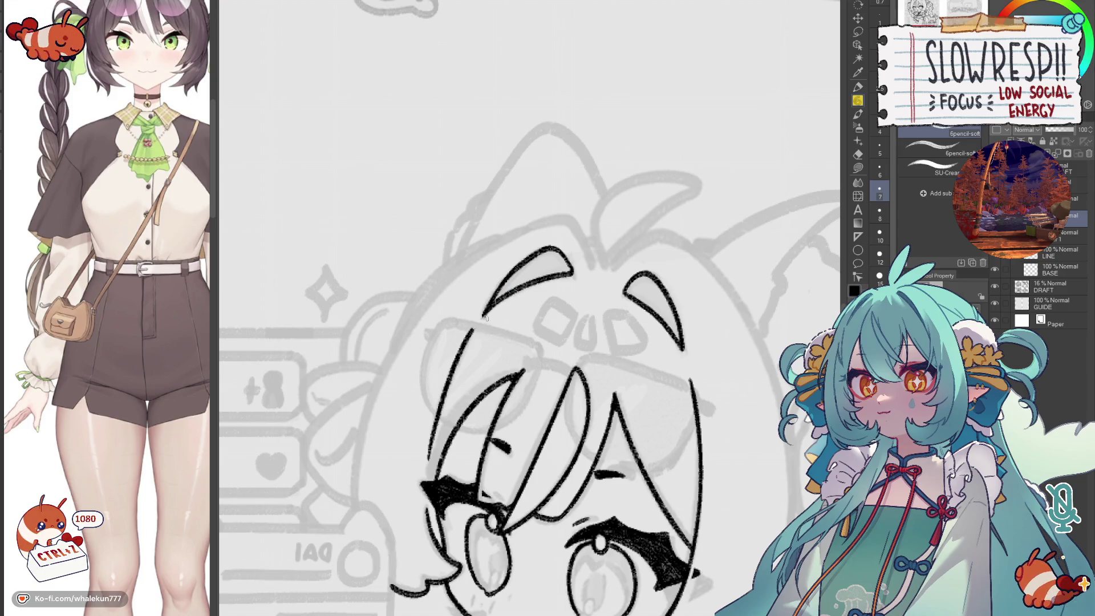
key(h)
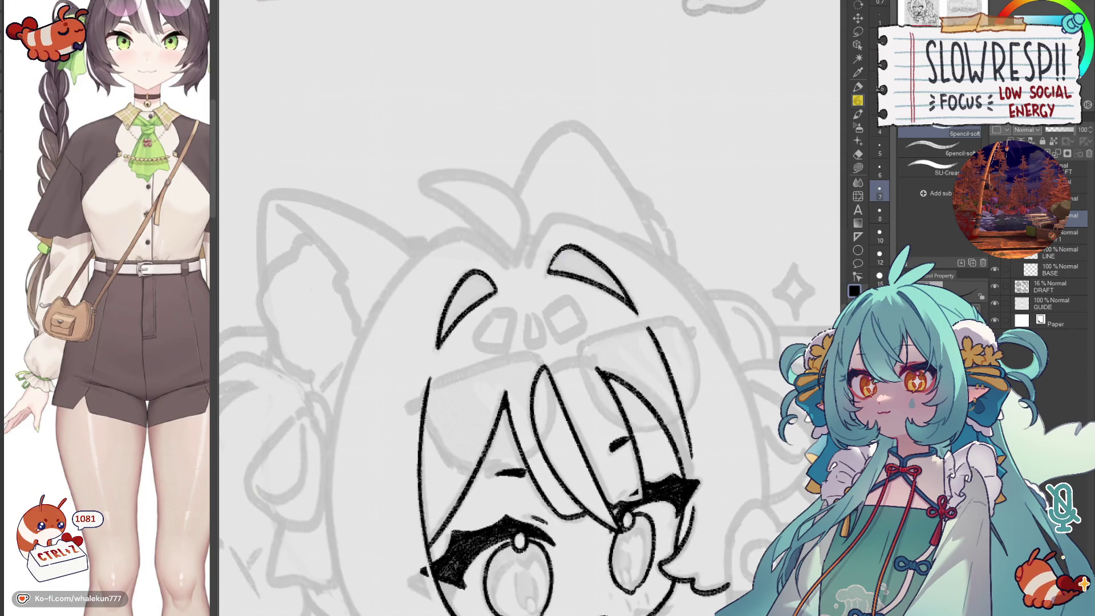
drag(571, 253, 549, 267)
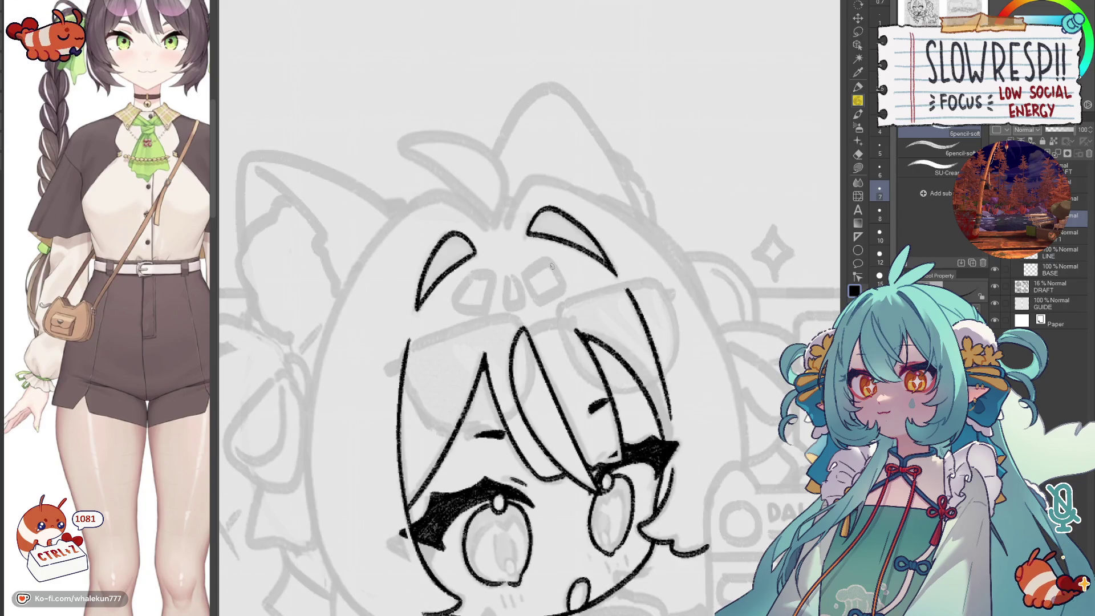
scroll(551, 266, down, 1)
scroll(602, 250, down, 2)
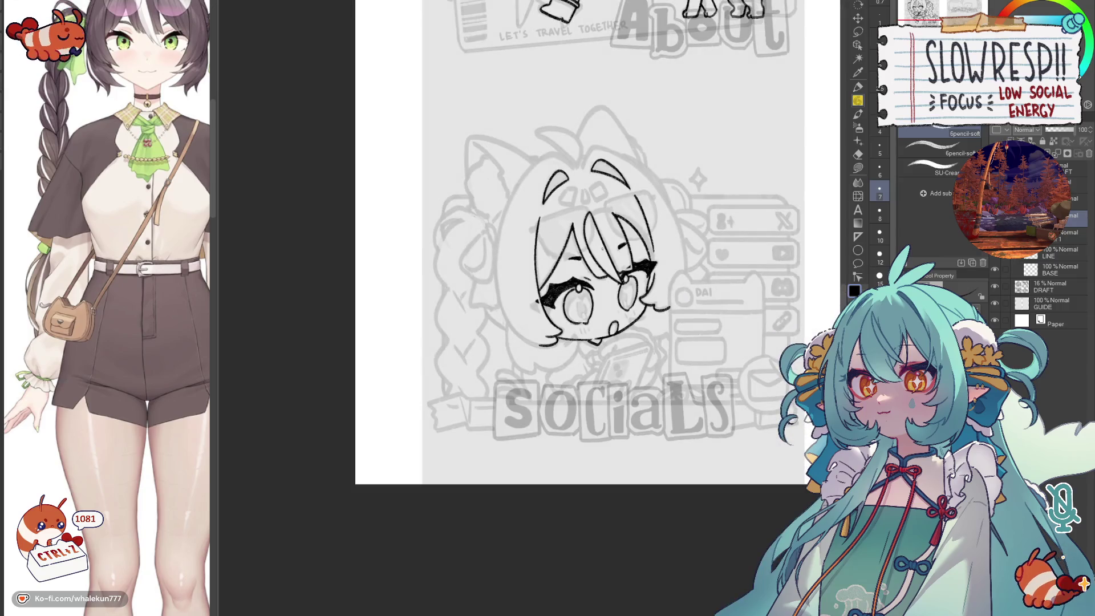
scroll(579, 312, up, 1)
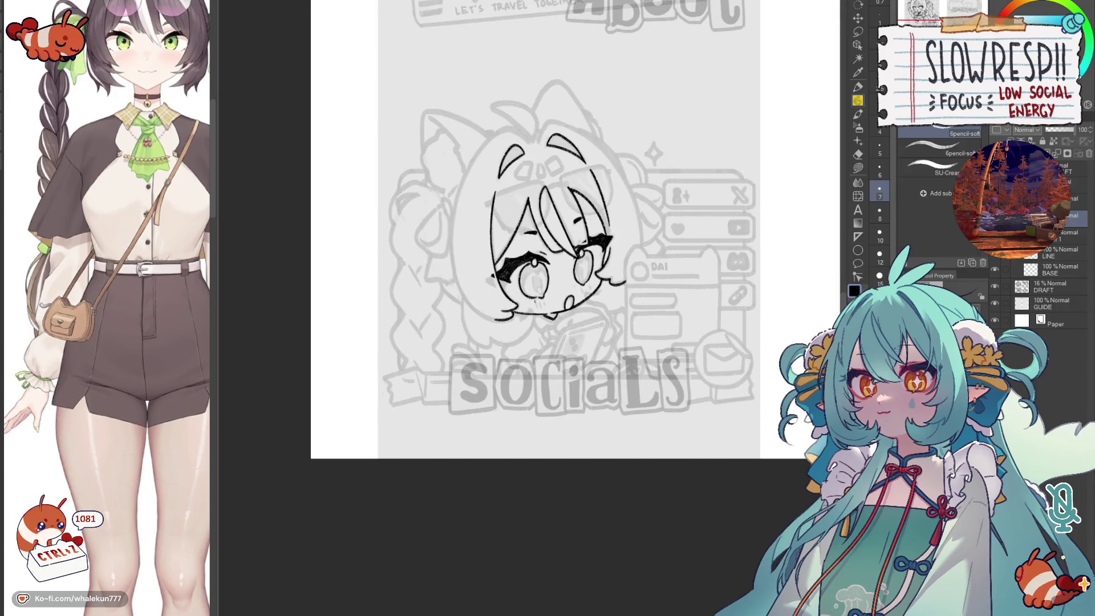
scroll(548, 325, up, 3)
scroll(505, 342, up, 1)
- Ink the small mouth strokes with repeated retries, then zoom out to view the whole drawing
mouse_move(502, 343)
mouse_down()
mouse_move(556, 290)
mouse_move(557, 407)
mouse_up()
scroll(556, 342, down, 2)
scroll(473, 208, up, 1)
key(ctrl+z)
drag(485, 213, 521, 253)
key(ctrl+z)
drag(488, 212, 479, 322)
key(ctrl+z)
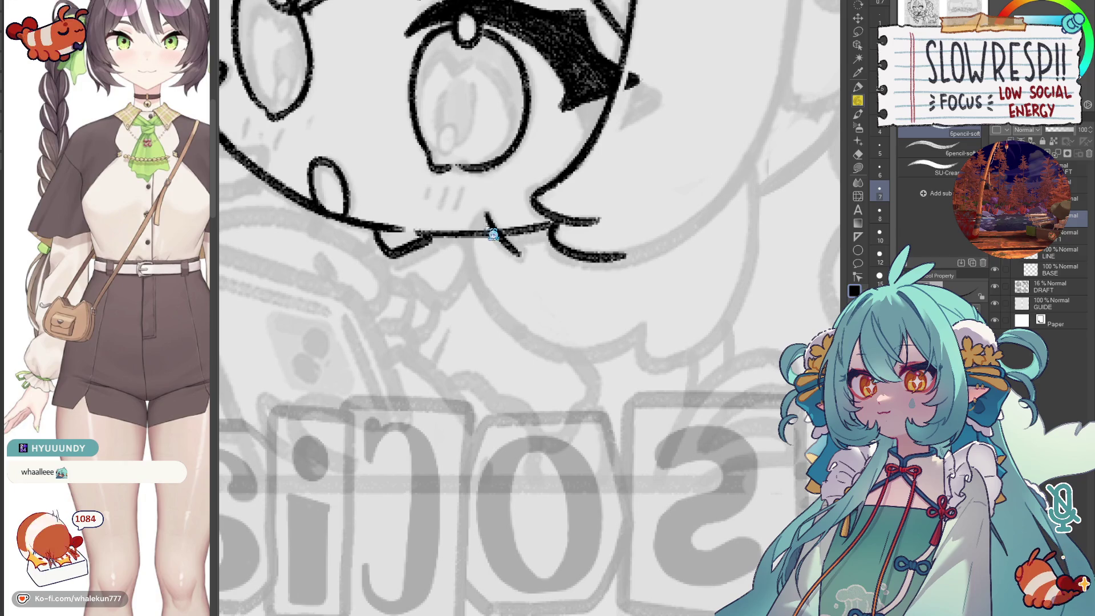
drag(484, 214, 514, 346)
key(ctrl+z)
drag(475, 212, 531, 334)
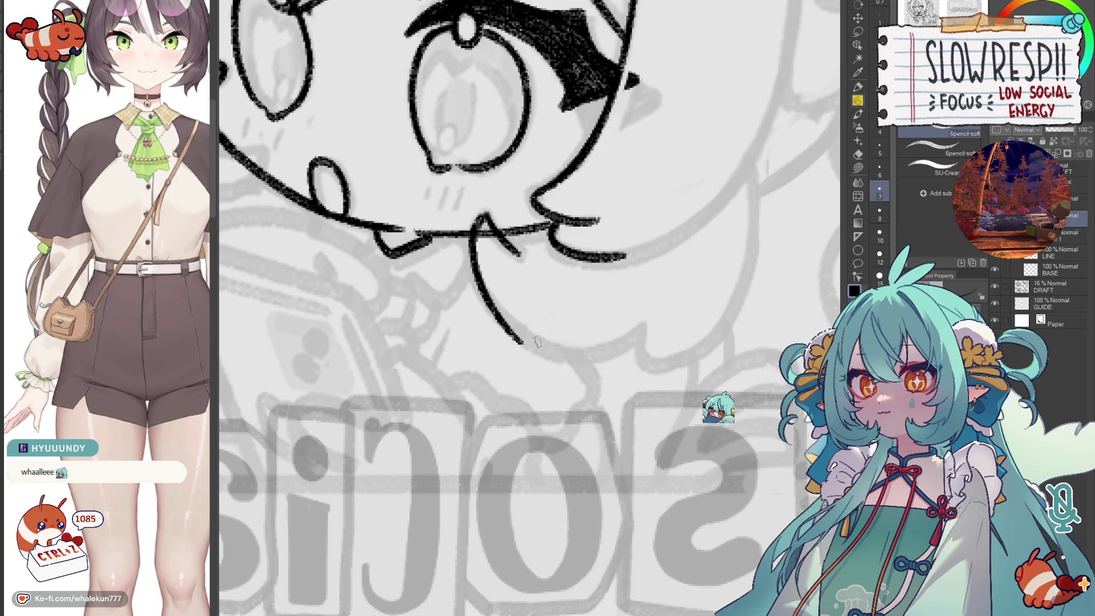
key(h)
key(ctrl+z)
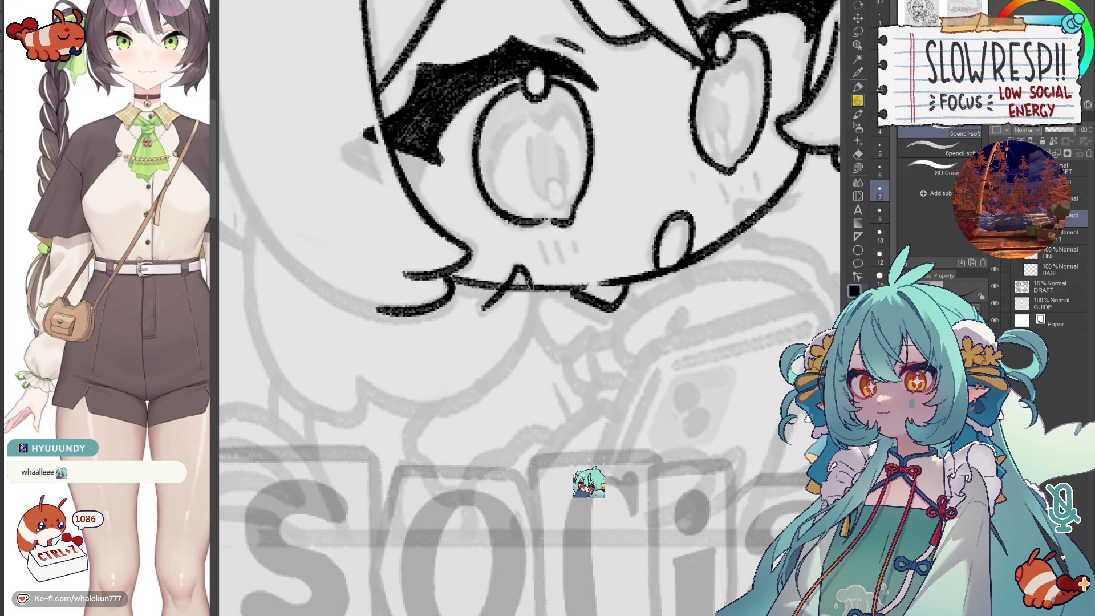
drag(526, 272, 523, 349)
key(h)
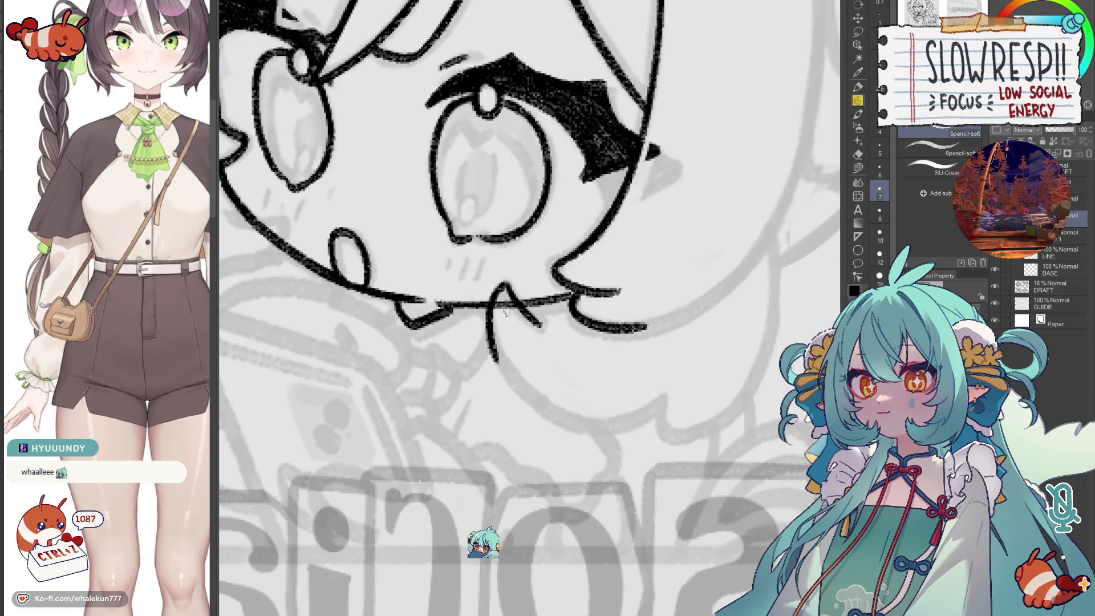
key(h)
key(ctrl+0)
scroll(534, 348, up, 5)
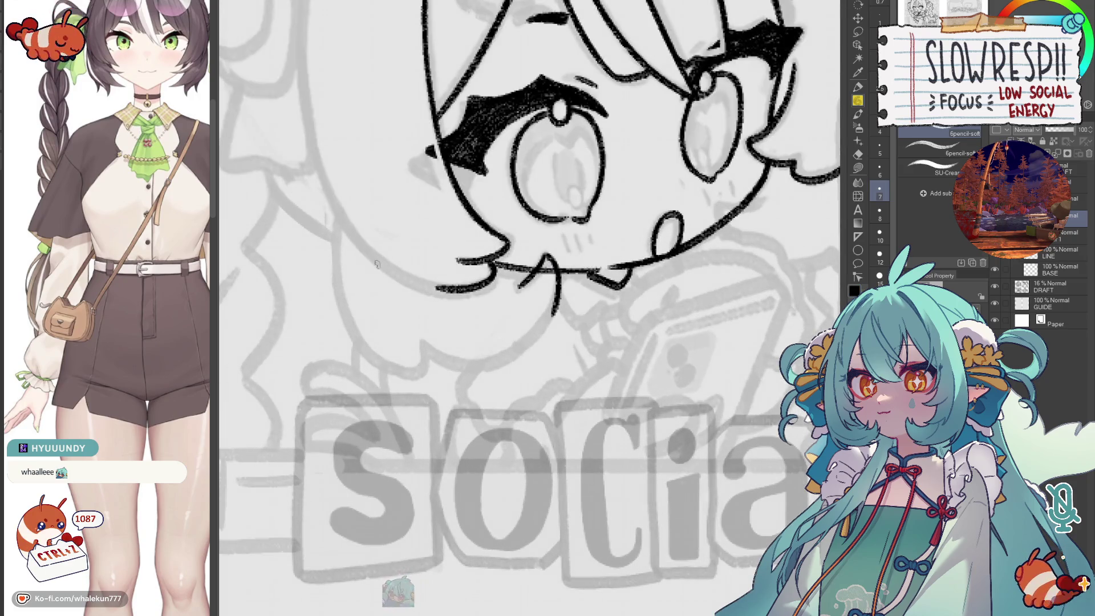
scroll(533, 348, down, 2)
scroll(462, 304, down, 1)
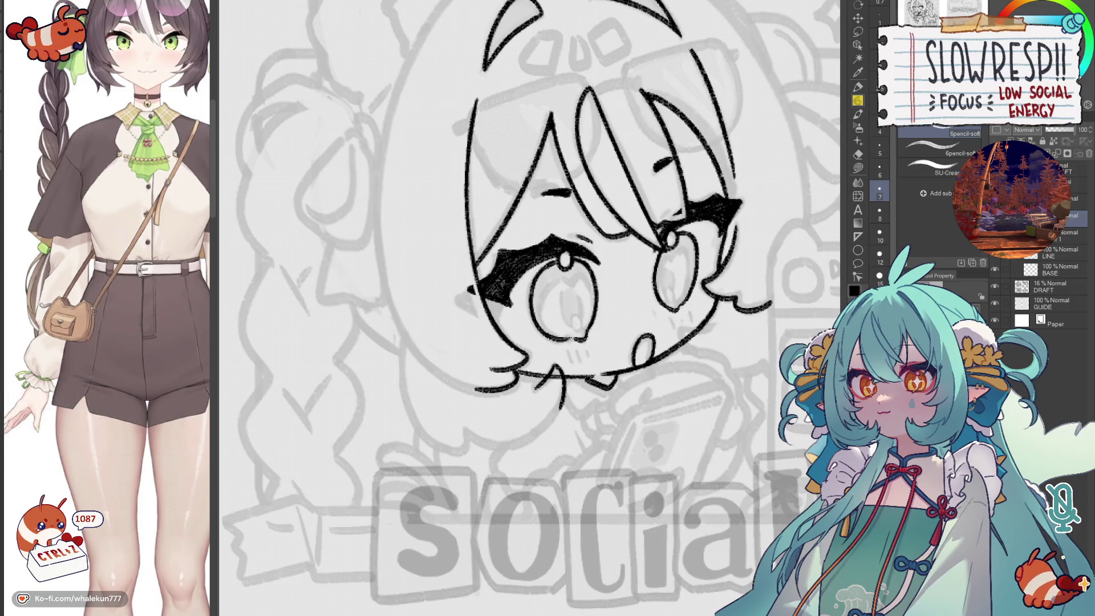
- Add the short chin strokes beneath the face, checking them in the mirrored view
mouse_move(678, 281)
mouse_down()
mouse_move(591, 248)
mouse_move(638, 278)
mouse_move(577, 254)
mouse_up()
key(h)
key(h)
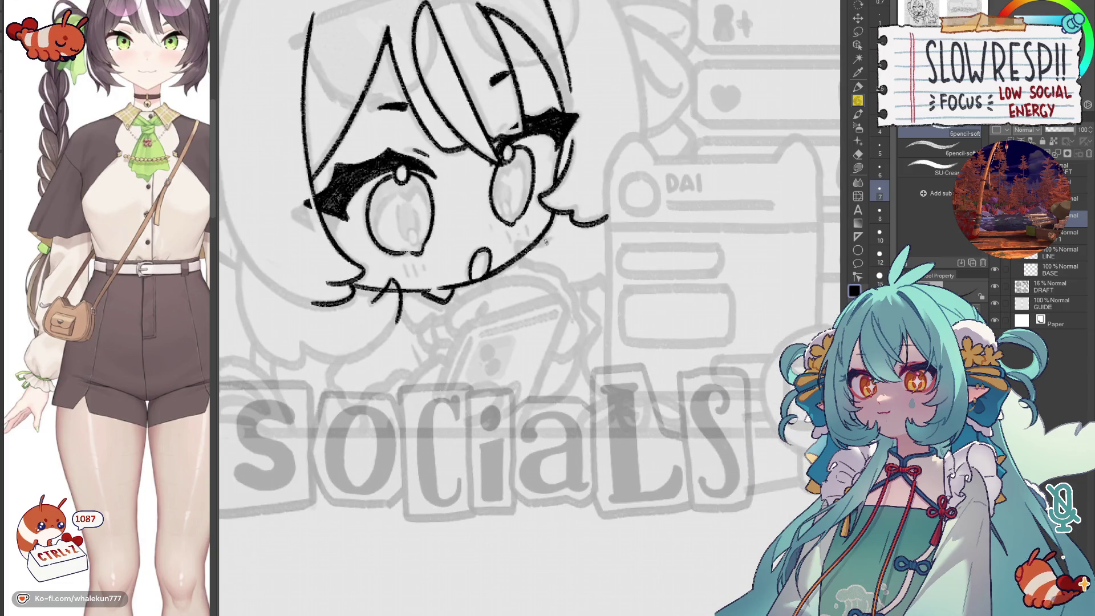
key(ctrl+z)
drag(556, 236, 517, 250)
drag(525, 245, 516, 268)
key(h)
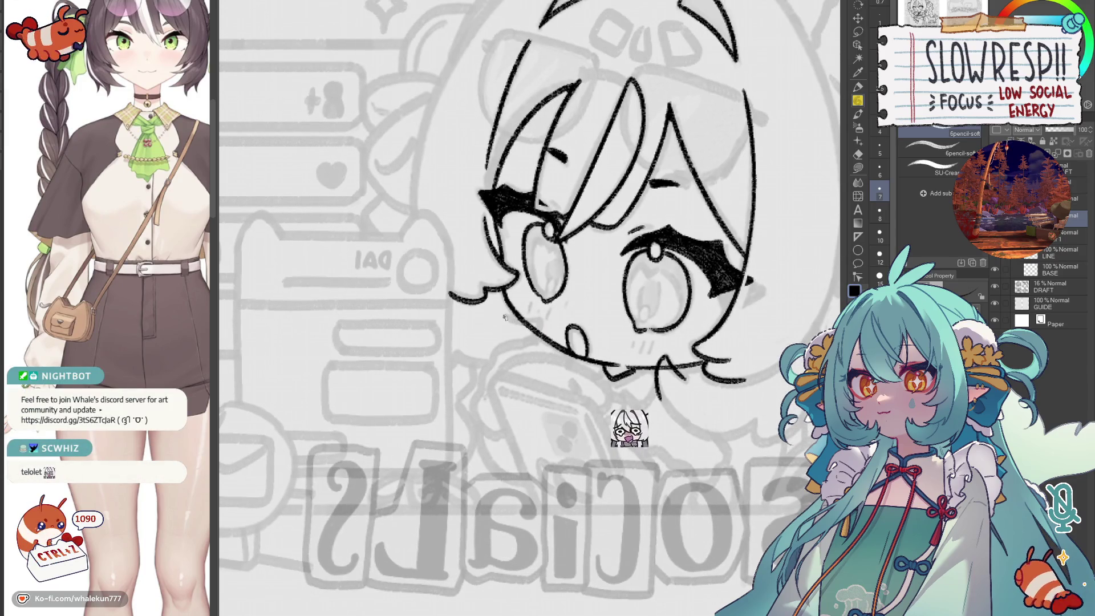
mouse_move(503, 316)
mouse_down()
mouse_move(536, 326)
mouse_move(540, 340)
mouse_up()
key(ctrl+z)
scroll(581, 289, down, 2)
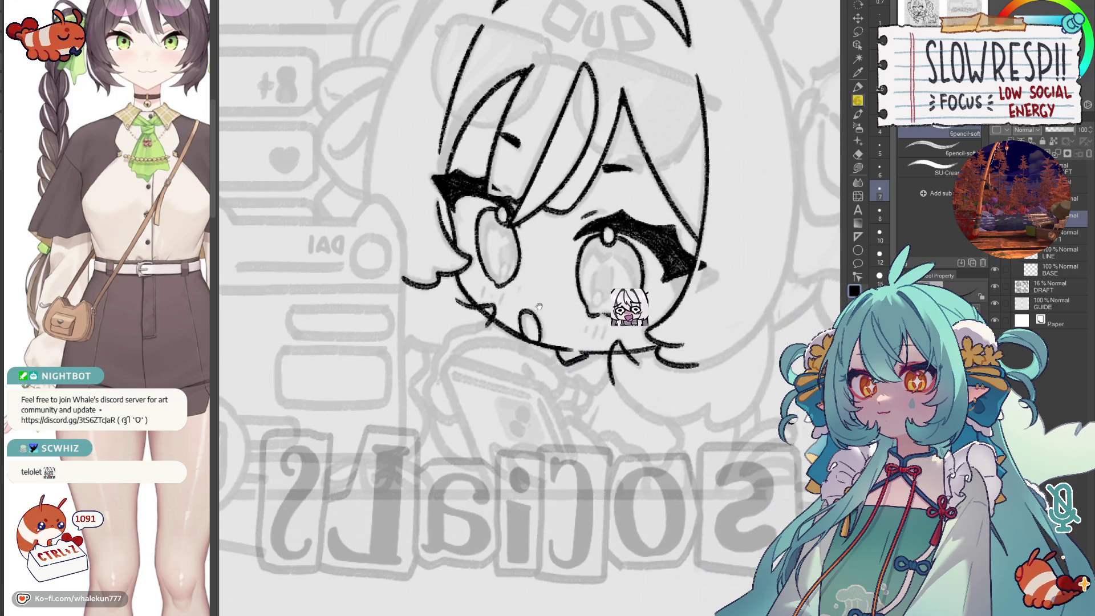
scroll(581, 290, down, 2)
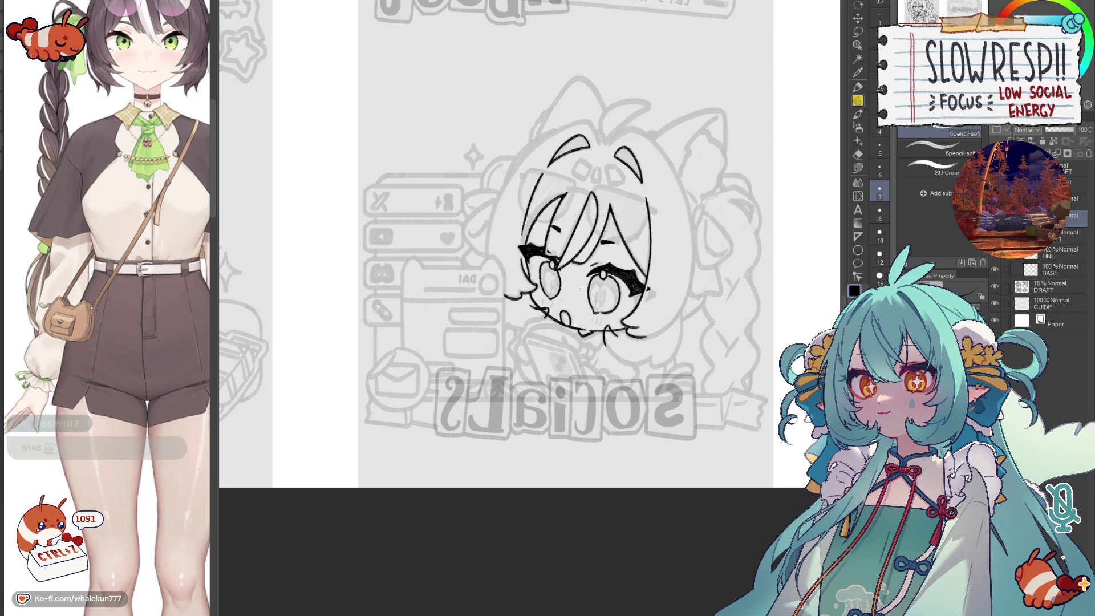
- Ink the left side of the outer hair outline framing the head
drag(581, 289, 549, 248)
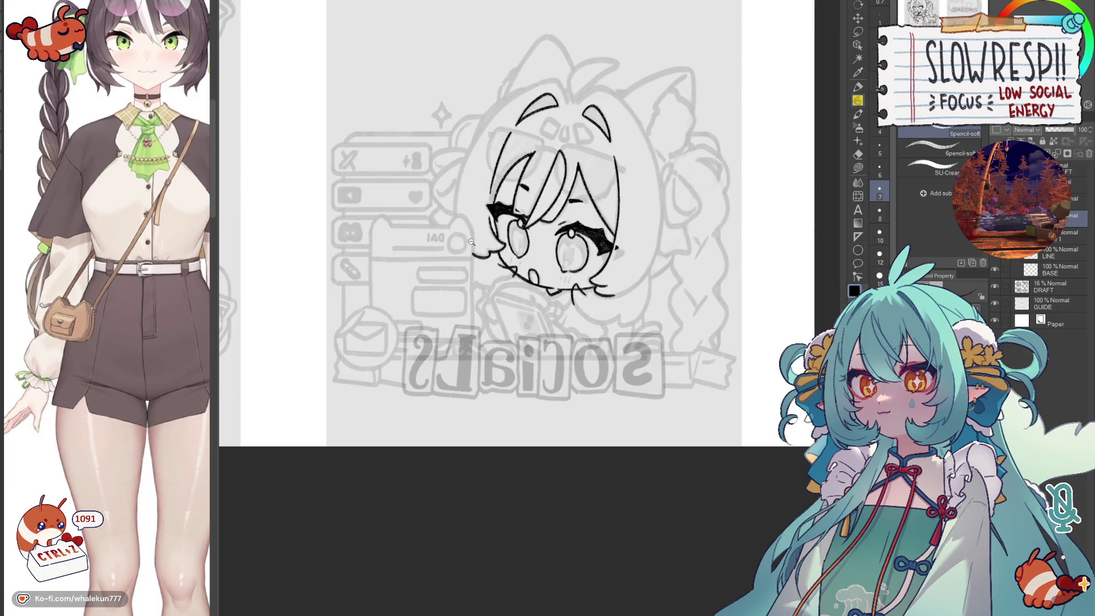
drag(470, 243, 520, 196)
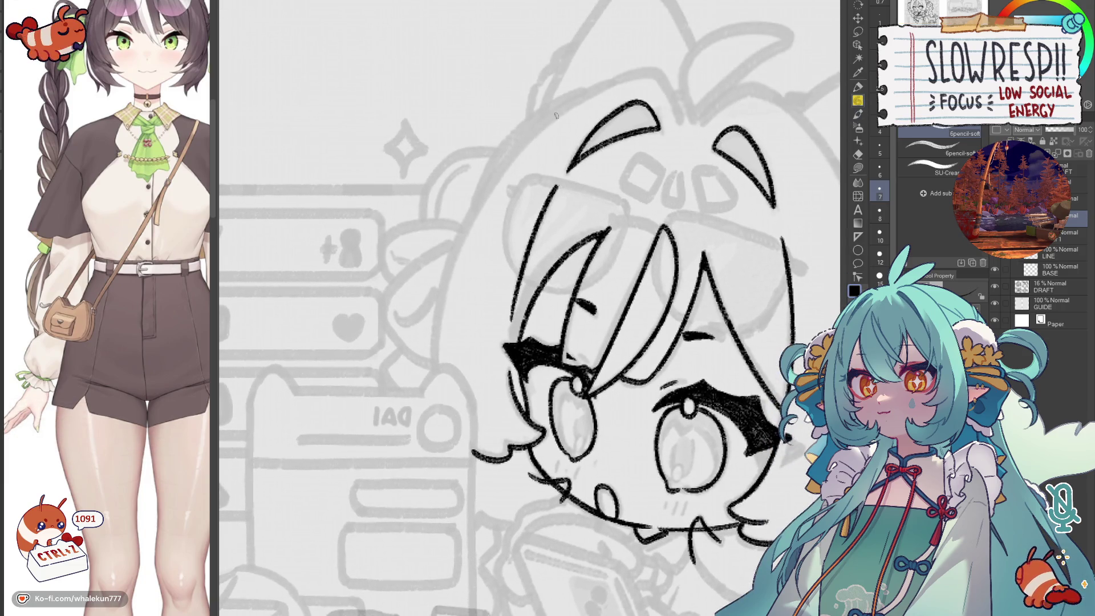
drag(569, 102, 433, 406)
key(ctrl+z)
drag(547, 256, 602, 342)
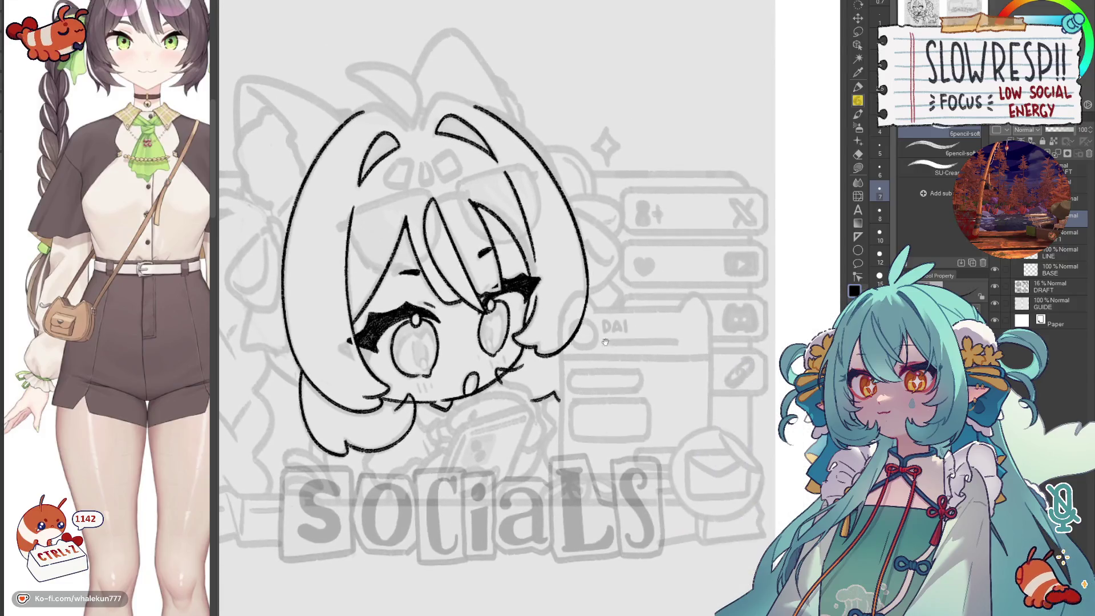
drag(620, 391, 615, 356)
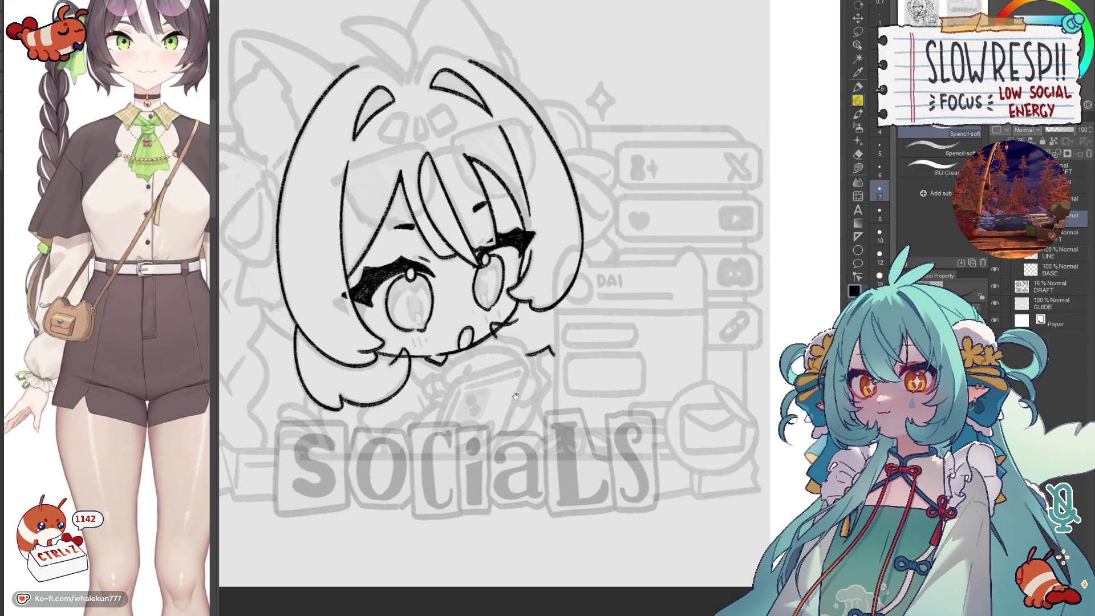
key(h)
key(h)
scroll(528, 363, up, 2)
scroll(600, 368, up, 2)
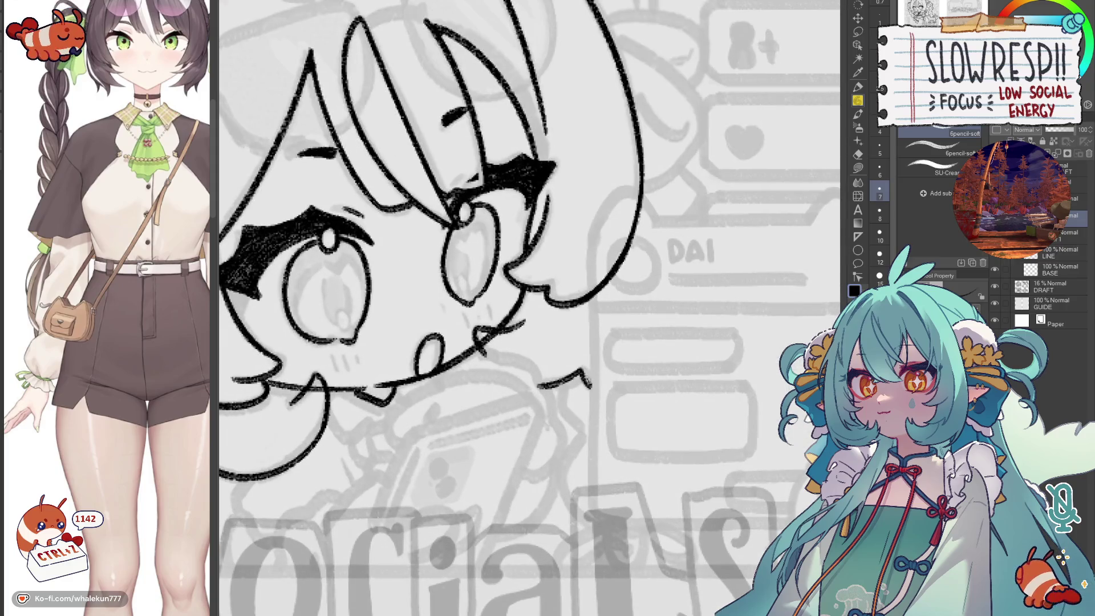
- Ink the right hair edge down to the chin, retrying the stroke until it flows
key(ctrl+z)
drag(636, 235, 633, 344)
key(ctrl+z)
key(ctrl+z)
mouse_move(642, 223)
mouse_down()
mouse_move(612, 385)
mouse_move(610, 376)
mouse_up()
key(ctrl+z)
drag(635, 234, 605, 385)
key(ctrl+z)
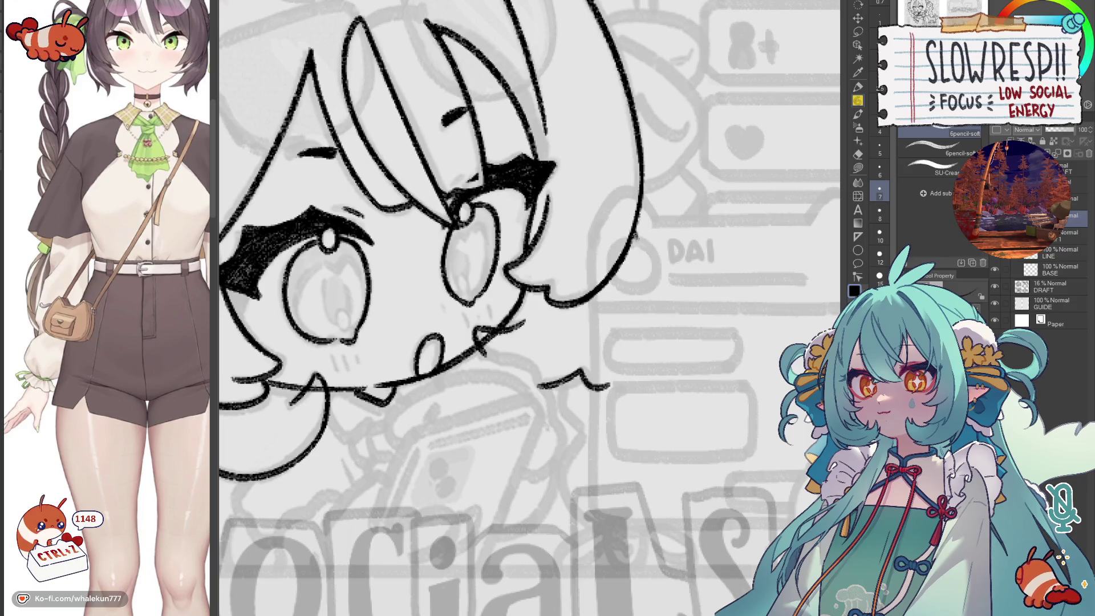
drag(634, 231, 605, 387)
scroll(649, 349, down, 5)
- Try extending the line under the chin in the mirrored view and undo it
key(h)
key(h)
scroll(603, 360, up, 3)
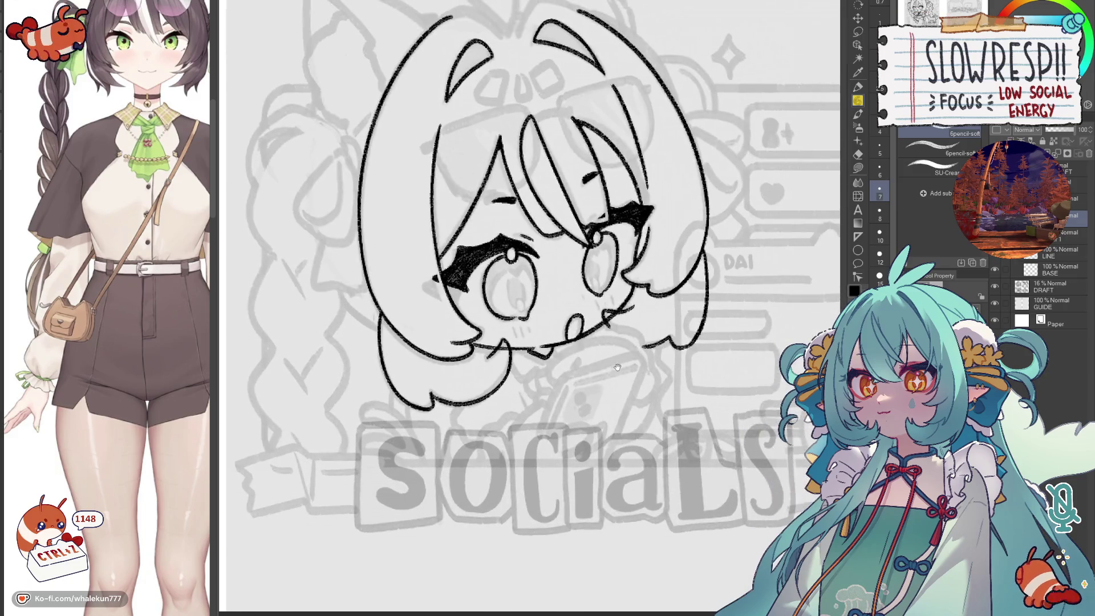
scroll(611, 368, up, 2)
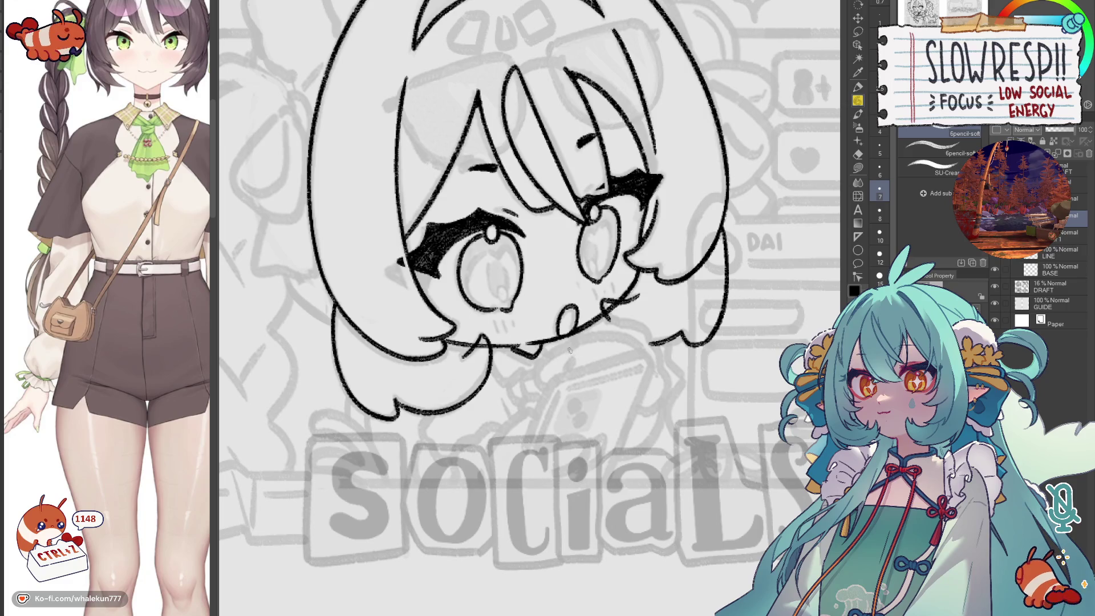
drag(565, 346, 589, 330)
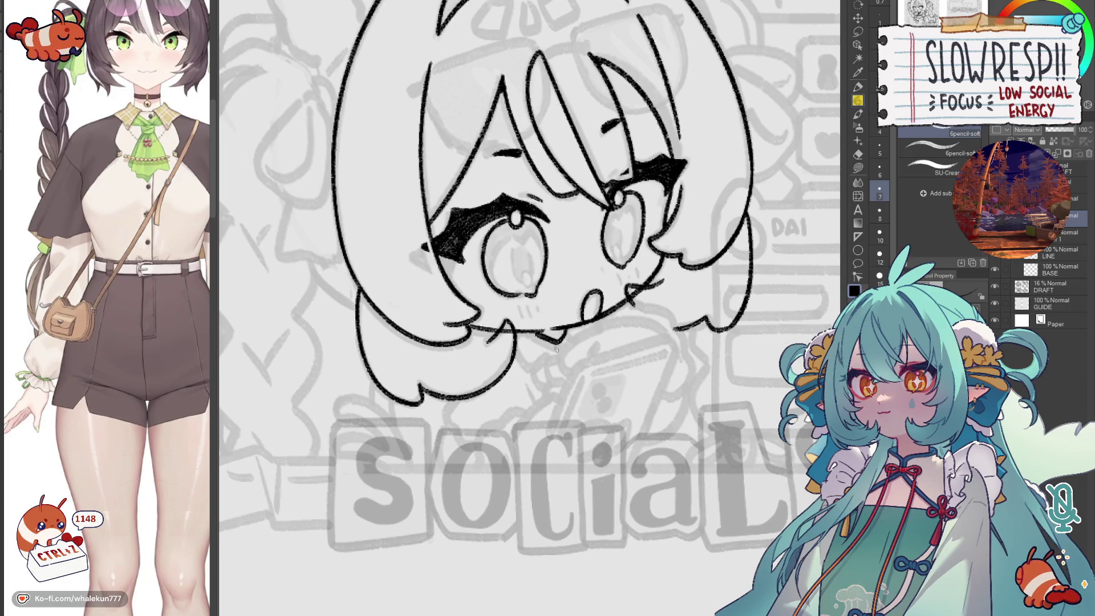
drag(520, 349, 544, 367)
key(ctrl+z)
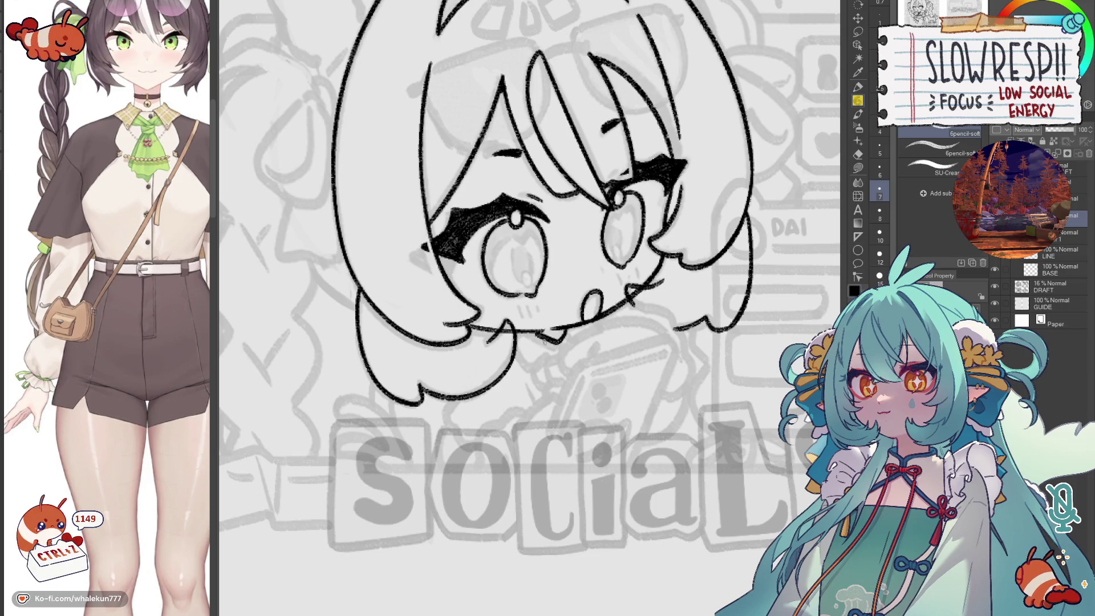
key(e)
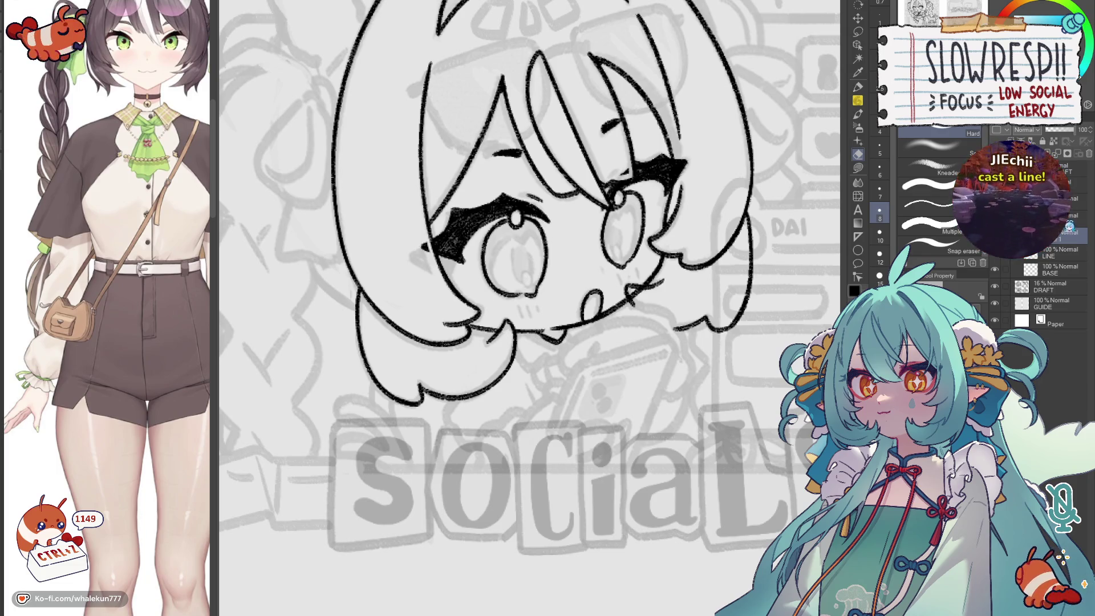
key(p)
- Darken the small marks under the chin, then undo them to leave the face lineart clean
key(ctrl+z)
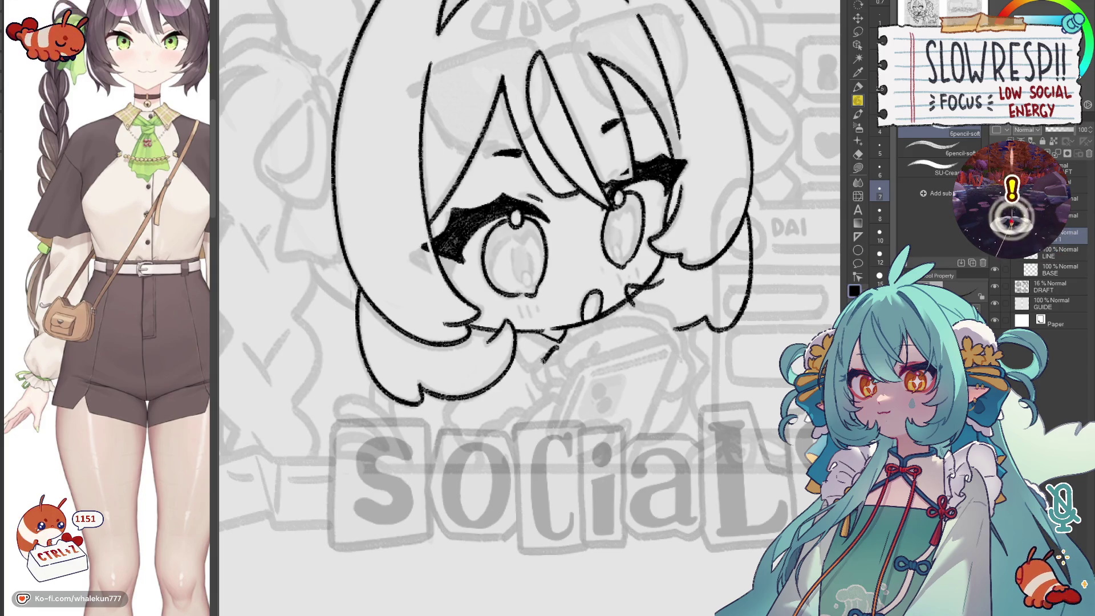
mouse_move(522, 348)
mouse_down()
mouse_move(532, 332)
mouse_move(571, 339)
mouse_up()
key(ctrl+z)
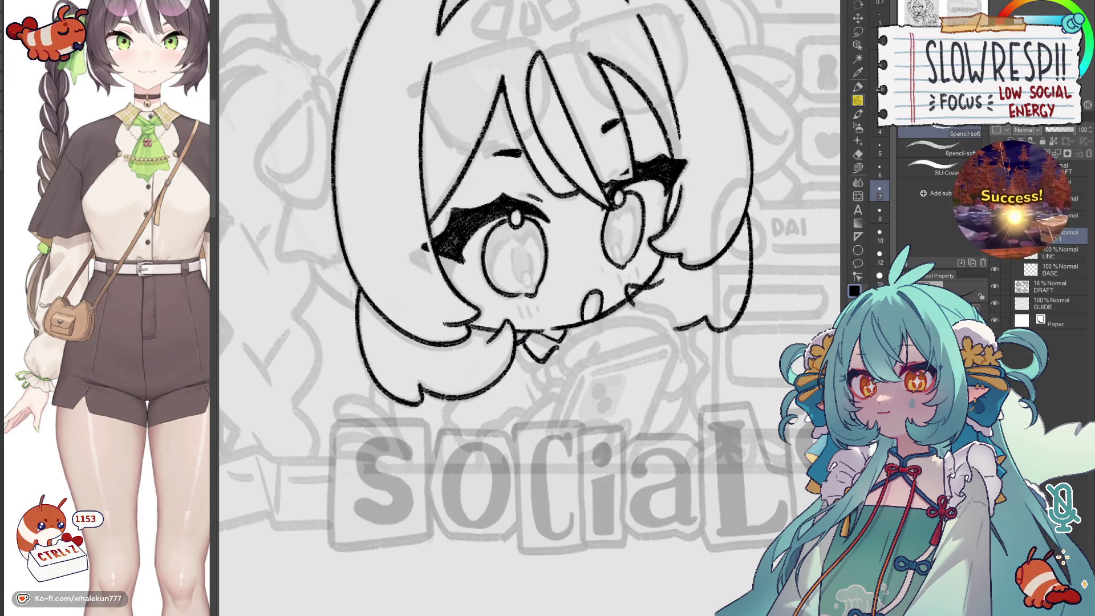
key(ctrl+z)
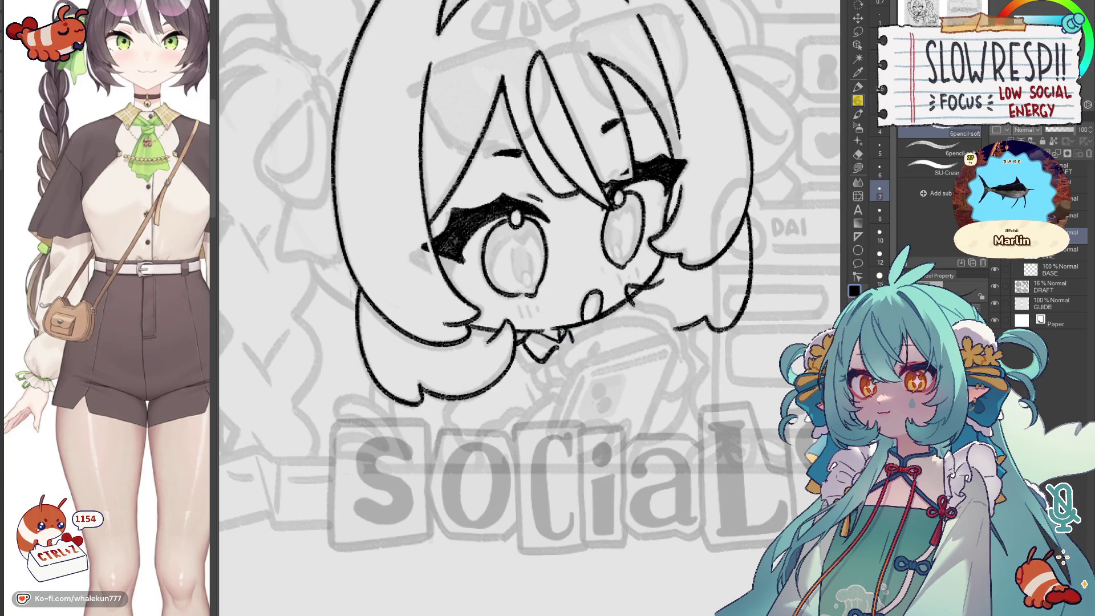
scroll(596, 330, down, 3)
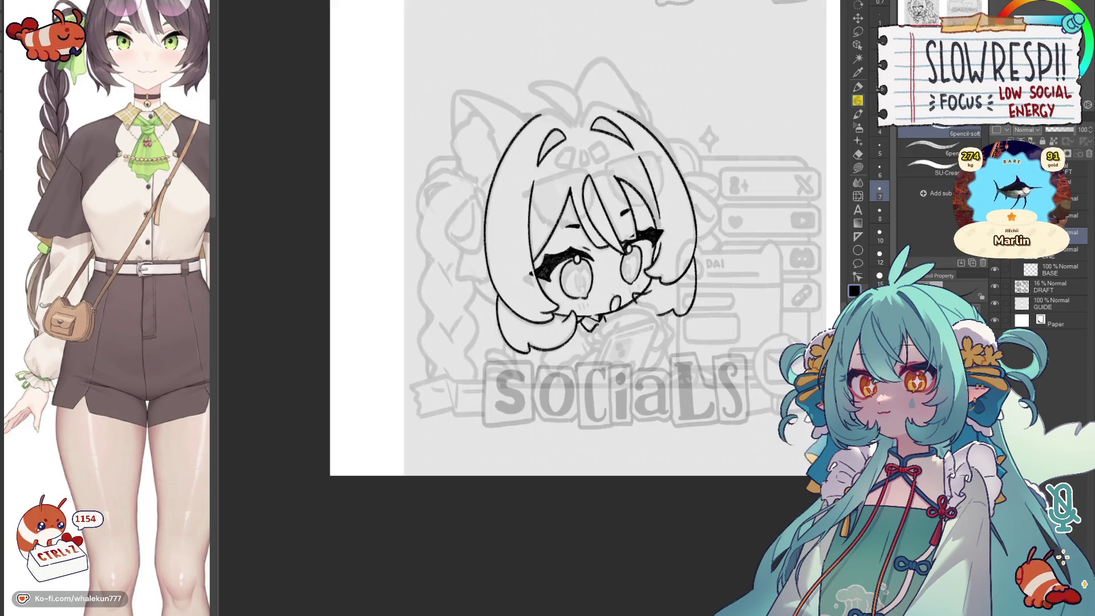
scroll(596, 331, up, 3)
scroll(596, 328, up, 1)
- Undo the stray chin mark, check the face mirrored, and pan the Socials page toward the top of the view
key(ctrl+z)
key(ctrl+z)
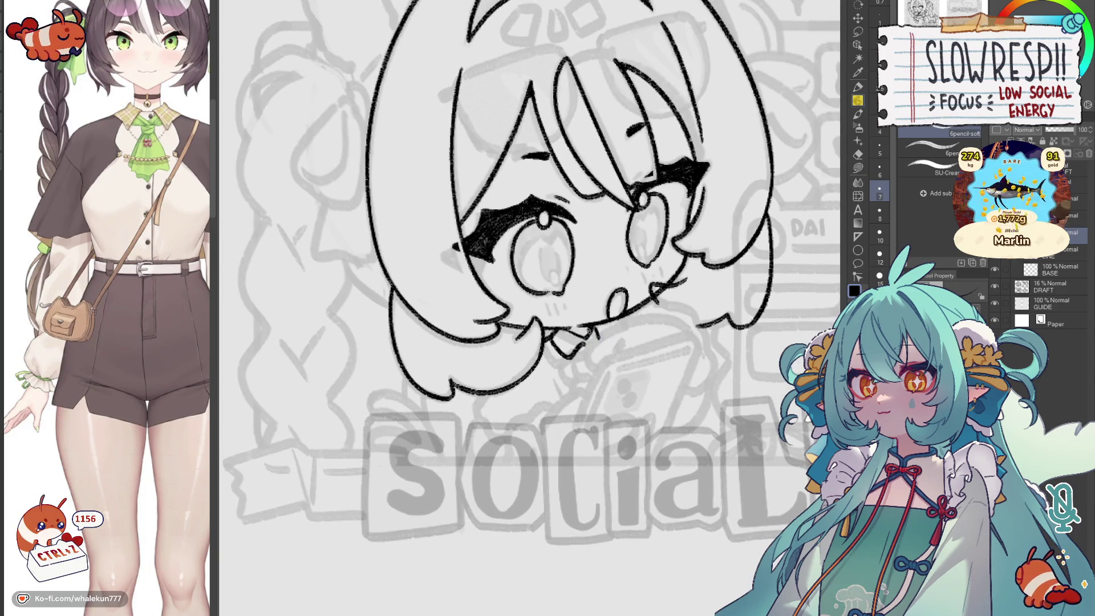
scroll(595, 331, down, 3)
key(h)
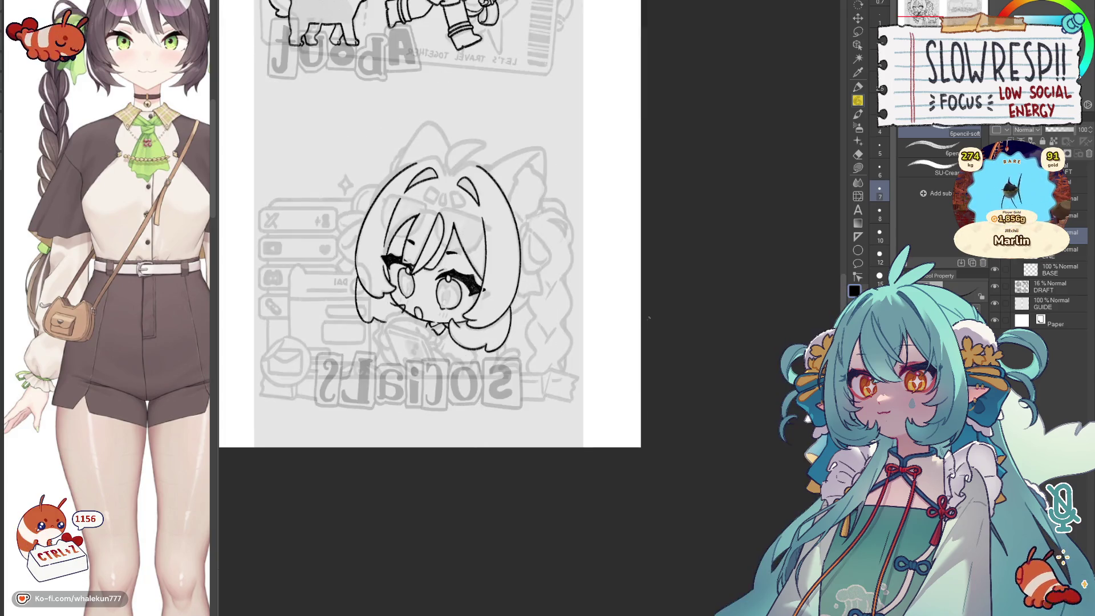
key(e)
scroll(387, 321, up, 3)
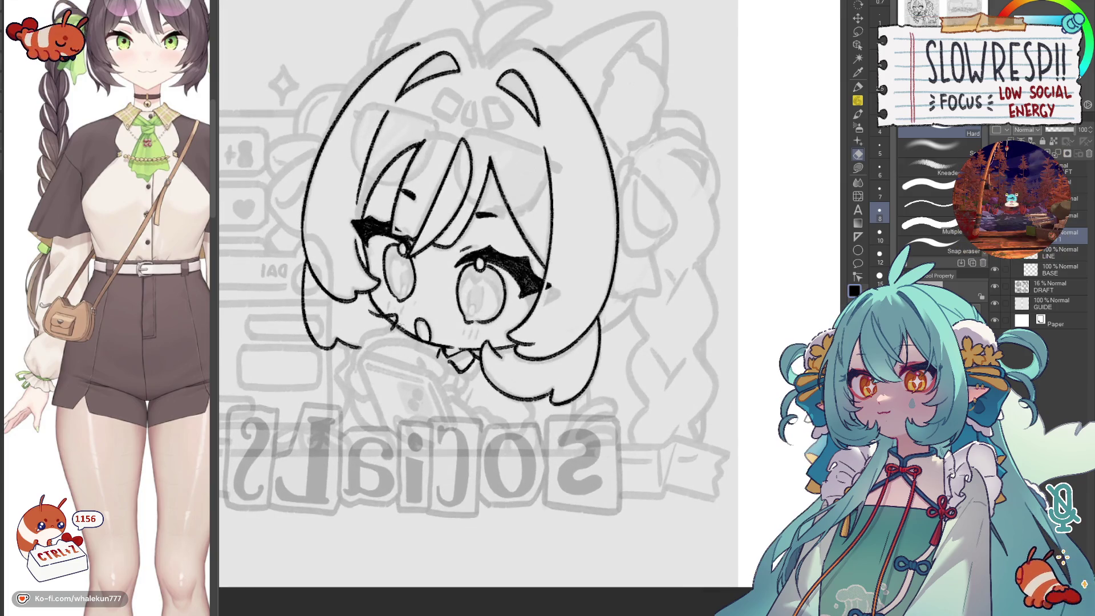
key(h)
scroll(408, 299, down, 2)
scroll(407, 298, down, 2)
scroll(613, 350, up, 1)
scroll(613, 350, up, 1)
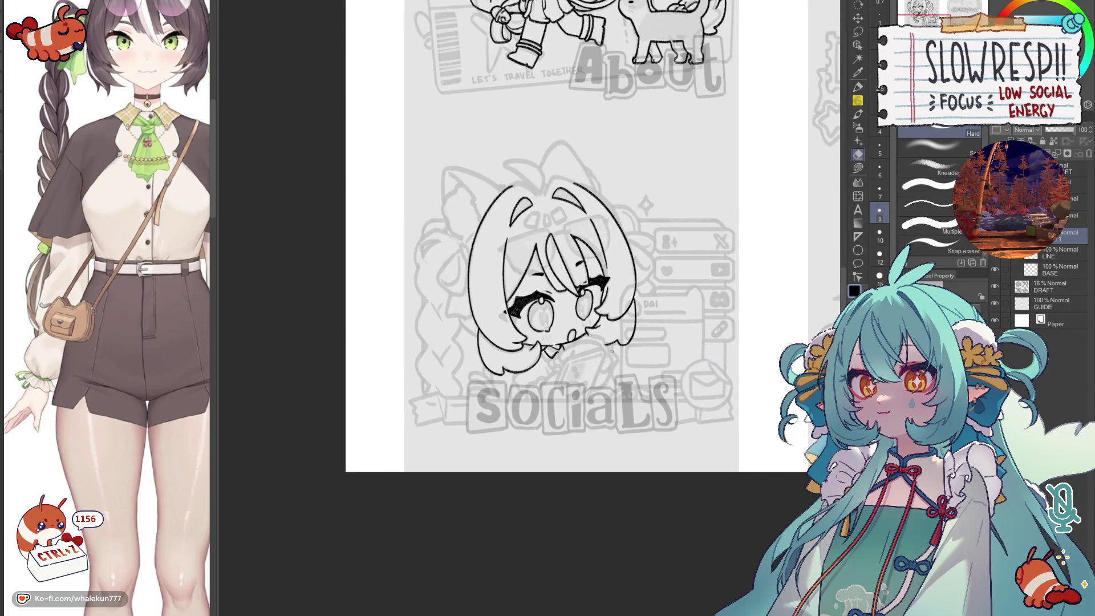
key(p)
drag(745, 206, 673, 411)
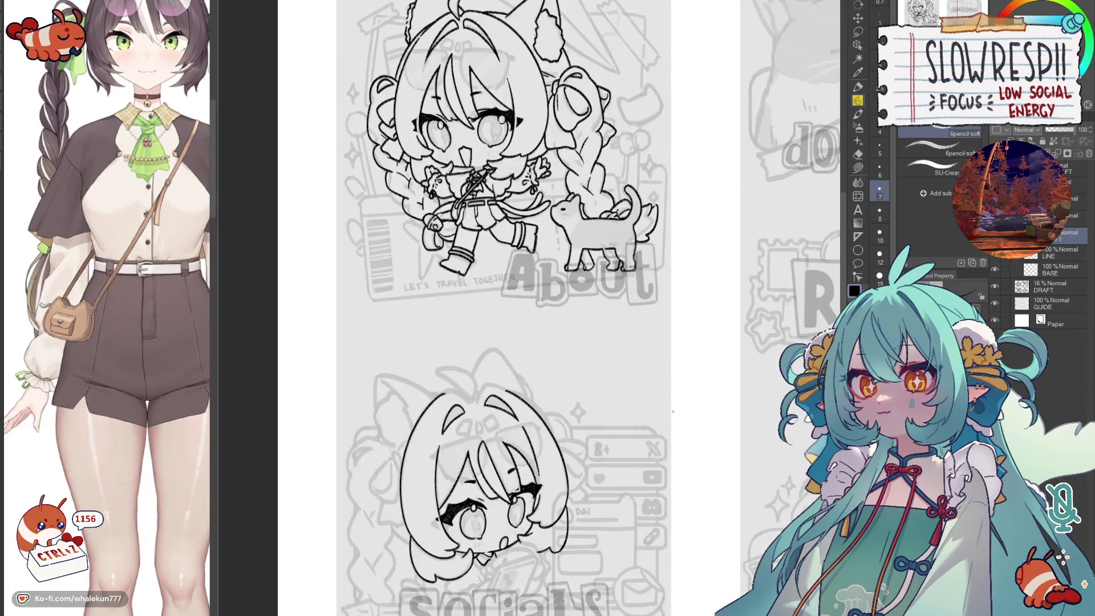
scroll(666, 354, down, 2)
scroll(667, 354, down, 1)
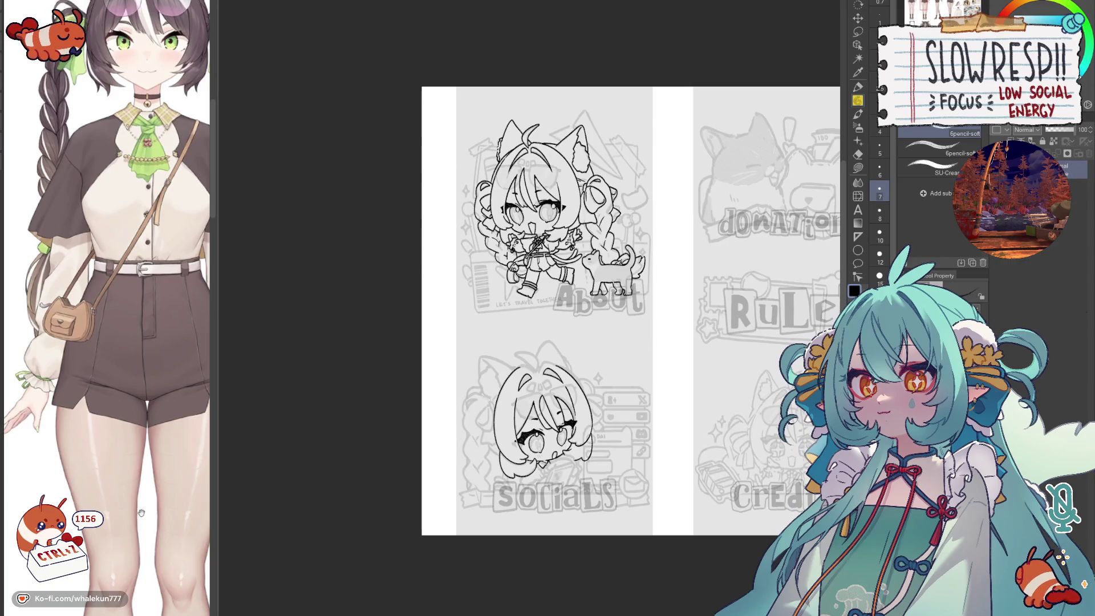
drag(675, 321, 528, 205)
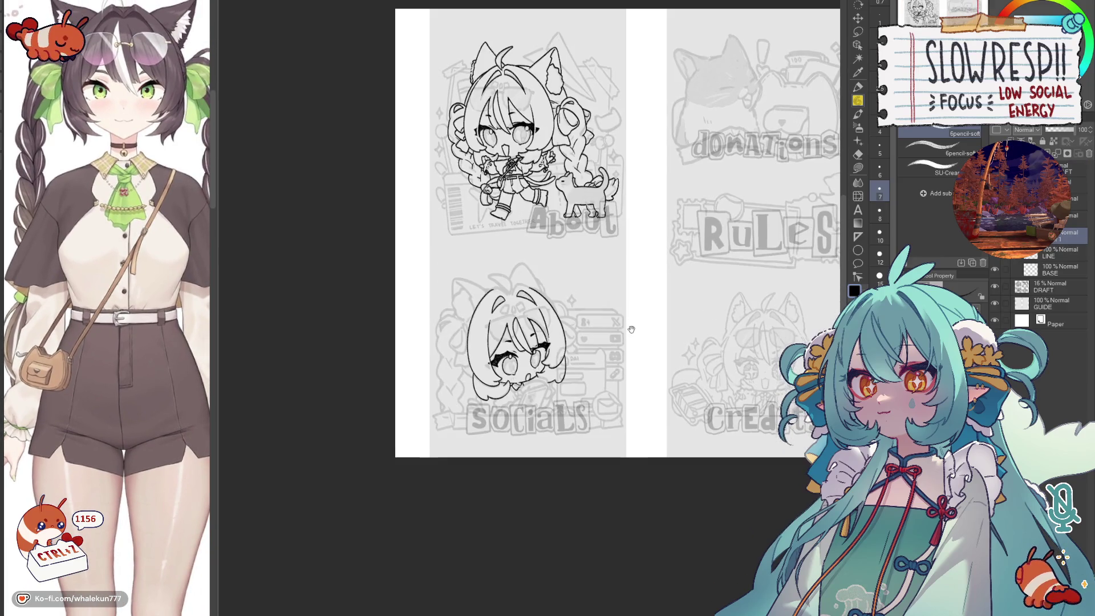
scroll(528, 204, up, 2)
scroll(528, 204, up, 1)
scroll(528, 204, up, 1)
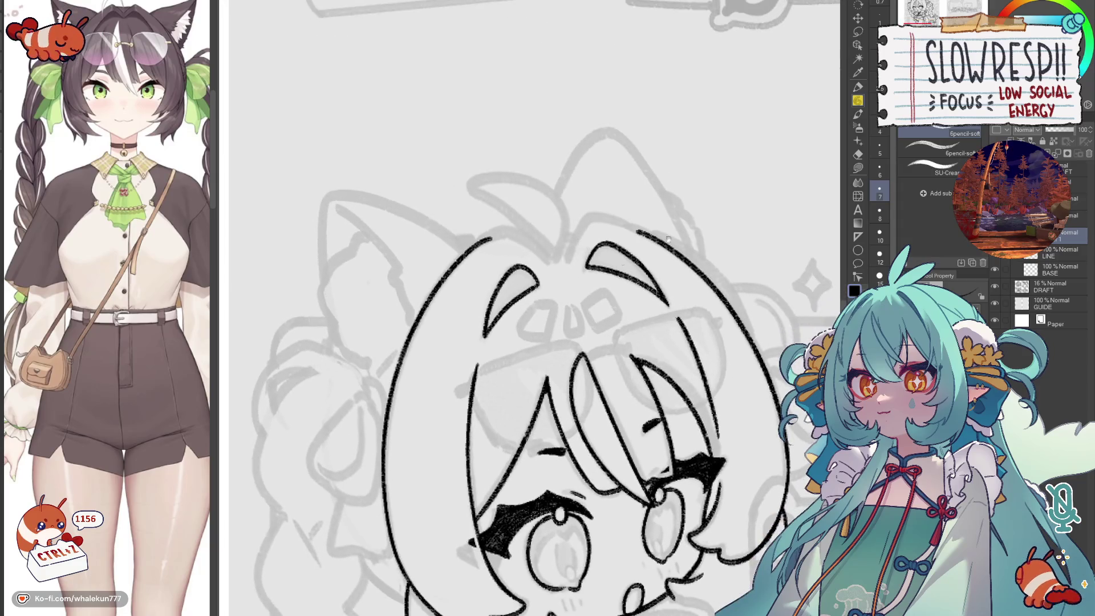
- Rework the short hair strand on the head, redrawing it slightly shifted and comparing mirrored views
drag(599, 219, 523, 293)
key(ctrl+z)
drag(555, 242, 536, 284)
key(h)
drag(594, 332, 617, 358)
key(ctrl+z)
drag(528, 270, 549, 319)
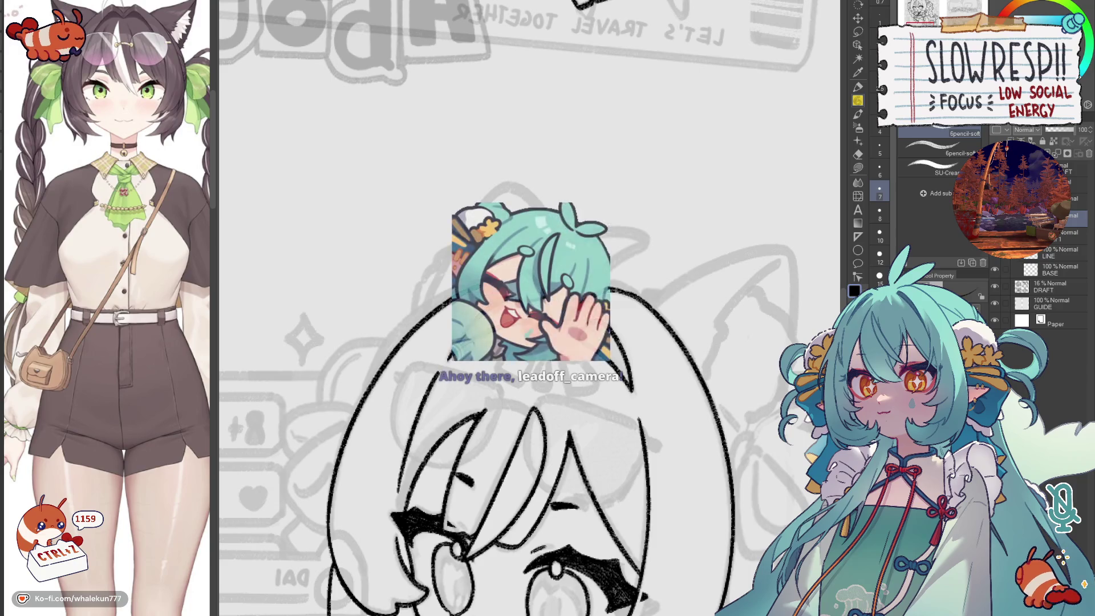
key(h)
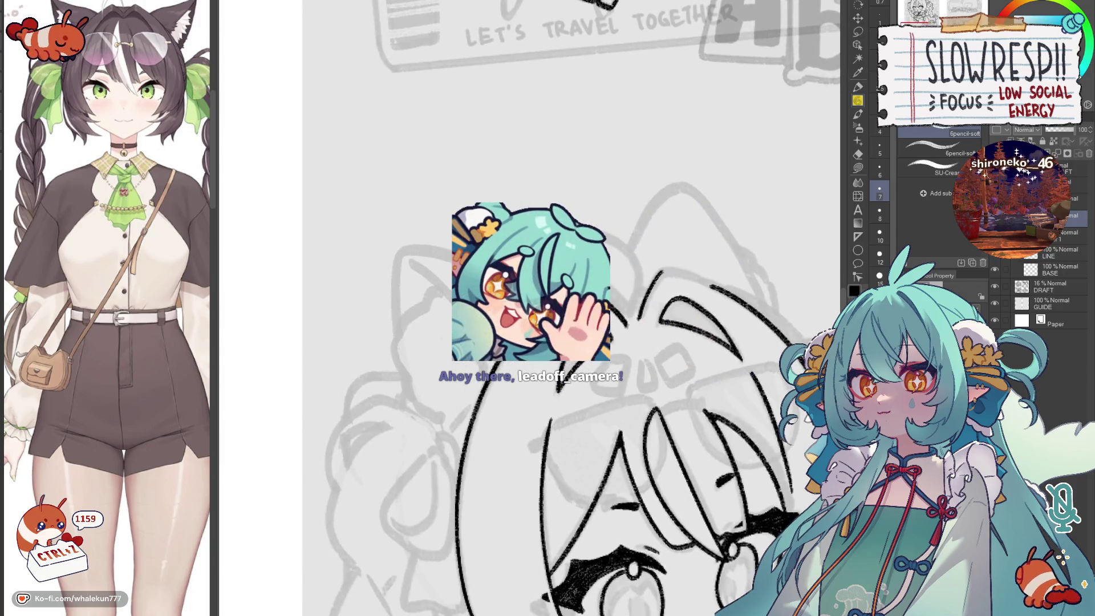
key(h)
key(h)
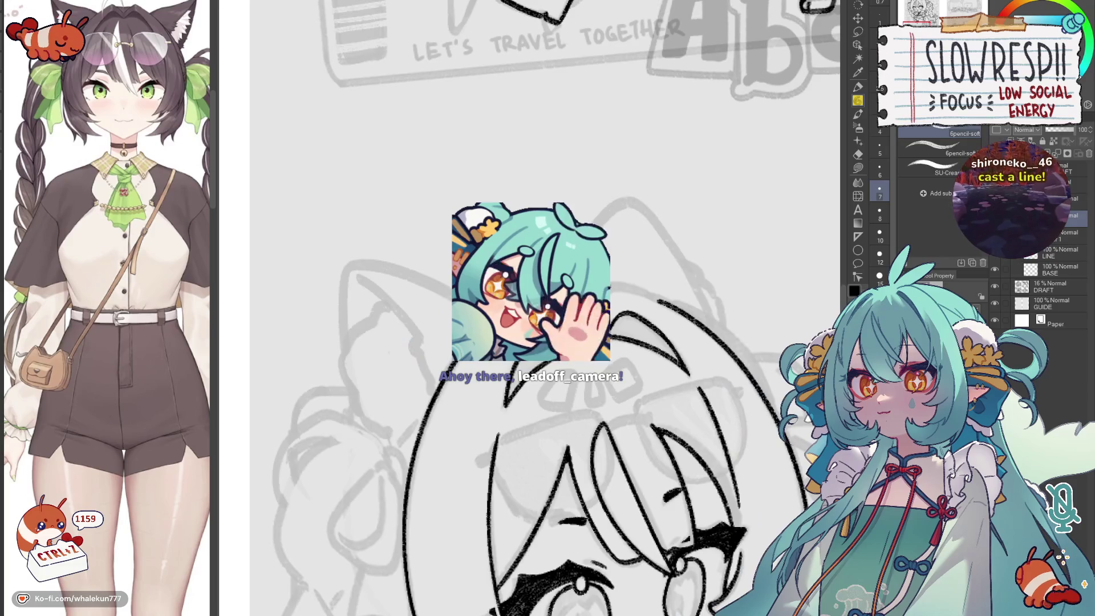
key(h)
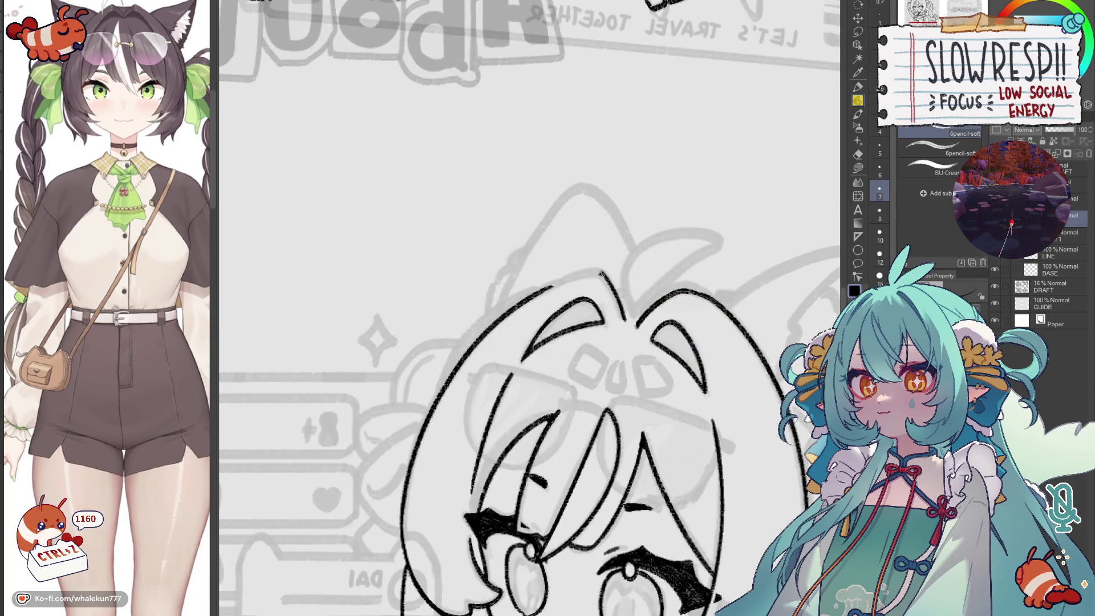
- Ink a line along the top of the head and a curved ahoge rising from the hair as two sweeping strokes
drag(606, 274, 547, 290)
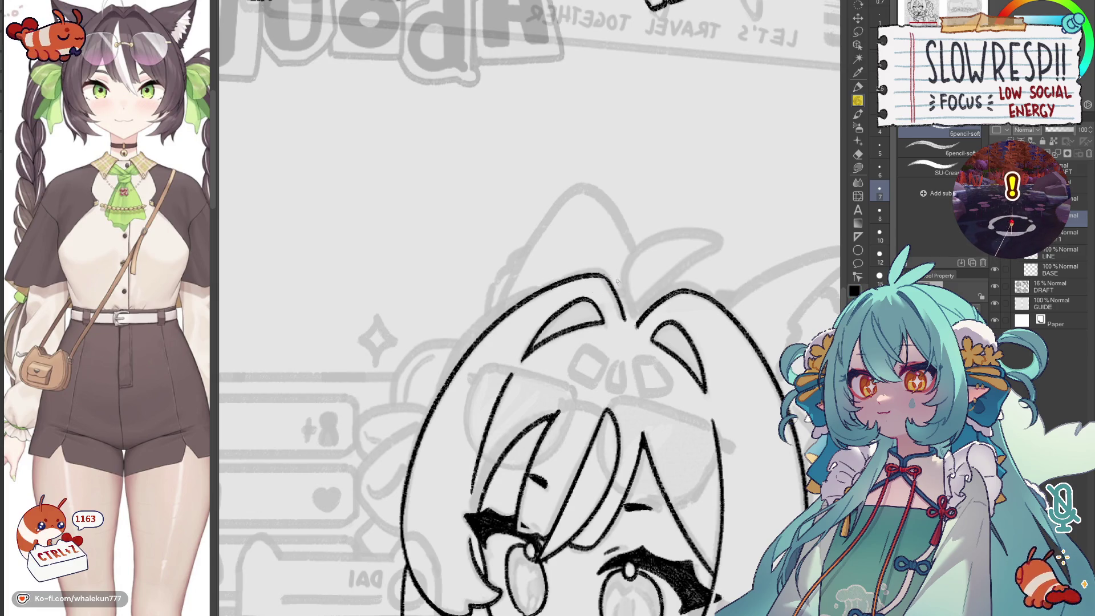
key(h)
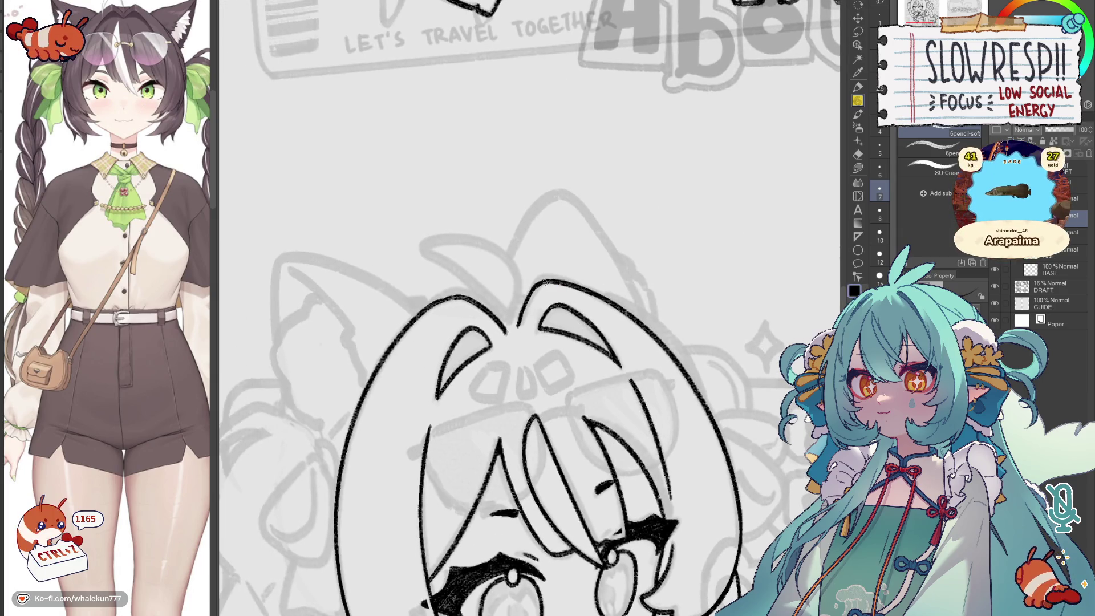
scroll(544, 282, down, 1)
scroll(544, 282, down, 3)
key(h)
scroll(532, 332, up, 3)
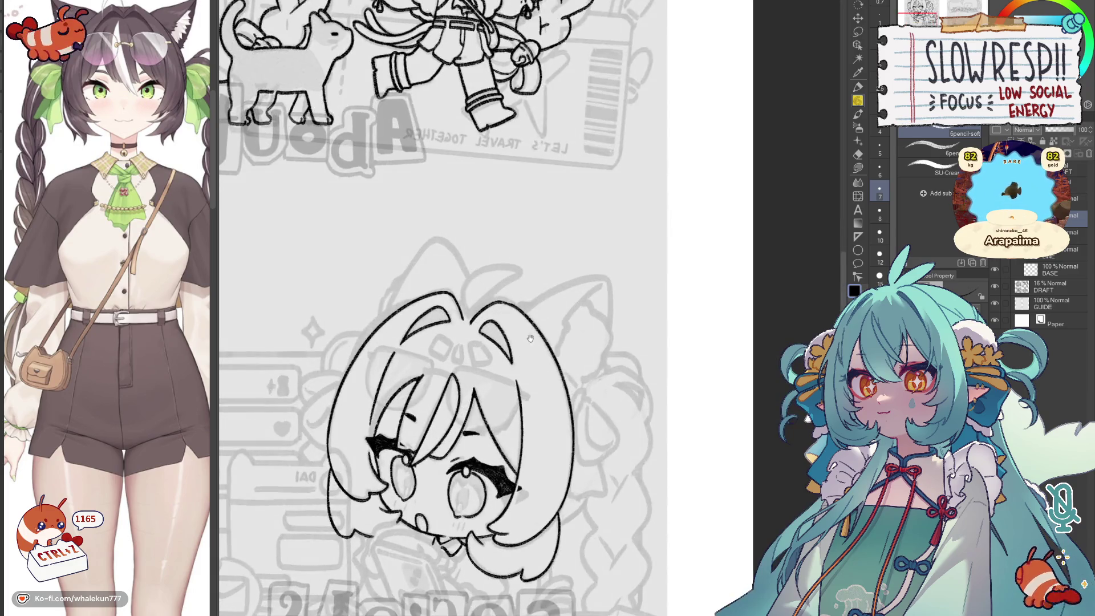
scroll(534, 332, up, 2)
scroll(533, 331, up, 1)
drag(524, 259, 599, 222)
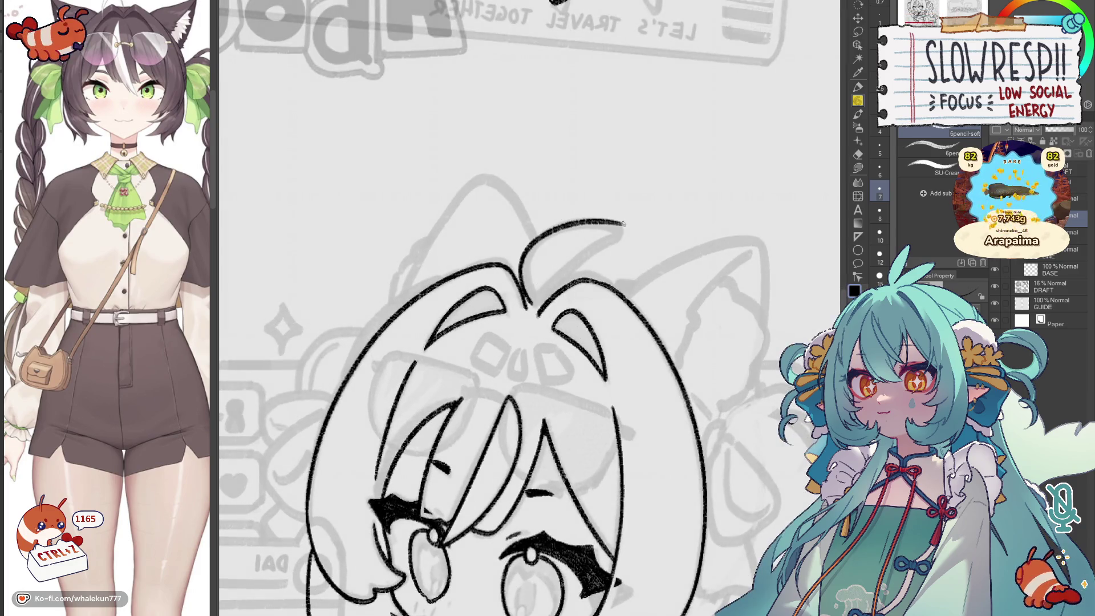
key(ctrl+z)
drag(527, 286, 623, 221)
key(ctrl+z)
mouse_move(534, 301)
mouse_down()
mouse_move(539, 240)
mouse_move(626, 227)
mouse_up()
drag(541, 297, 626, 227)
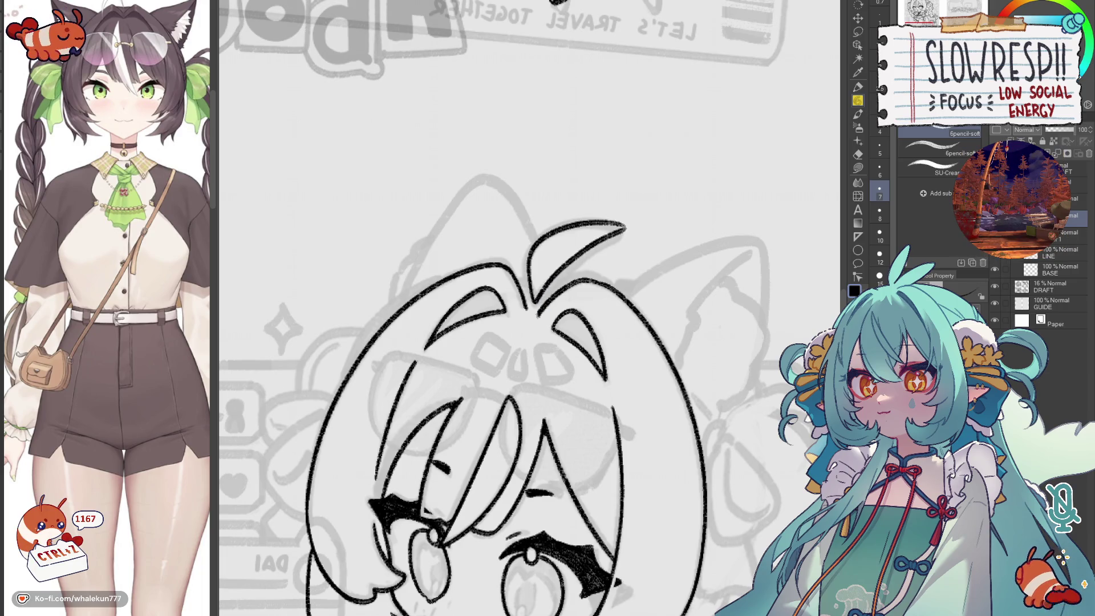
scroll(633, 233, down, 5)
scroll(651, 273, up, 1)
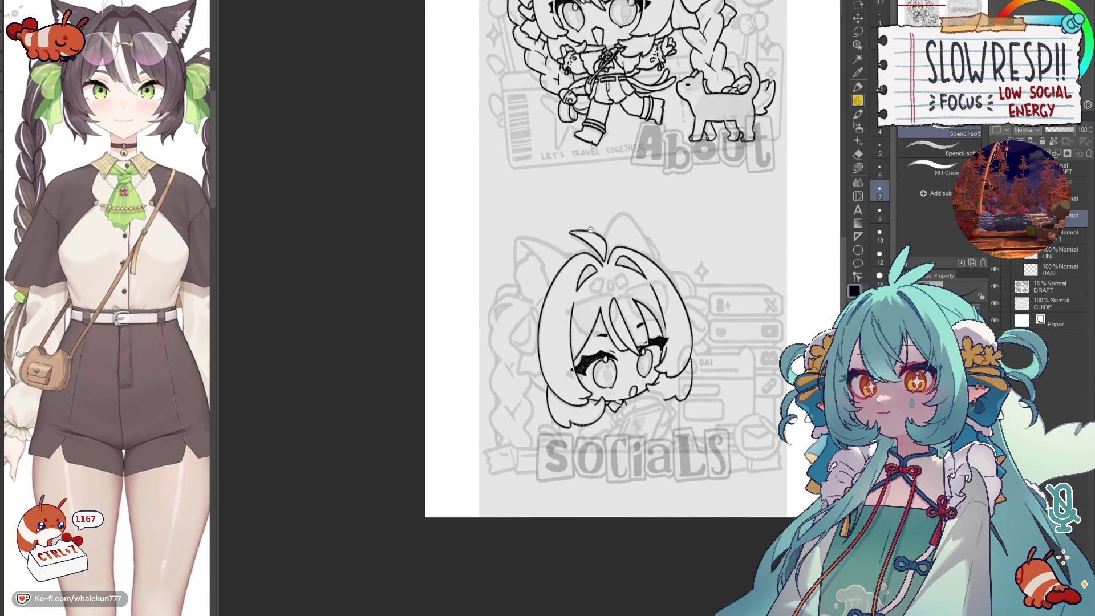
scroll(664, 312, up, 5)
scroll(664, 312, down, 1)
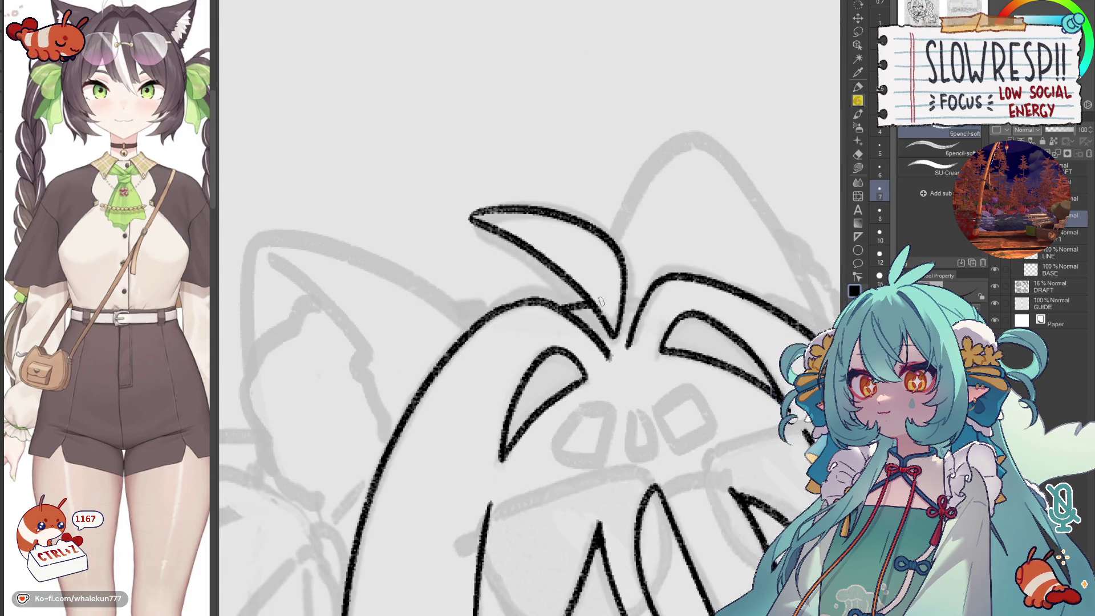
- Ink the left edge of the hair spike, undoing stray ahoge strokes and checking mirrored
mouse_move(565, 315)
mouse_down()
mouse_move(603, 302)
mouse_move(488, 203)
mouse_move(536, 261)
mouse_up()
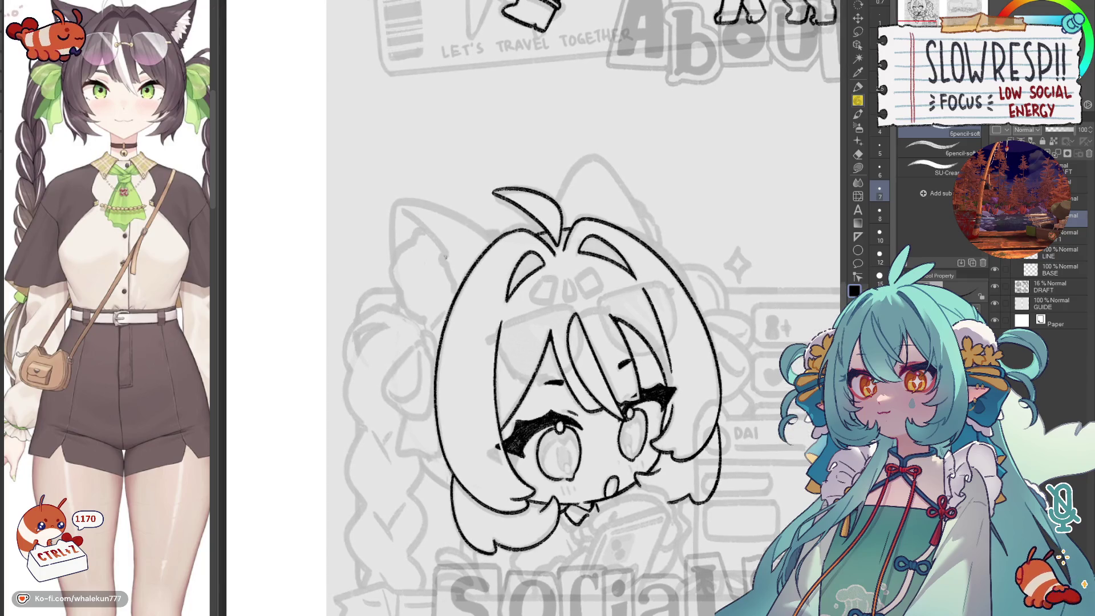
key(ctrl+z)
key(ctrl+z)
scroll(556, 237, down, 5)
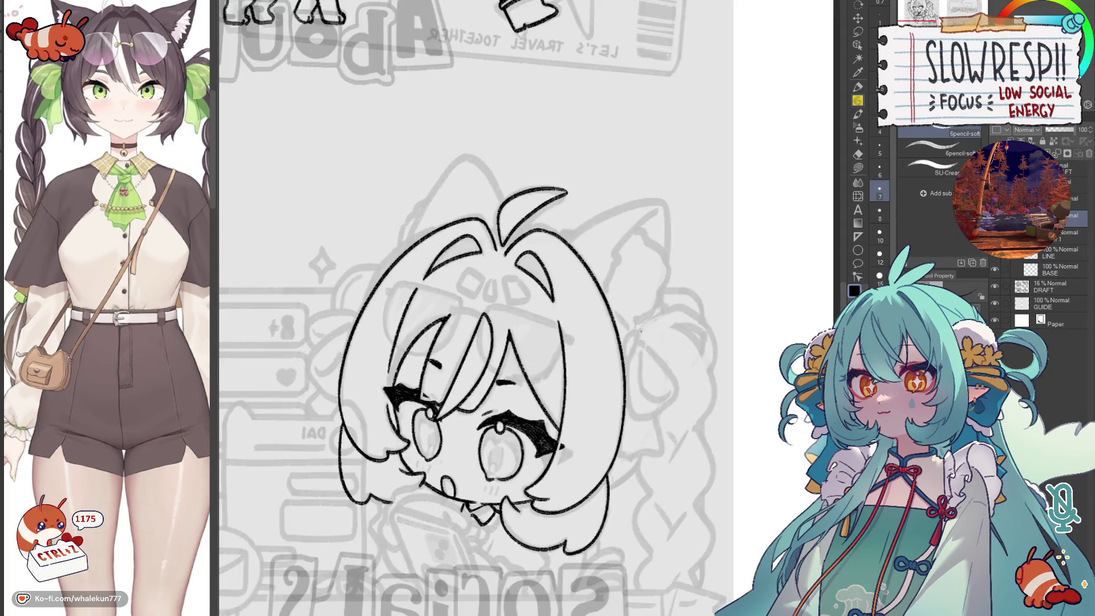
scroll(501, 288, up, 3)
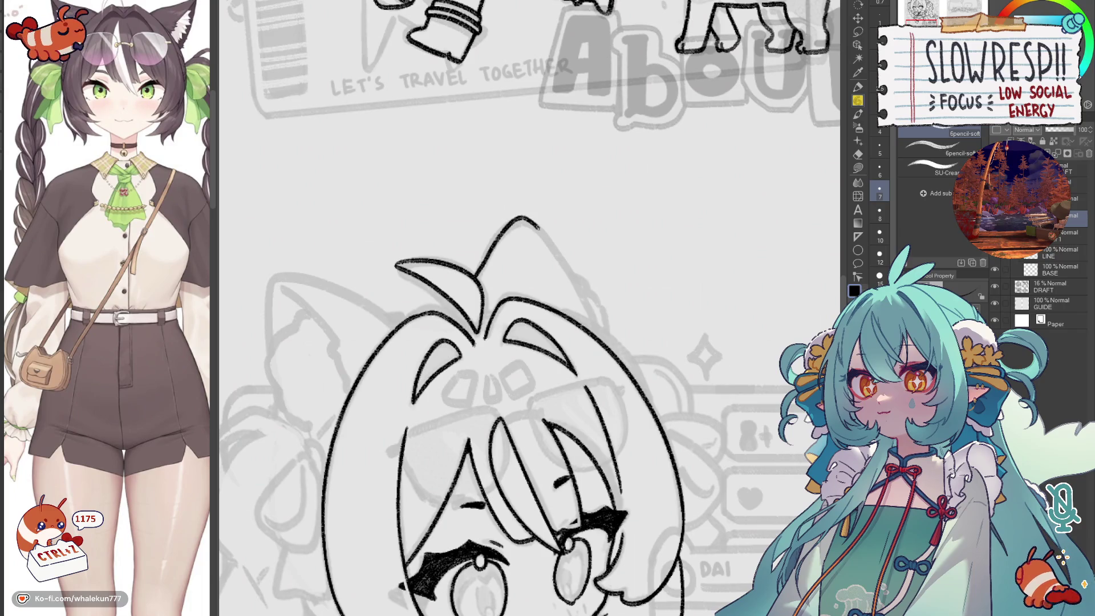
key(h)
key(ctrl+z)
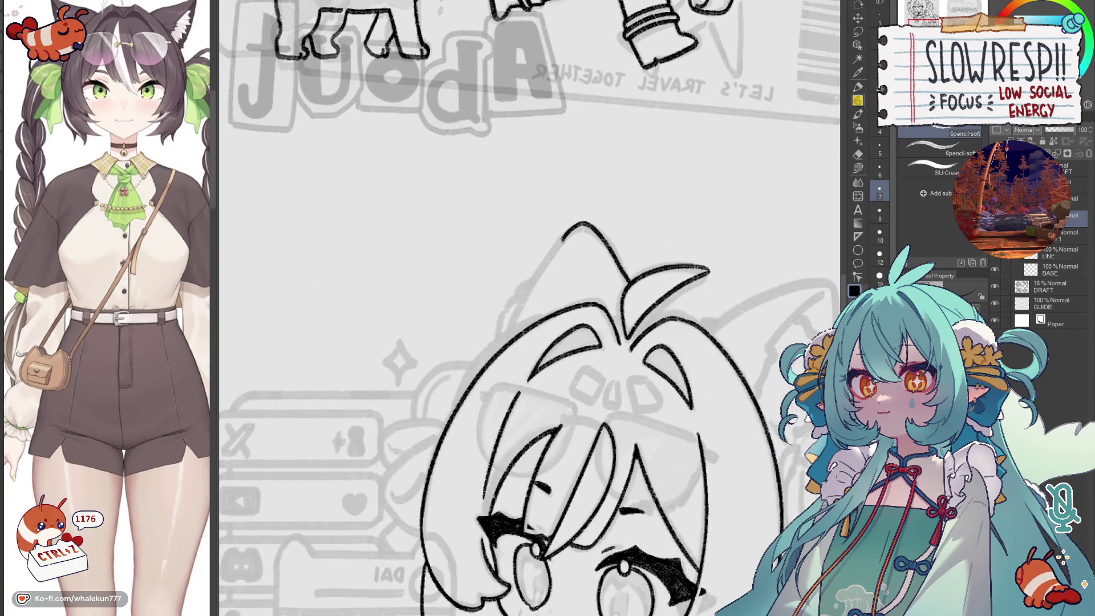
drag(582, 224, 537, 272)
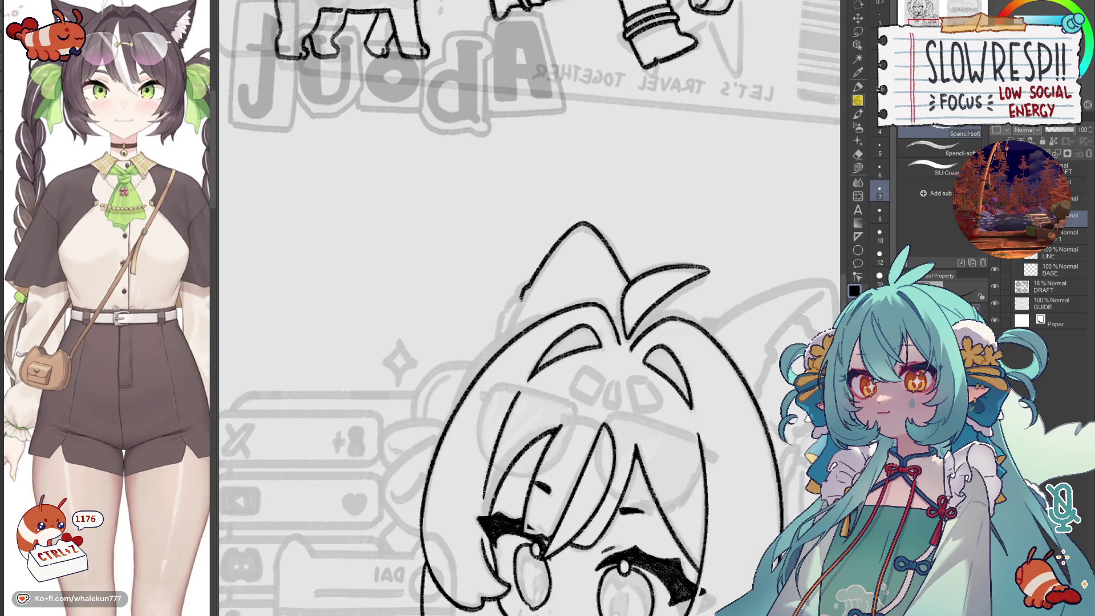
drag(524, 350, 539, 293)
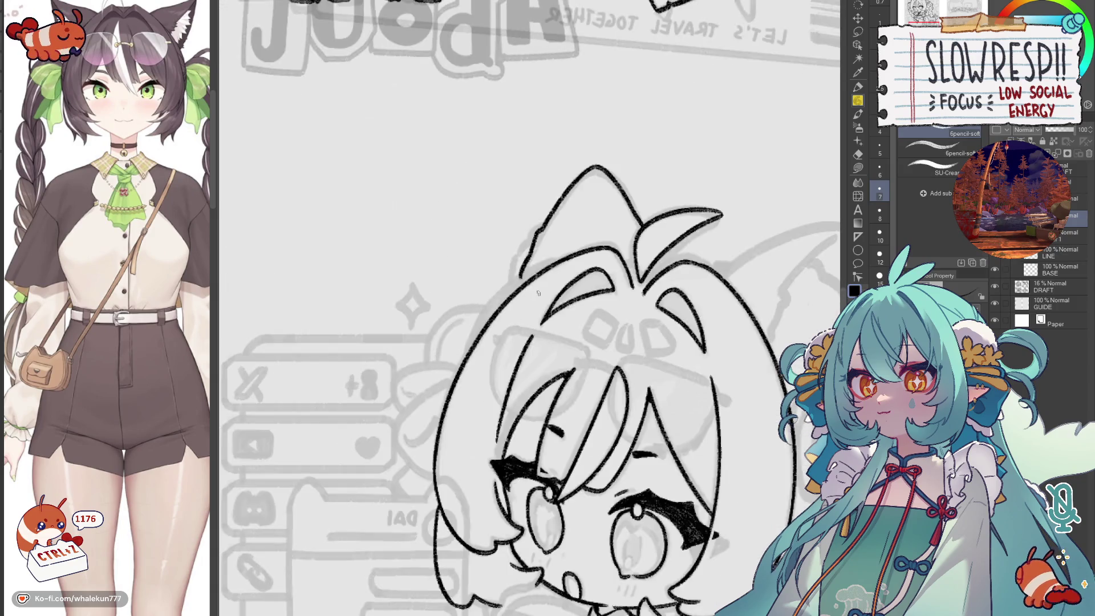
key(h)
key(h)
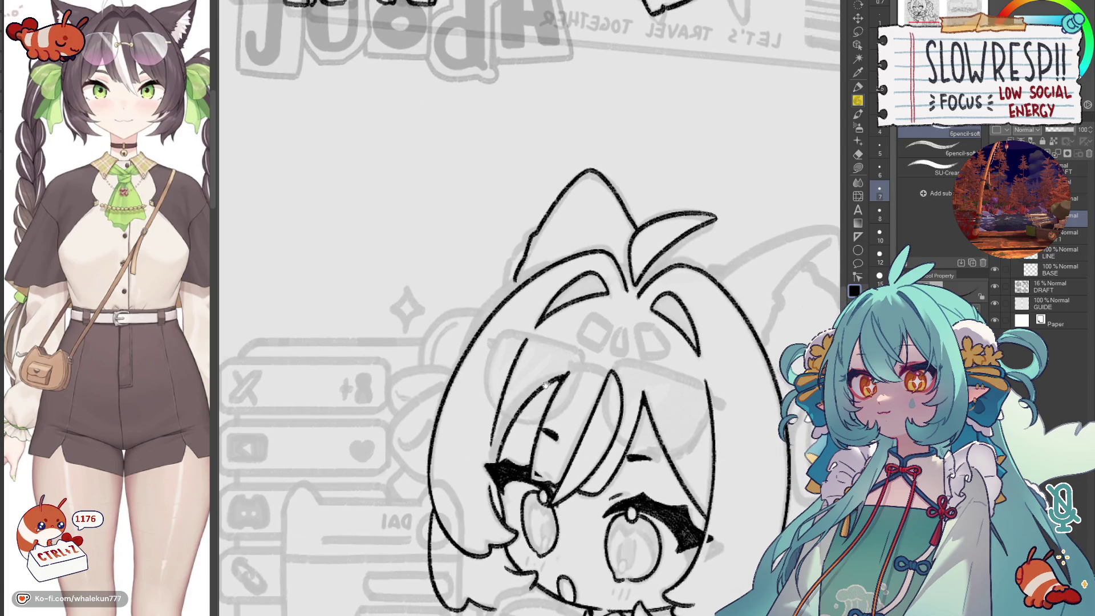
- Redraw the hair's long left outline repeatedly until the stroke reads cleanly
drag(556, 261, 455, 377)
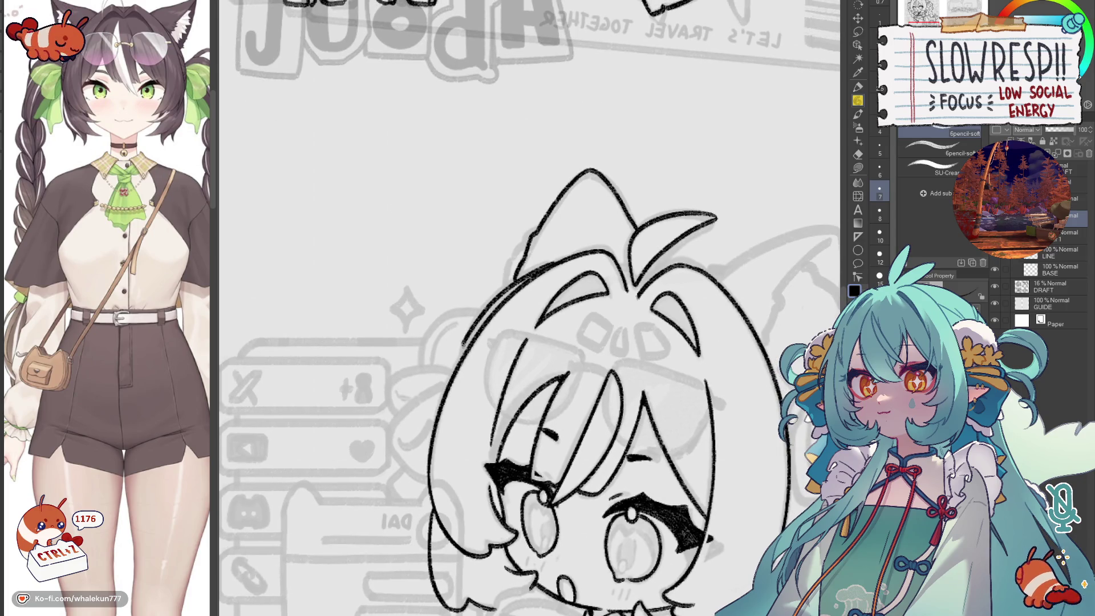
key(ctrl+z)
drag(513, 281, 456, 373)
key(ctrl+z)
drag(517, 279, 454, 385)
key(ctrl+z)
drag(517, 277, 454, 385)
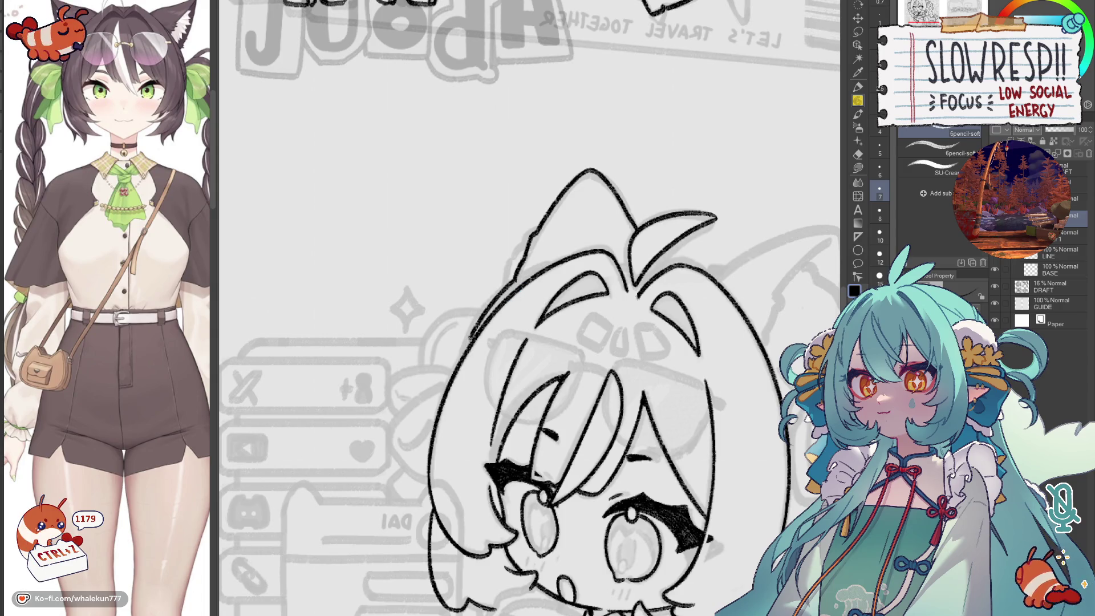
key(ctrl+z)
drag(517, 275, 457, 368)
key(ctrl+z)
drag(516, 277, 461, 354)
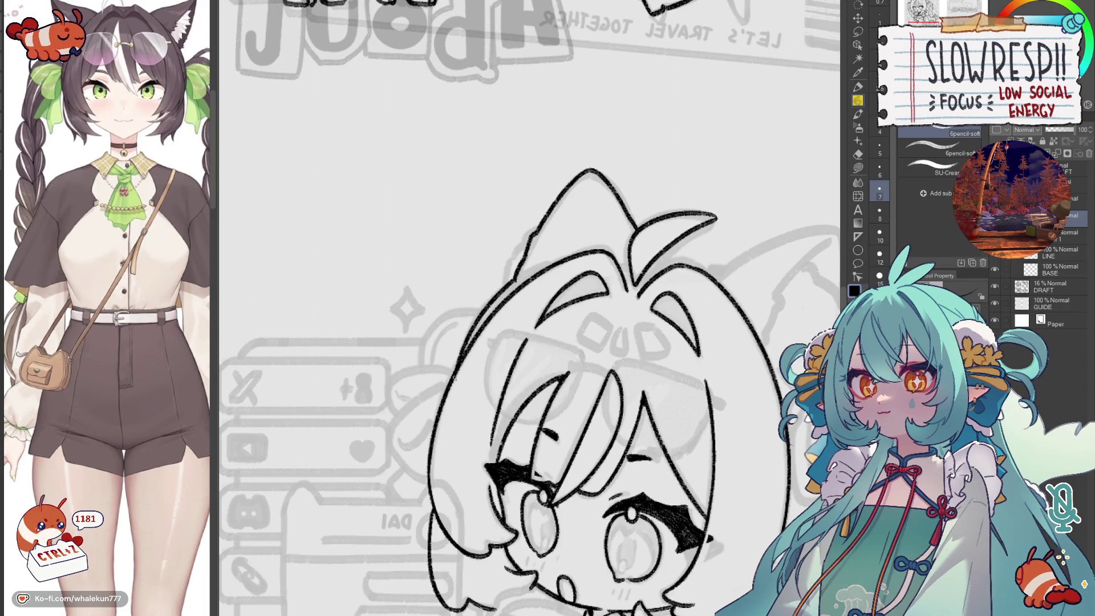
key(ctrl+z)
drag(518, 277, 454, 381)
key(ctrl+z)
drag(517, 279, 457, 365)
key(ctrl+z)
drag(517, 277, 456, 372)
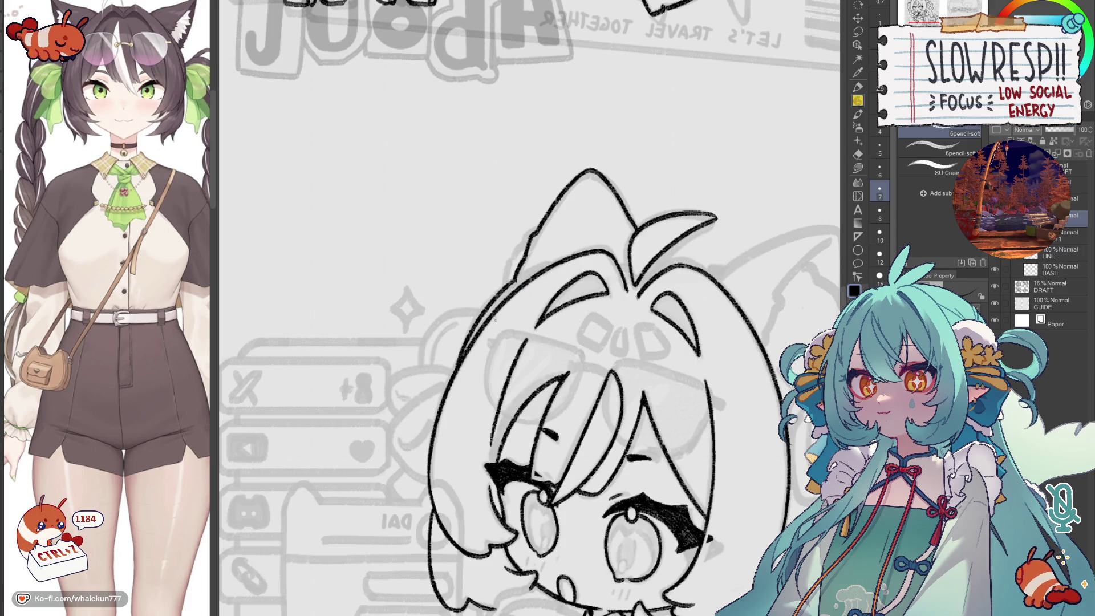
- Check the head mirrored both ways and discard a small mark near the hair outline
key(h)
key(h)
key(h)
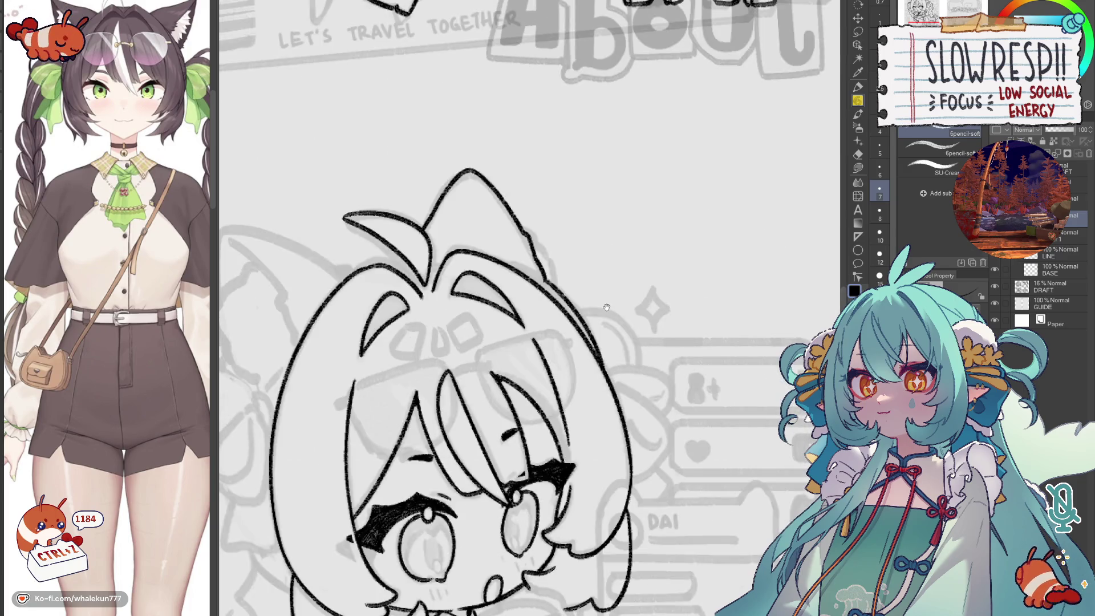
key(h)
scroll(610, 305, up, 1)
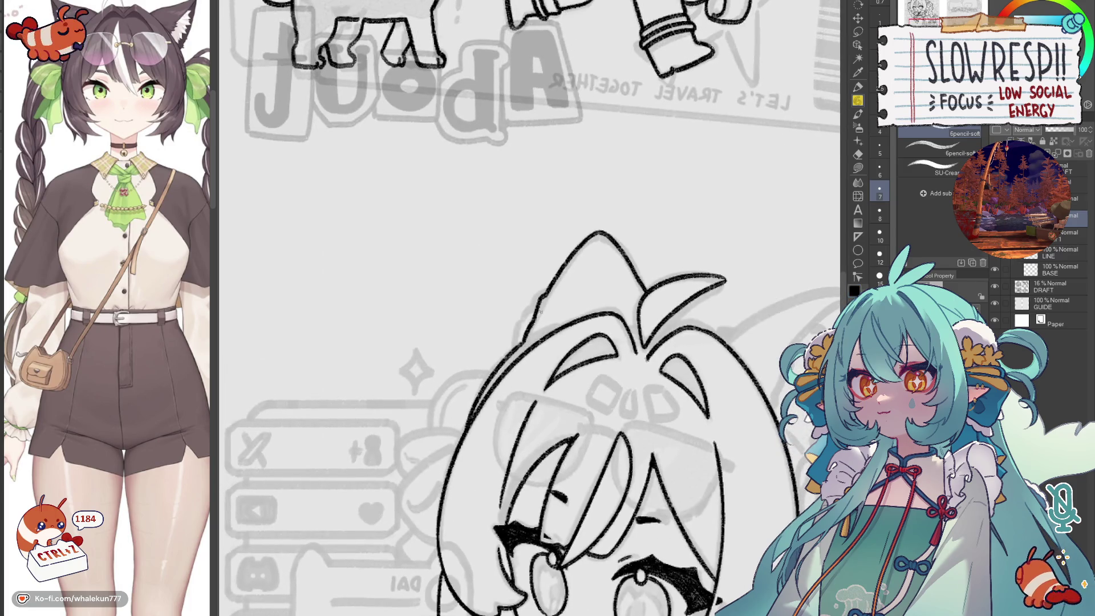
drag(545, 295, 534, 297)
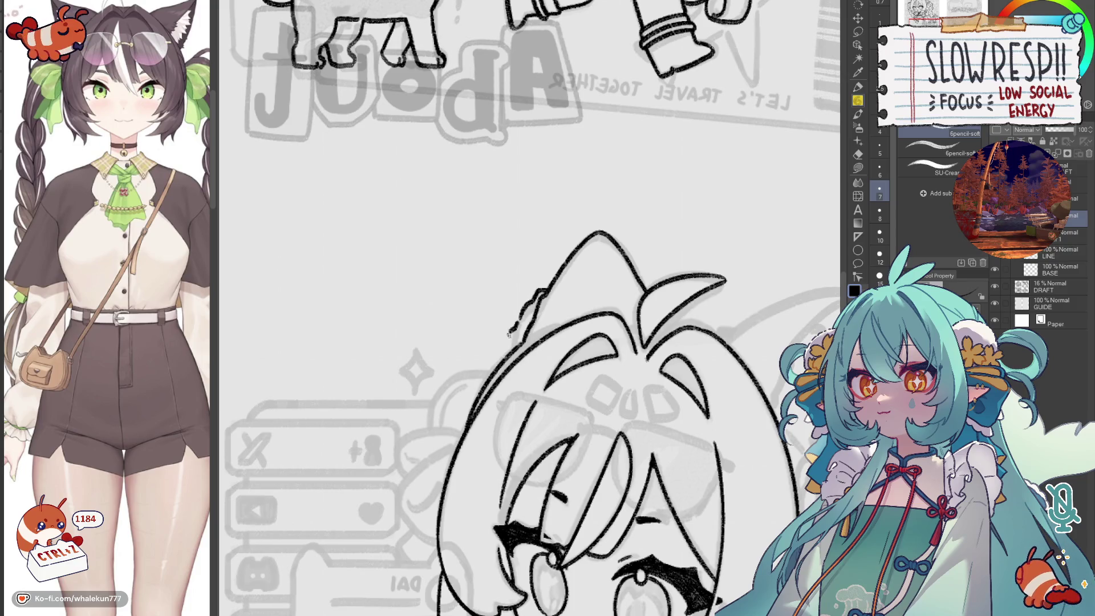
key(ctrl+z)
key(ctrl+z)
key(ctrl+z)
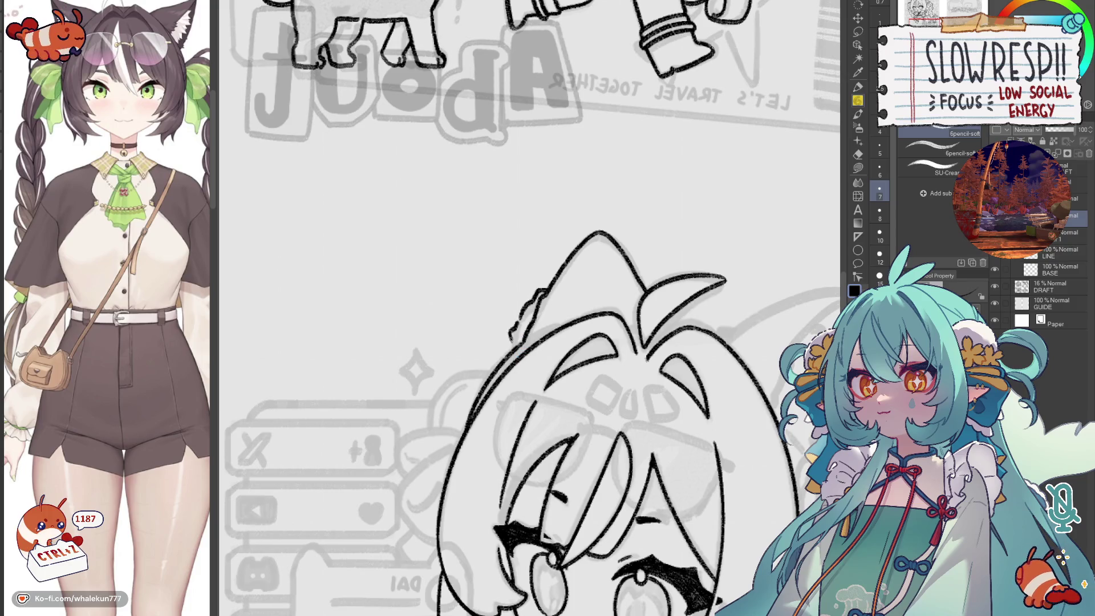
key(h)
scroll(558, 358, down, 3)
key(h)
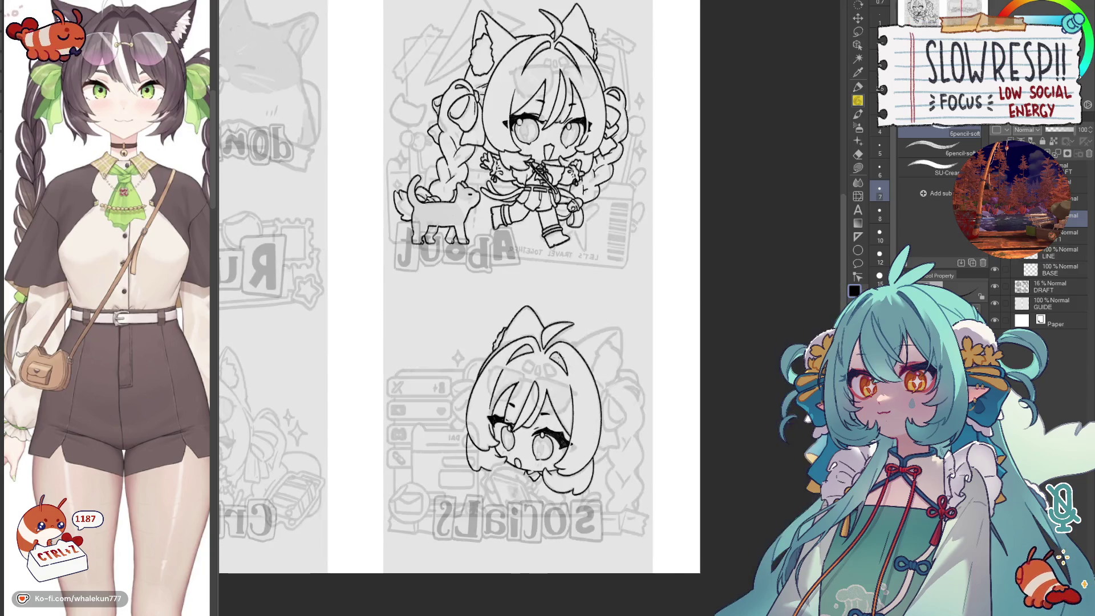
key(h)
scroll(558, 357, up, 2)
scroll(557, 357, up, 2)
scroll(558, 357, up, 2)
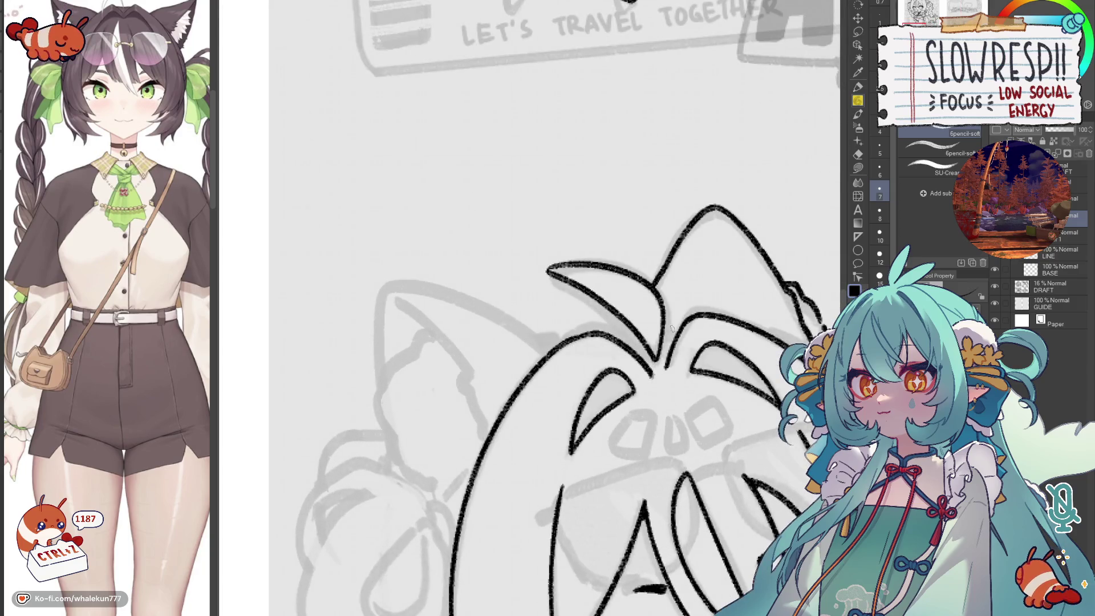
scroll(503, 399, down, 3)
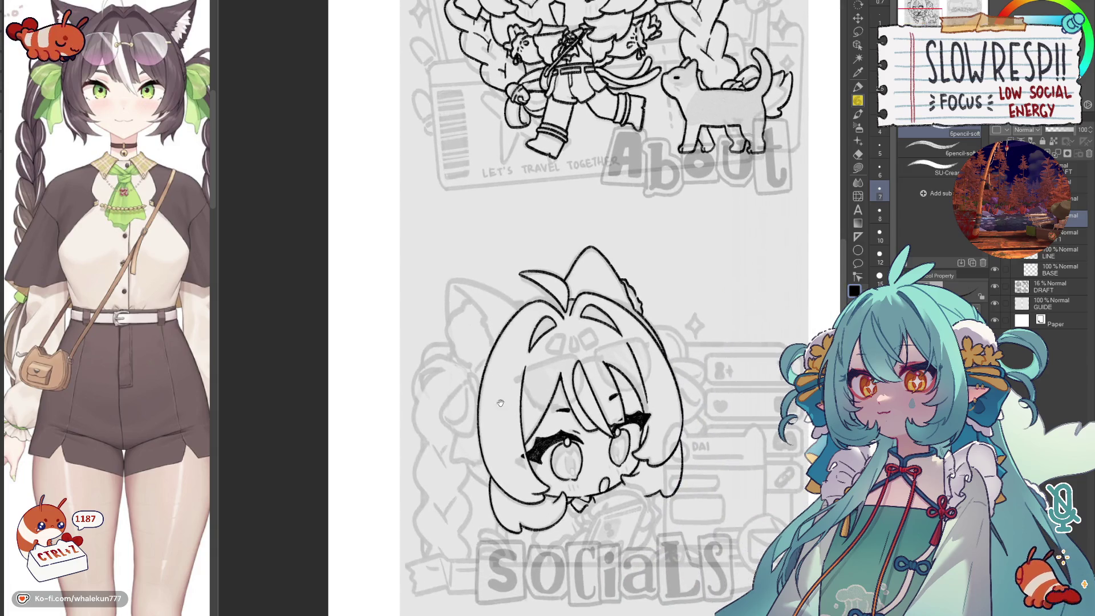
scroll(552, 360, up, 1)
scroll(552, 360, up, 2)
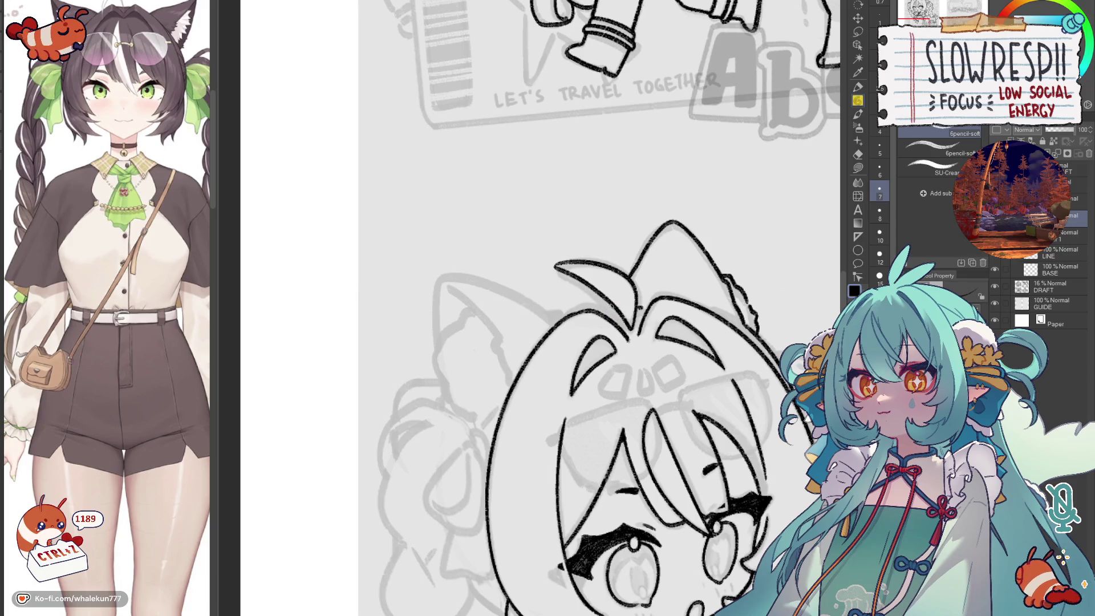
- Ink the inner fur edge of the left cat ear, undoing a stray outline stroke
key(h)
key(h)
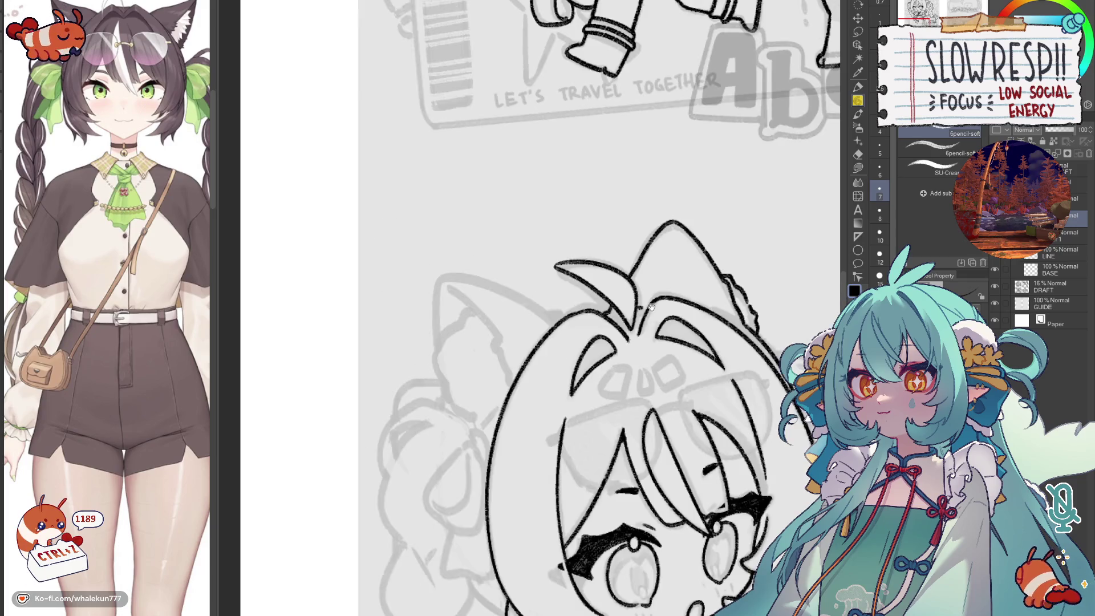
key(h)
drag(650, 300, 596, 269)
mouse_move(528, 281)
mouse_down()
mouse_move(598, 238)
mouse_move(646, 229)
mouse_move(647, 264)
mouse_move(526, 279)
mouse_move(617, 232)
mouse_move(647, 255)
mouse_up()
key(ctrl+z)
key(h)
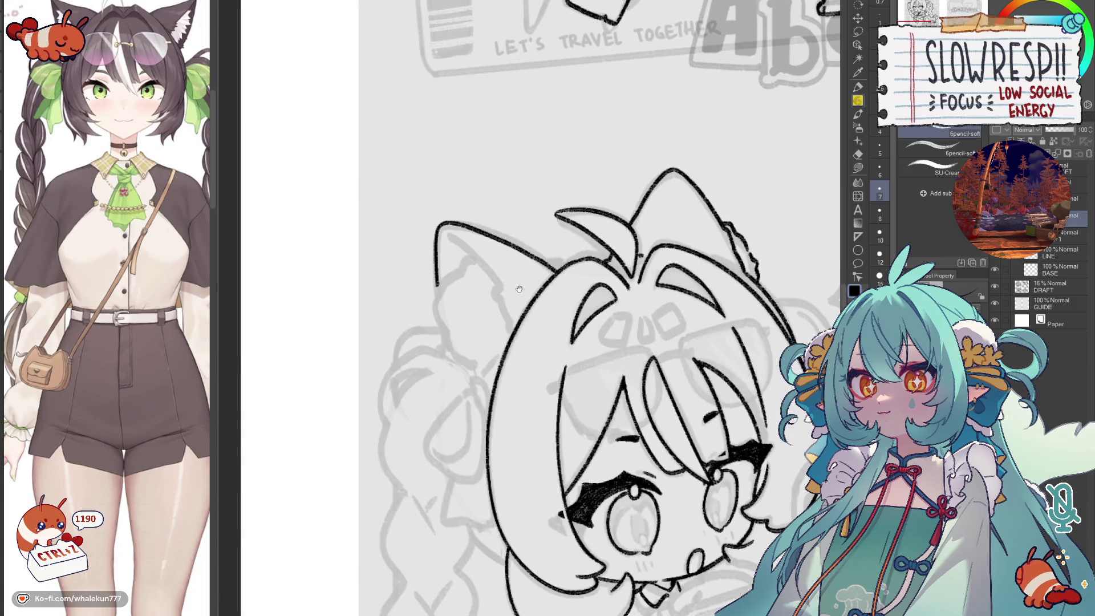
drag(448, 232, 500, 292)
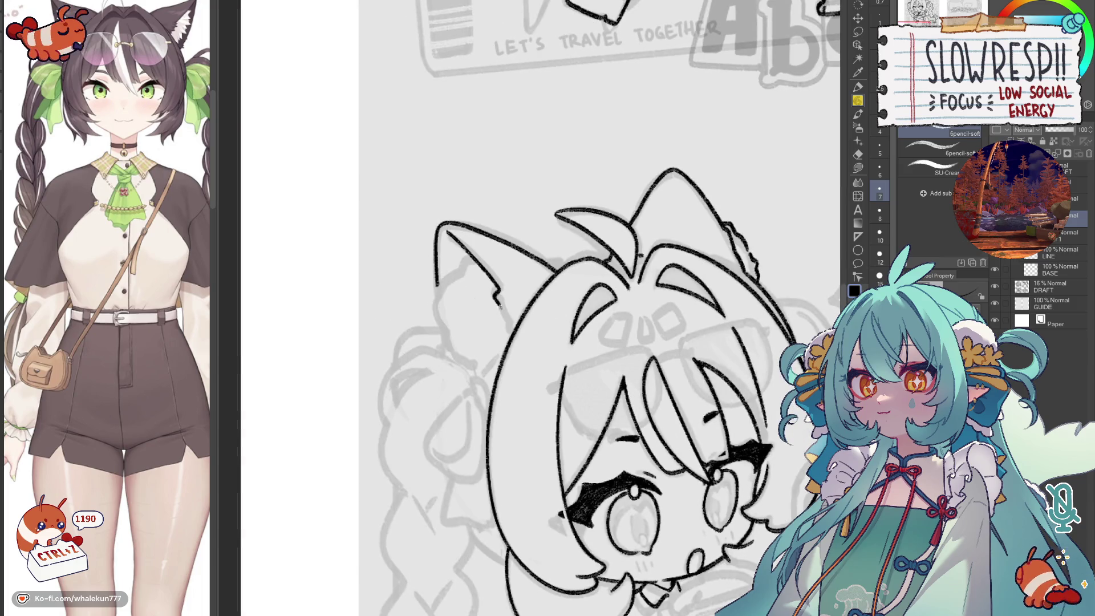
key(h)
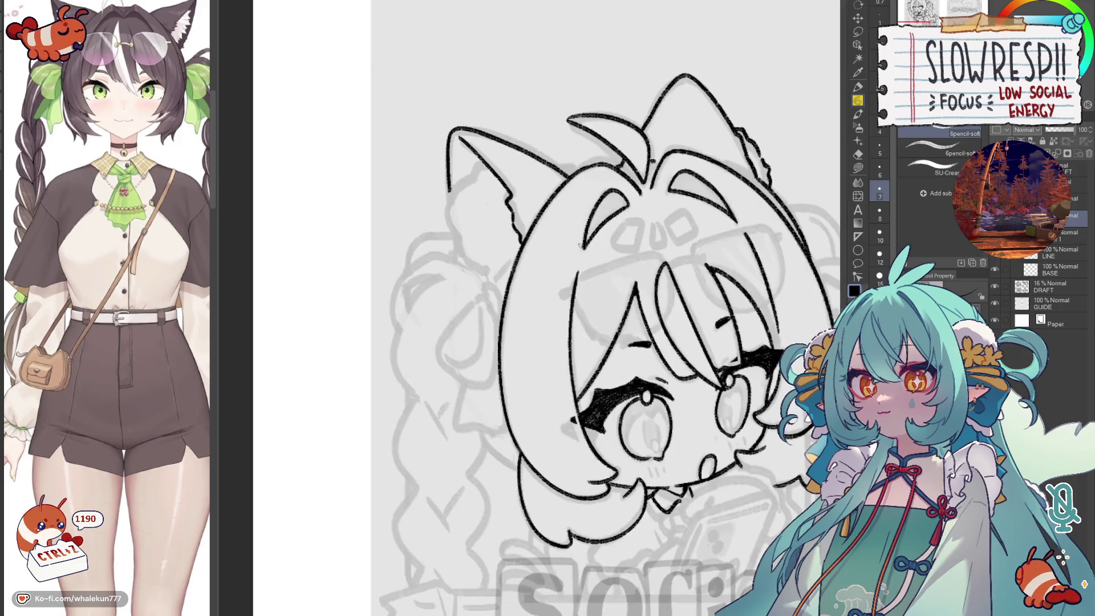
key(h)
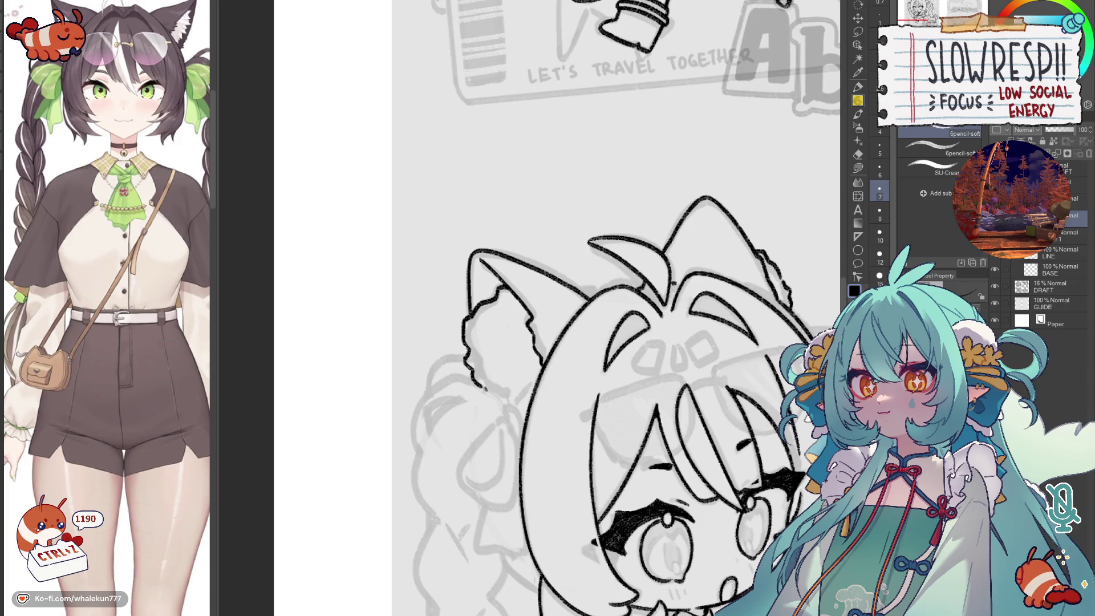
- Try extending the lower-left hair line, undo the stray strokes and recheck the ear mirrored
drag(514, 385, 522, 331)
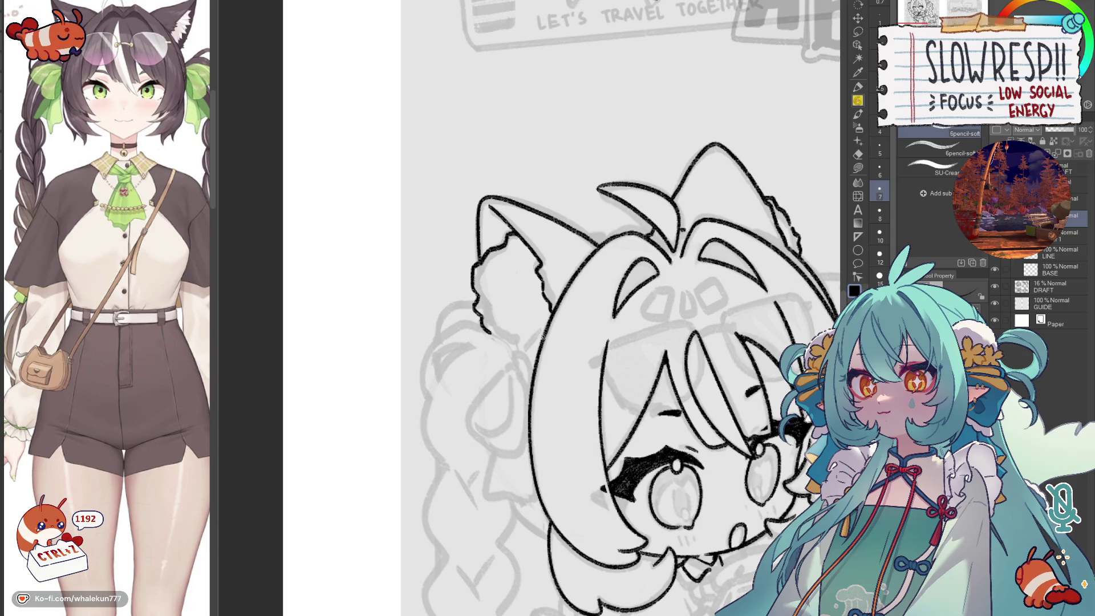
drag(600, 342, 623, 309)
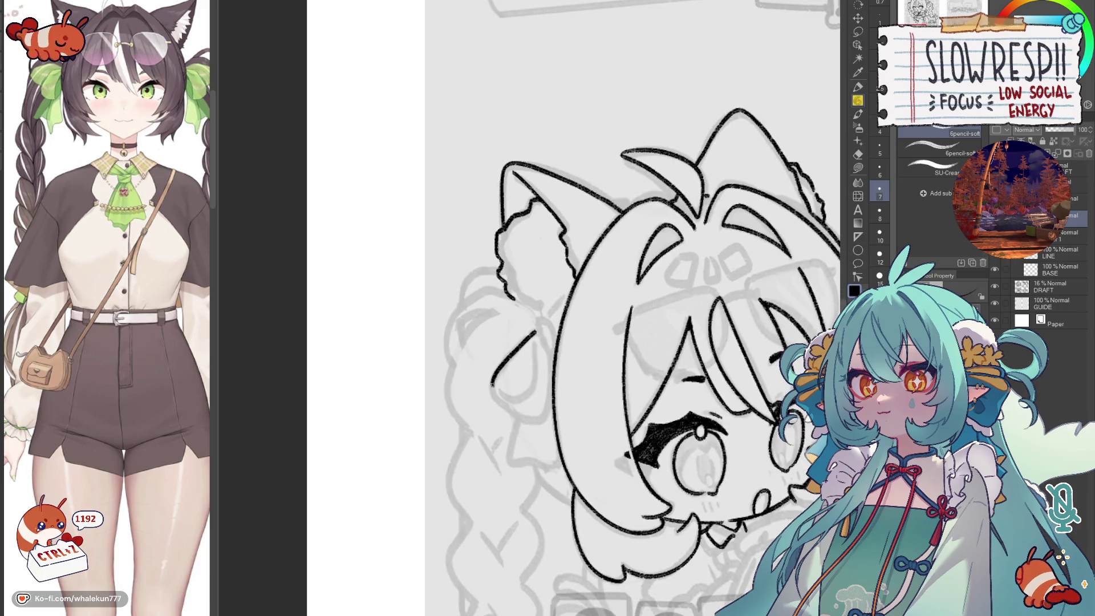
drag(512, 411, 537, 422)
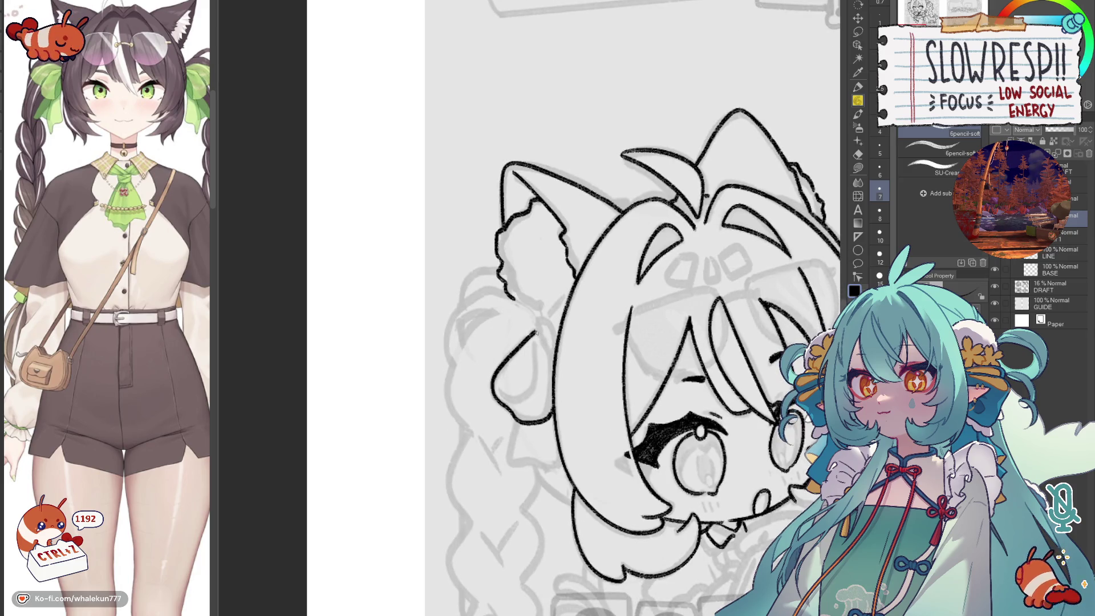
key(ctrl+z)
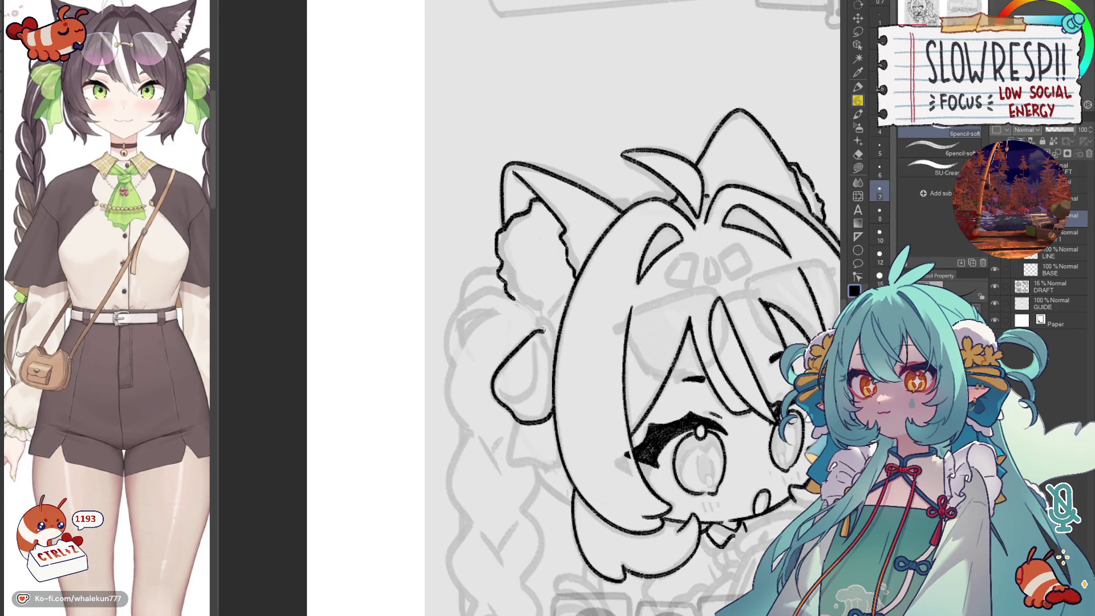
key(ctrl+z)
key(h)
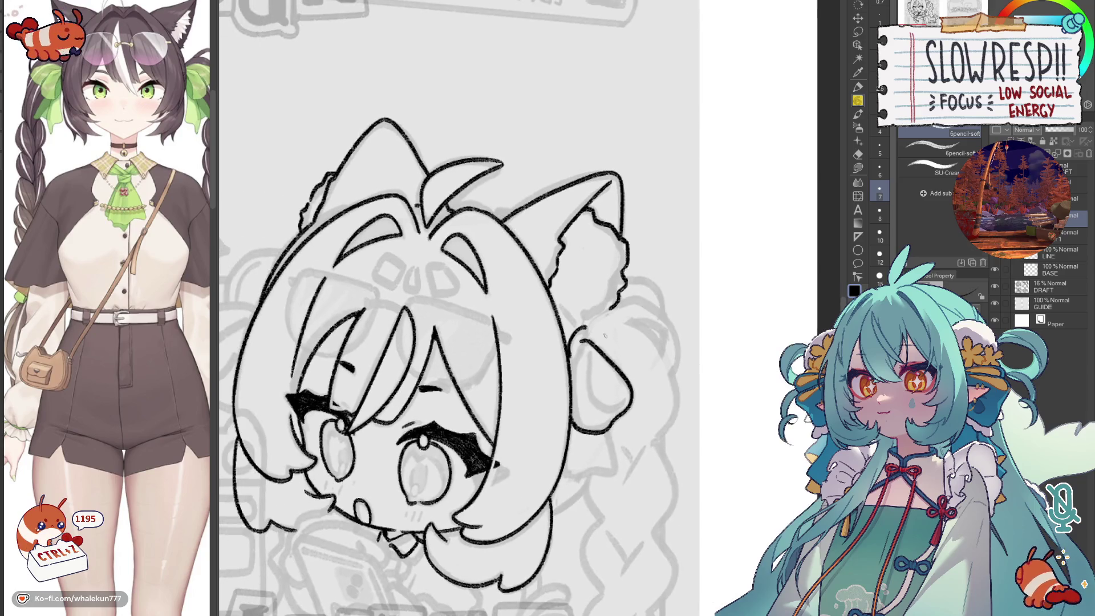
key(h)
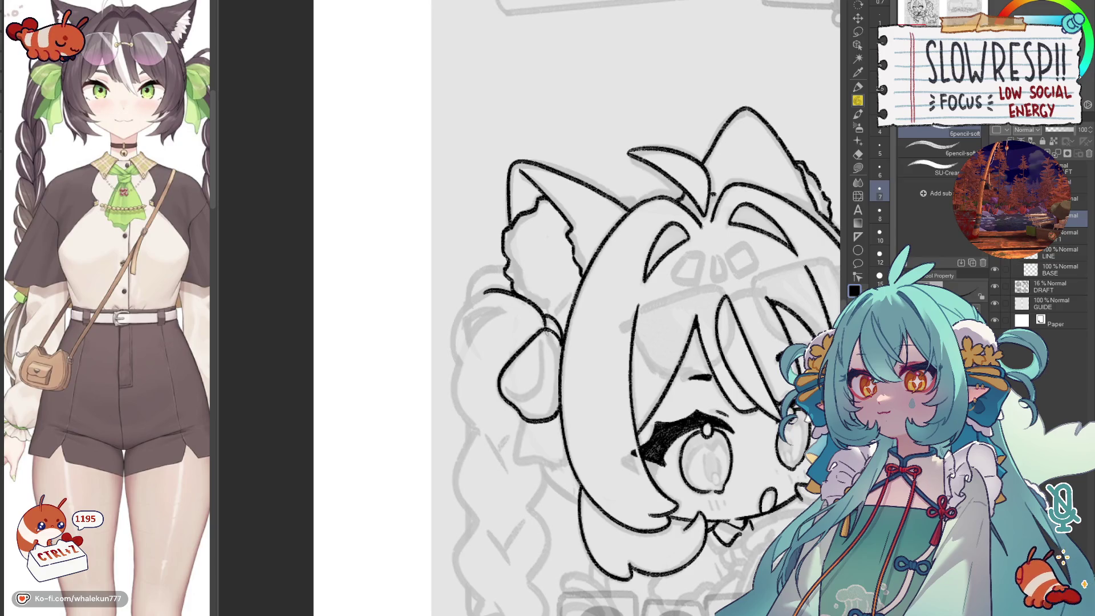
- Ink the curved loop and edge of the hair bow beside the left ear
drag(544, 362, 530, 395)
mouse_move(502, 342)
mouse_down()
mouse_move(534, 376)
mouse_move(539, 332)
mouse_up()
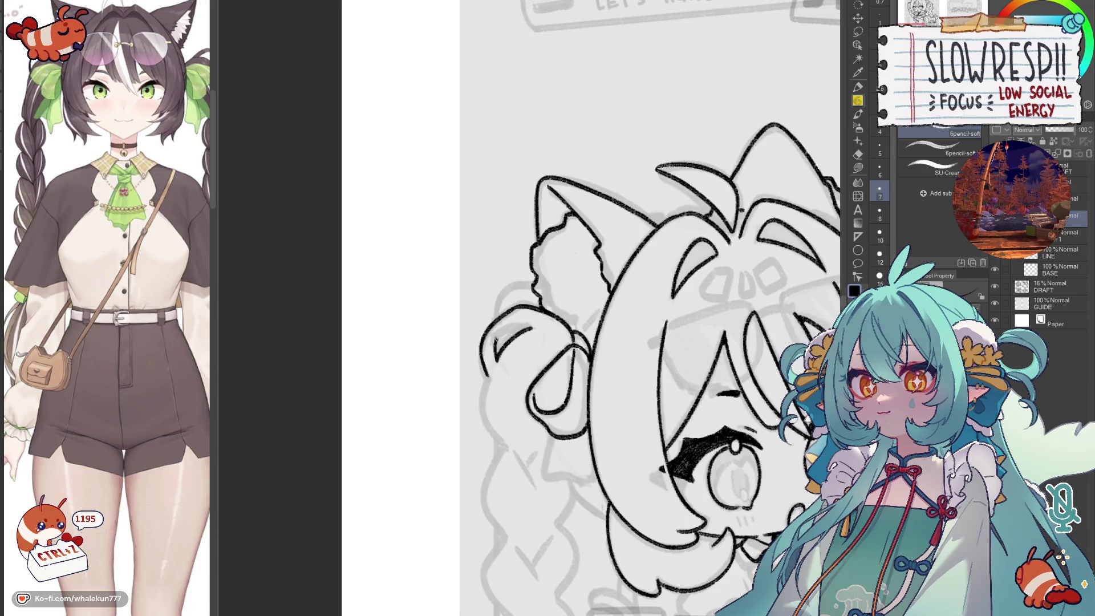
drag(550, 333, 543, 296)
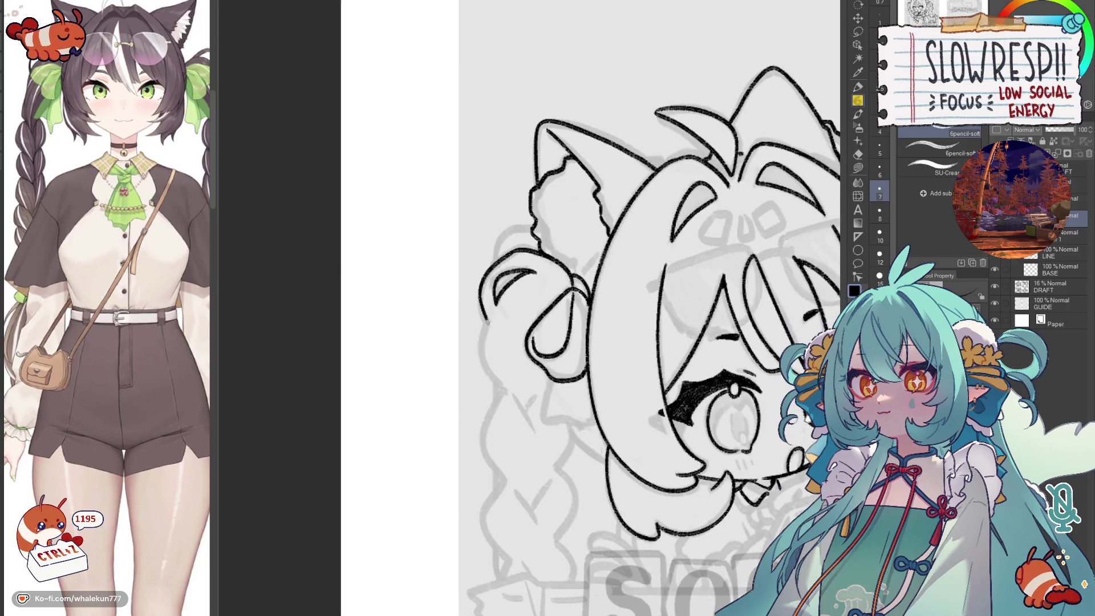
key(ctrl+z)
scroll(655, 367, down, 5)
scroll(583, 328, up, 6)
mouse_move(462, 315)
mouse_down()
mouse_move(450, 364)
mouse_move(492, 375)
mouse_up()
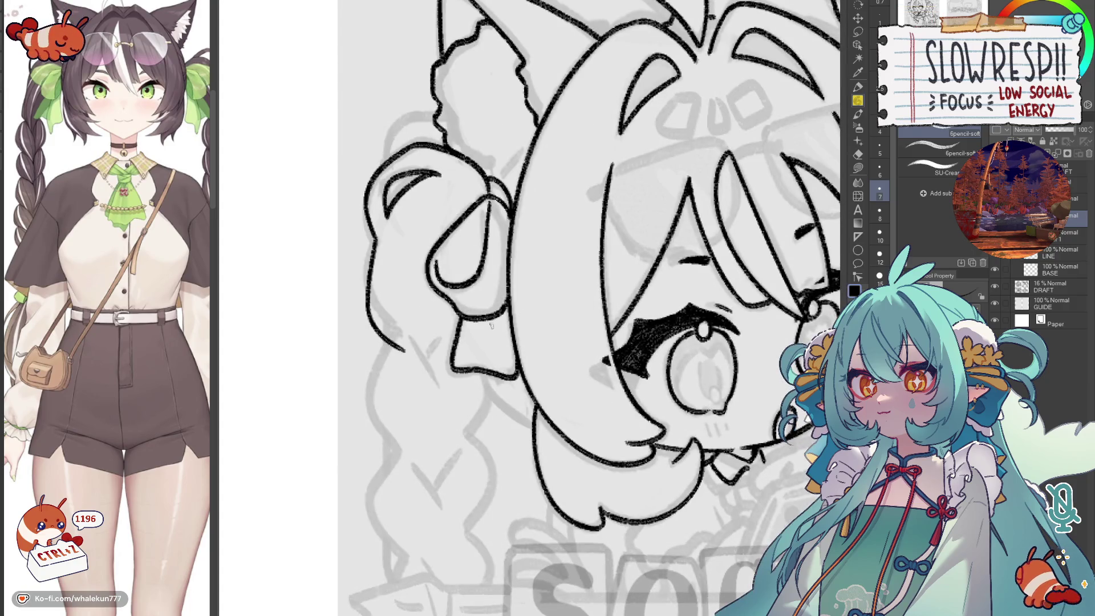
drag(471, 257, 514, 361)
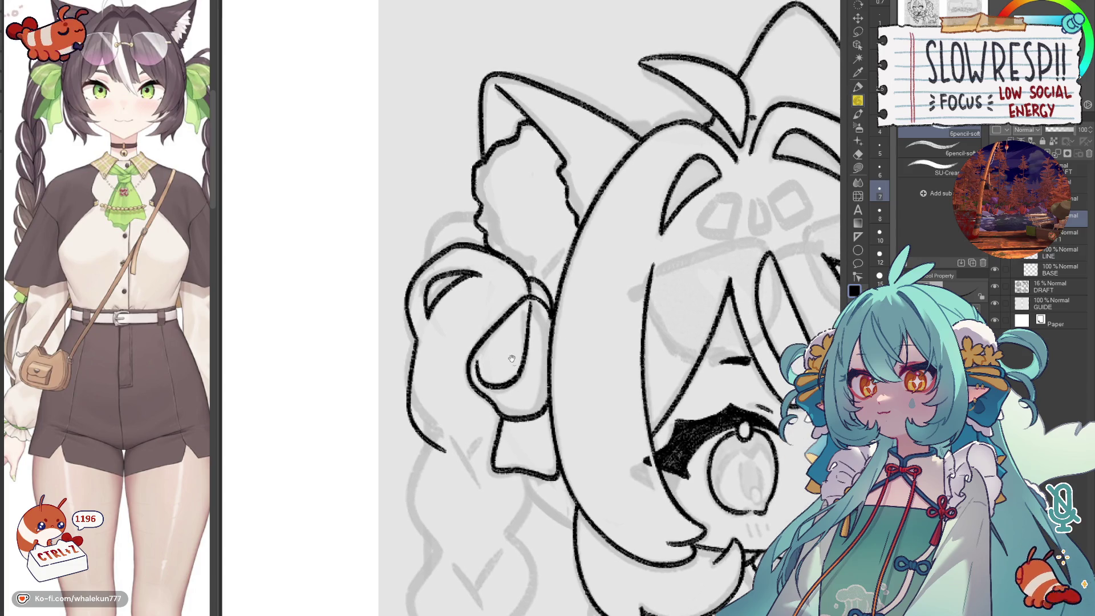
scroll(495, 288, down, 3)
scroll(453, 298, down, 3)
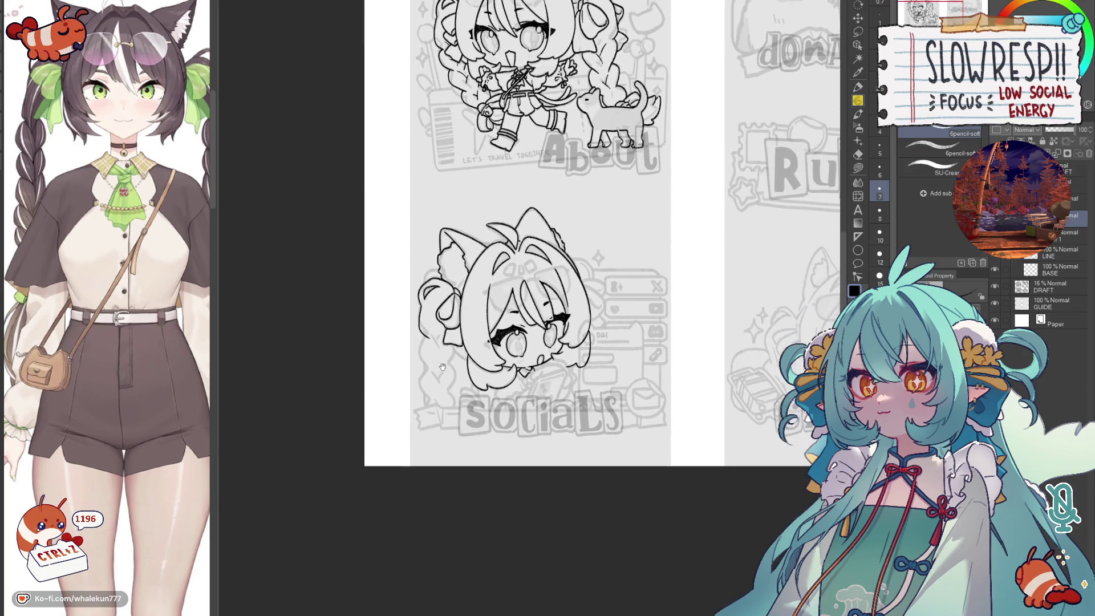
scroll(417, 306, up, 3)
scroll(498, 373, up, 2)
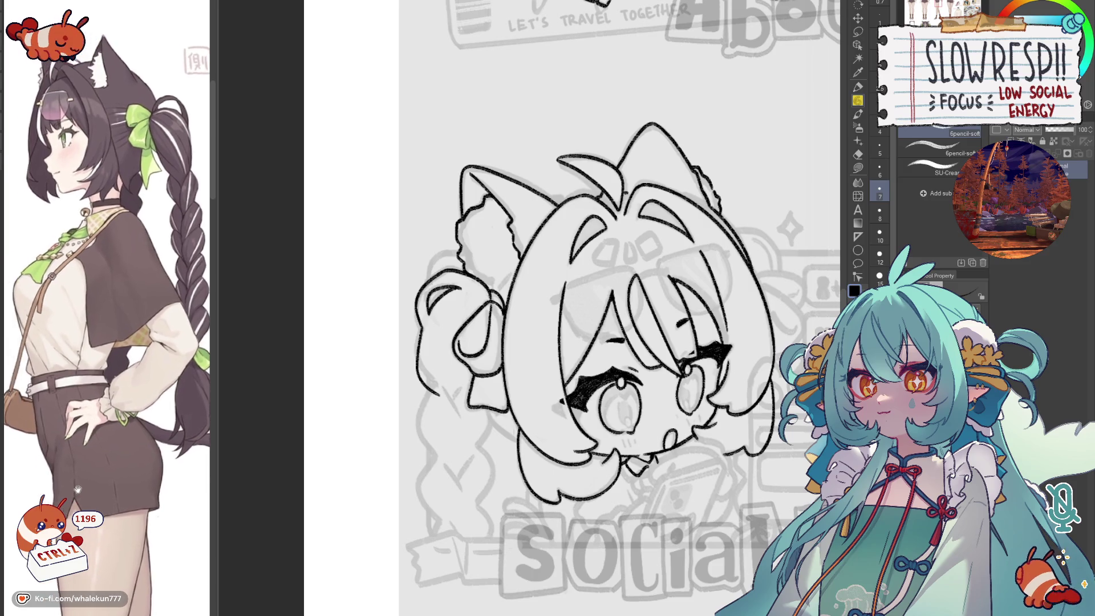
scroll(481, 299, up, 2)
mouse_move(499, 293)
mouse_down()
mouse_move(443, 313)
mouse_move(402, 350)
mouse_move(443, 423)
mouse_up()
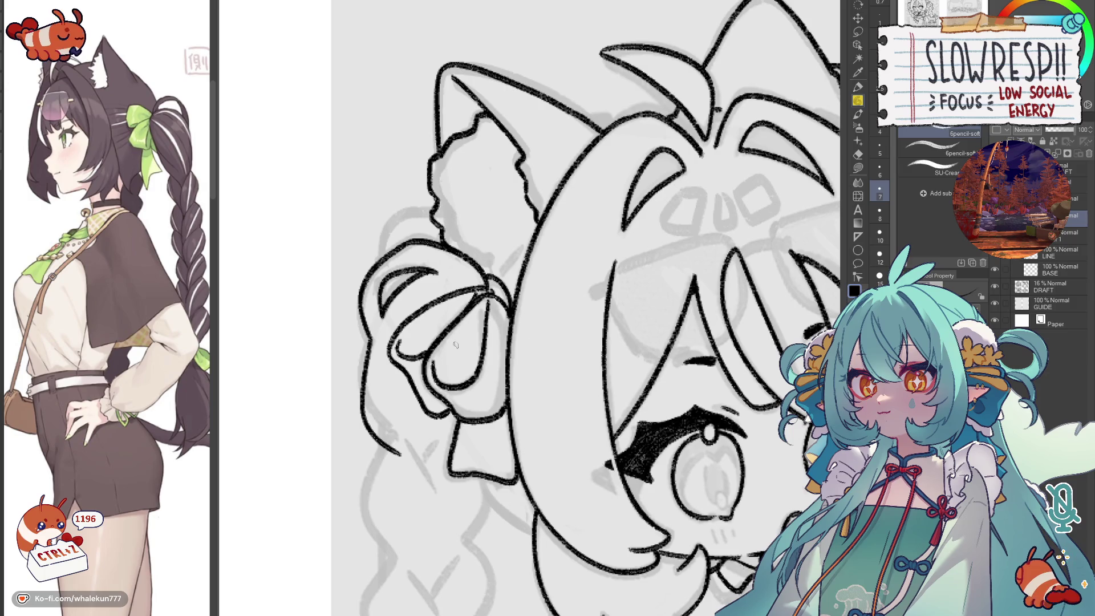
scroll(136, 533, down, 5)
scroll(136, 533, down, 3)
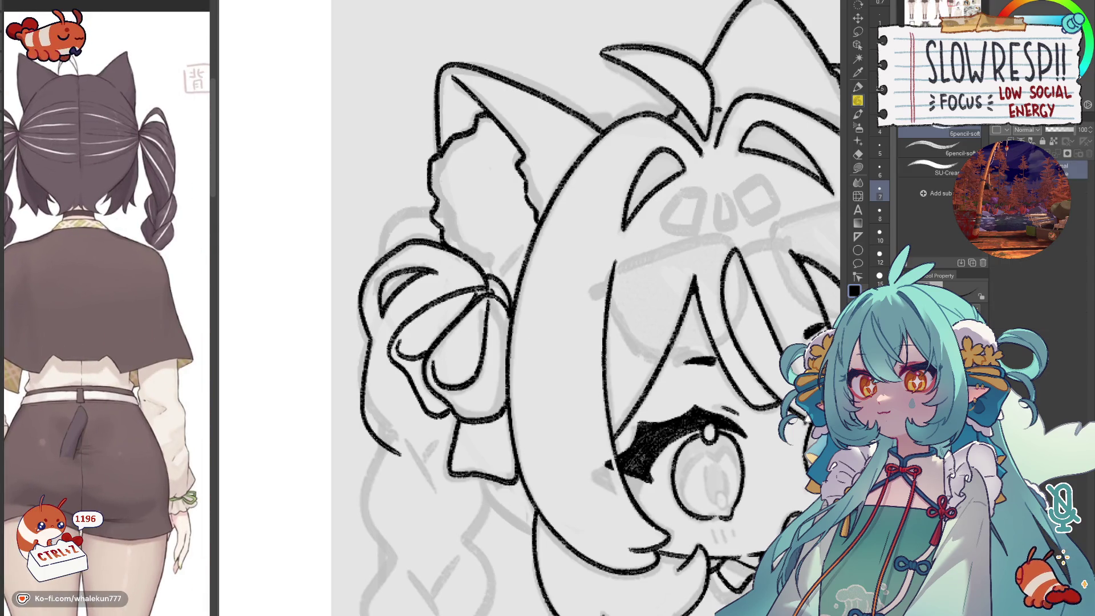
scroll(129, 514, up, 3)
scroll(119, 496, down, 3)
scroll(118, 497, down, 3)
scroll(125, 485, up, 2)
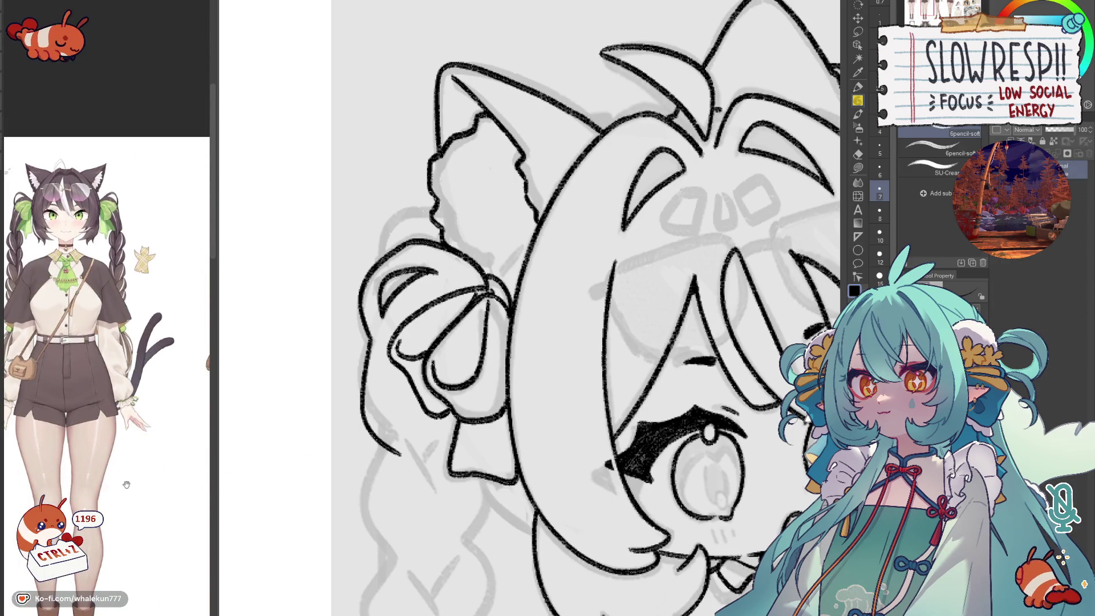
scroll(142, 491, up, 2)
scroll(428, 342, up, 2)
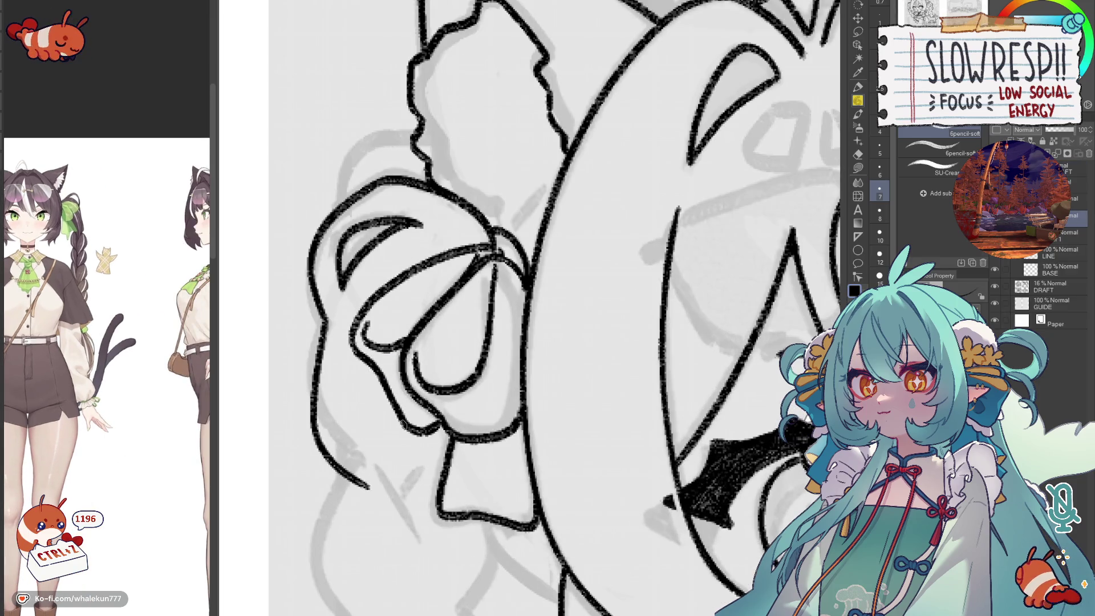
- Draw the line beneath the hair bow, keeping the shorter redrawn version
drag(402, 419, 436, 498)
key(ctrl+z)
drag(401, 427, 421, 486)
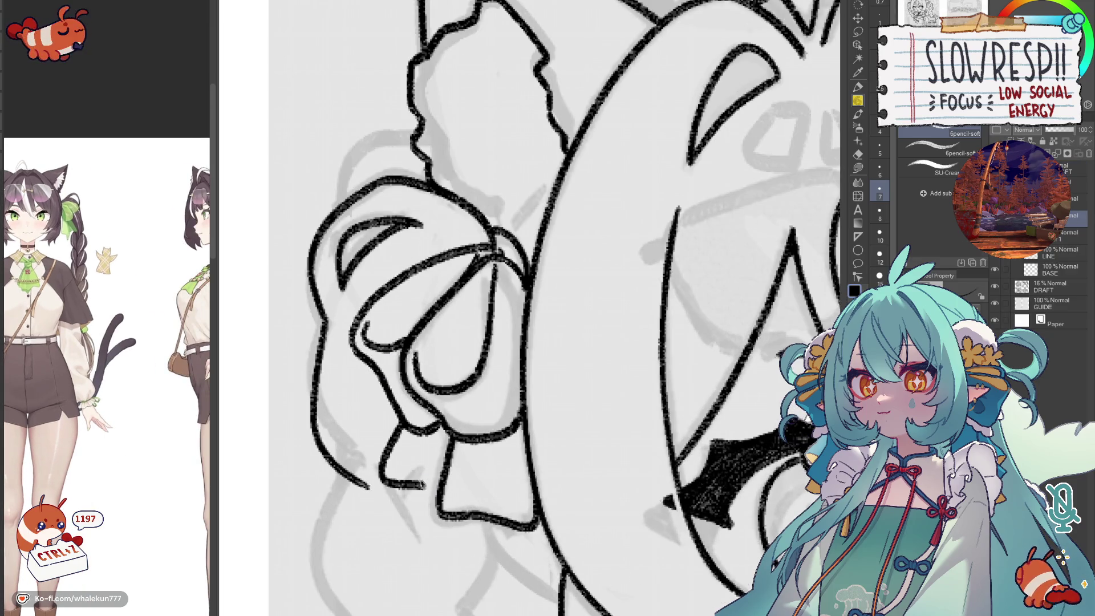
scroll(542, 403, down, 5)
scroll(564, 310, up, 3)
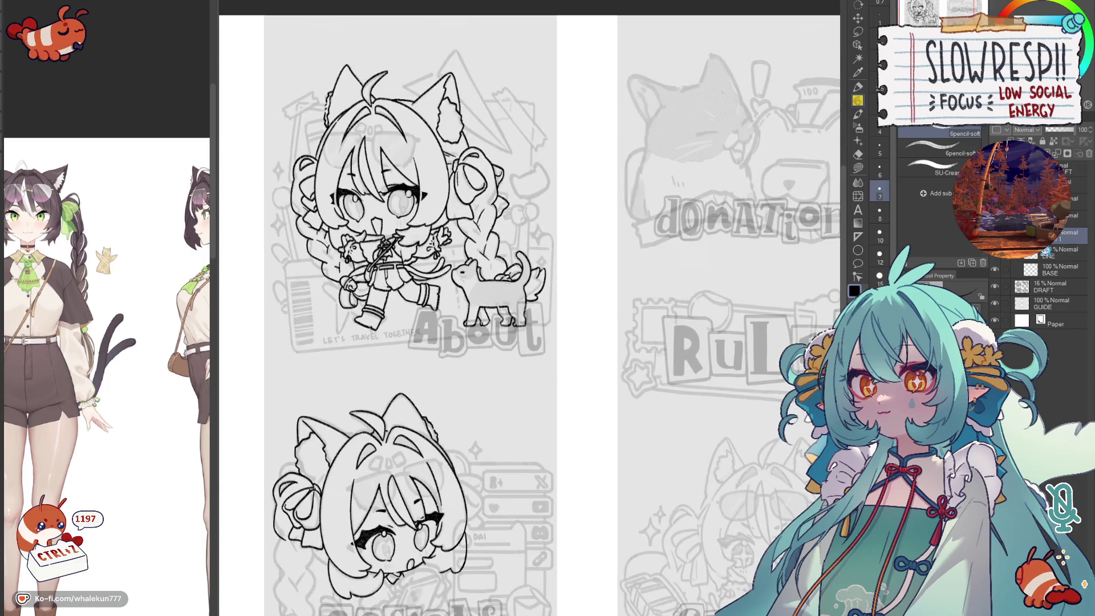
scroll(422, 256, up, 1)
scroll(422, 256, up, 1)
scroll(422, 257, up, 1)
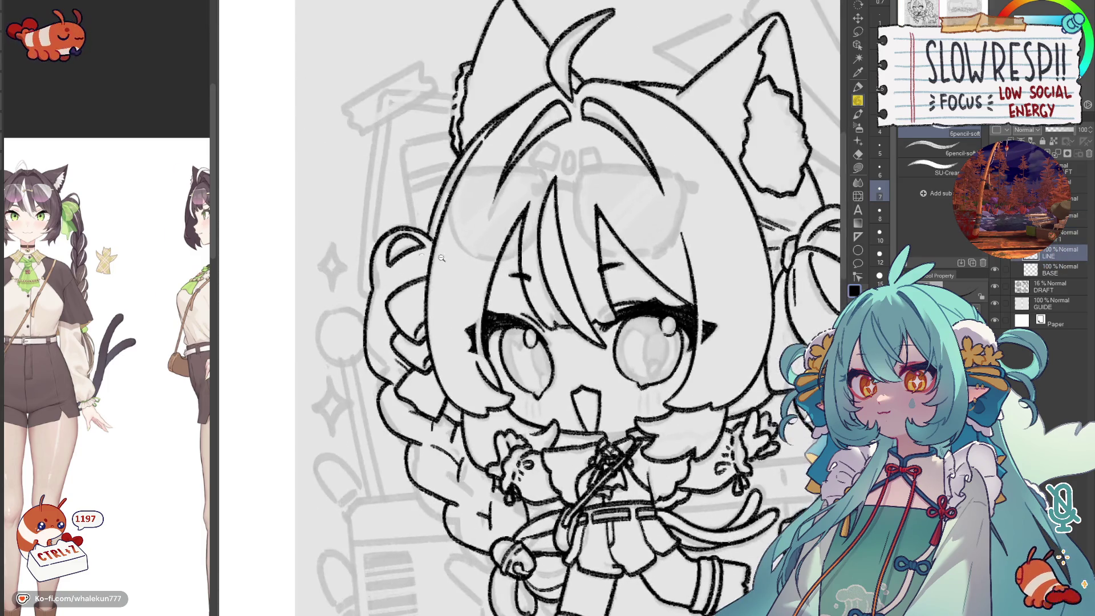
- Erase the stray outer stroke near the braid with the eraser, then return to the pen
drag(715, 294, 441, 271)
key(h)
key(e)
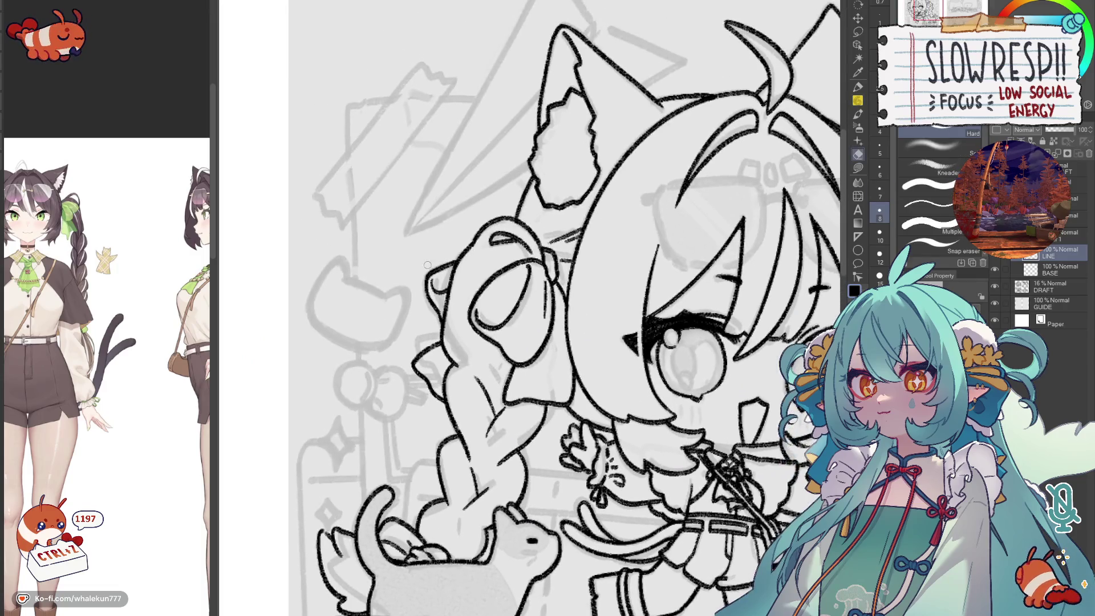
scroll(171, 545, down, 2)
scroll(171, 544, down, 2)
scroll(171, 545, down, 2)
scroll(171, 545, down, 3)
scroll(171, 545, down, 3)
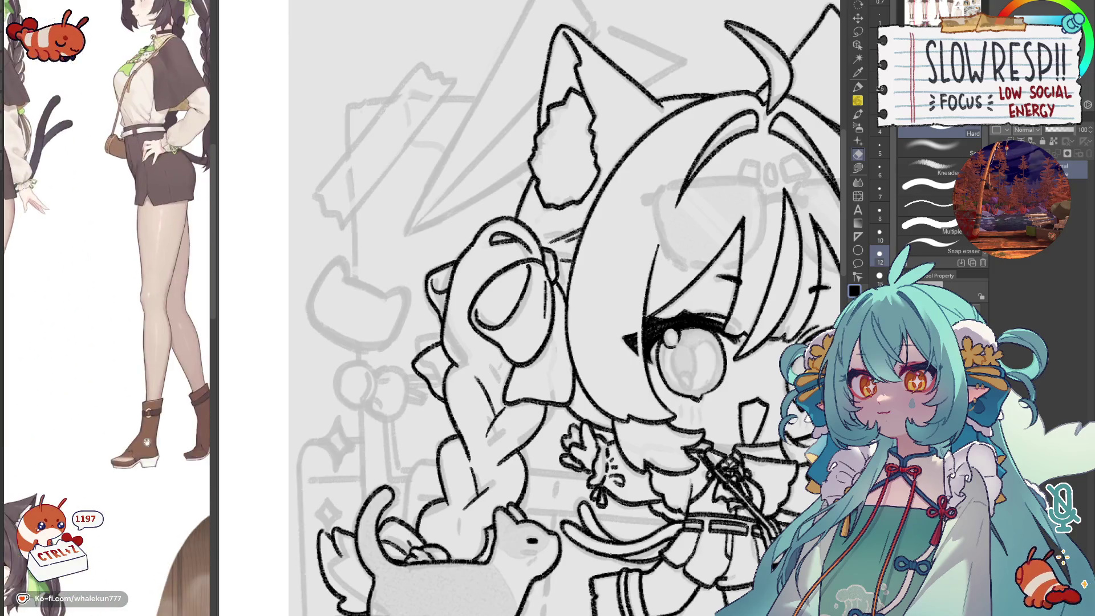
scroll(171, 545, down, 3)
scroll(171, 545, down, 3)
scroll(171, 486, down, 2)
scroll(171, 486, down, 3)
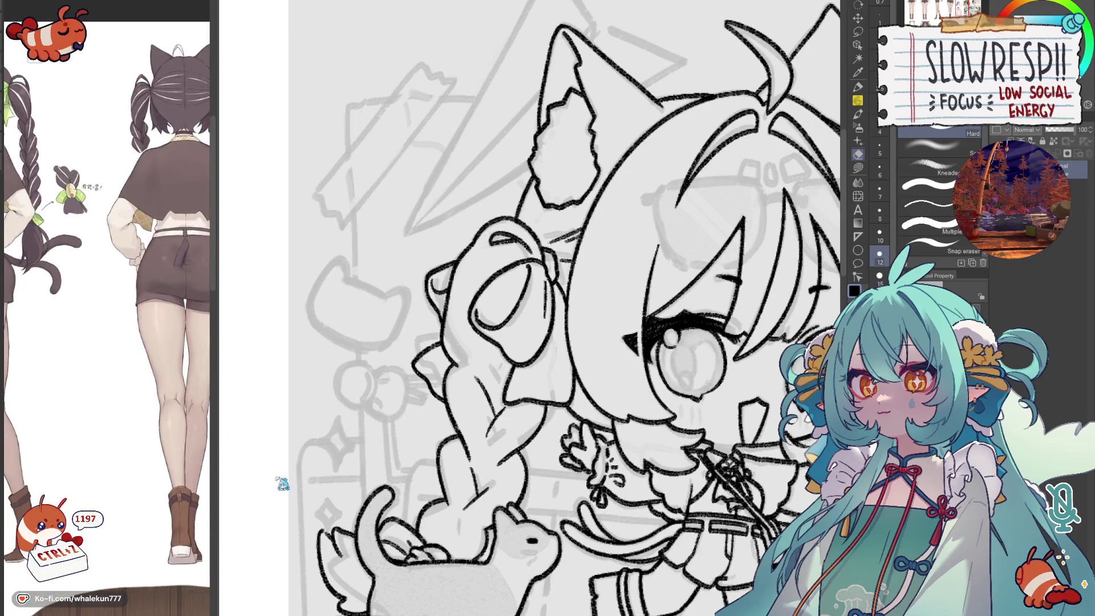
scroll(171, 486, down, 3)
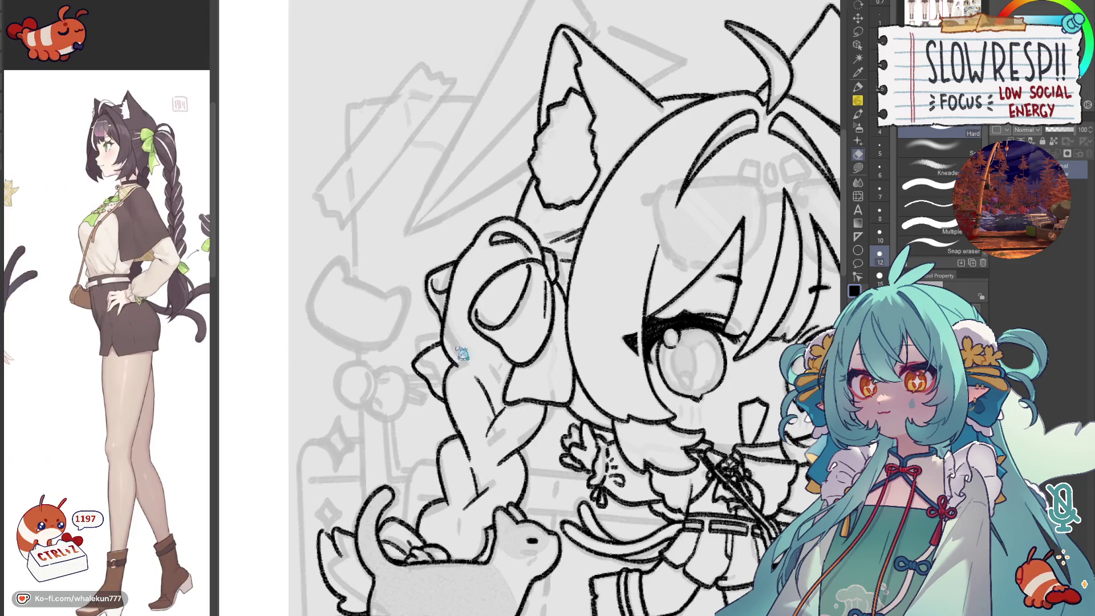
scroll(448, 276, up, 2)
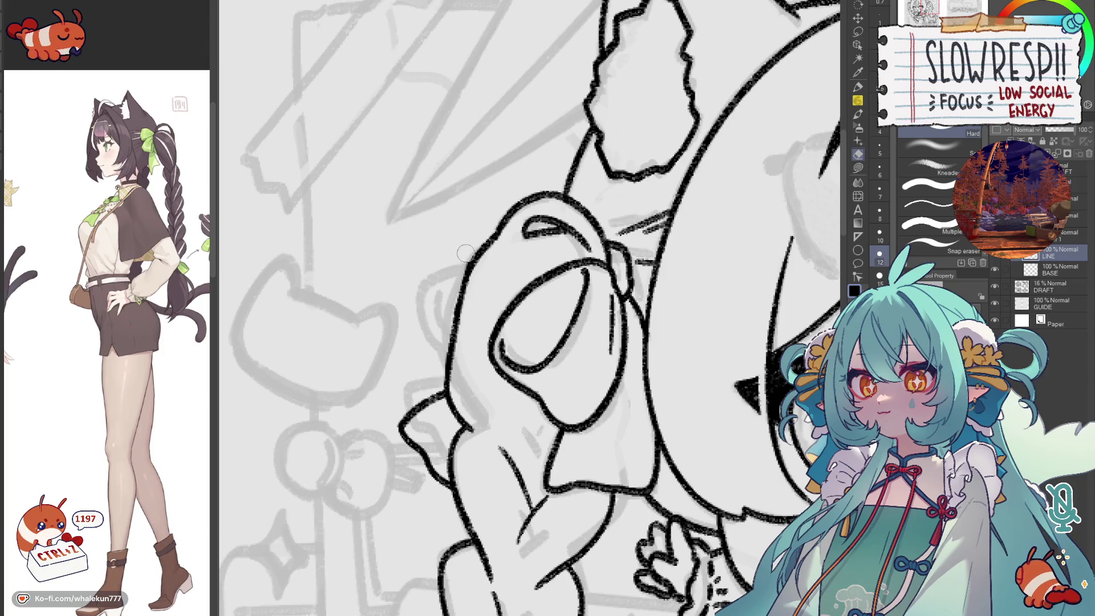
drag(419, 411, 438, 445)
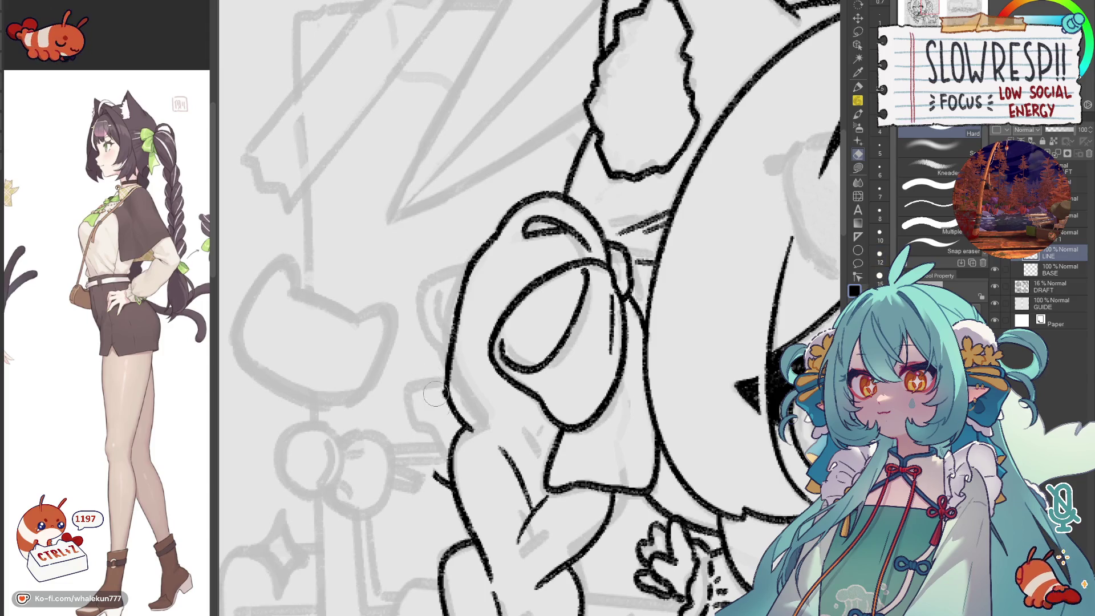
scroll(438, 440, down, 2)
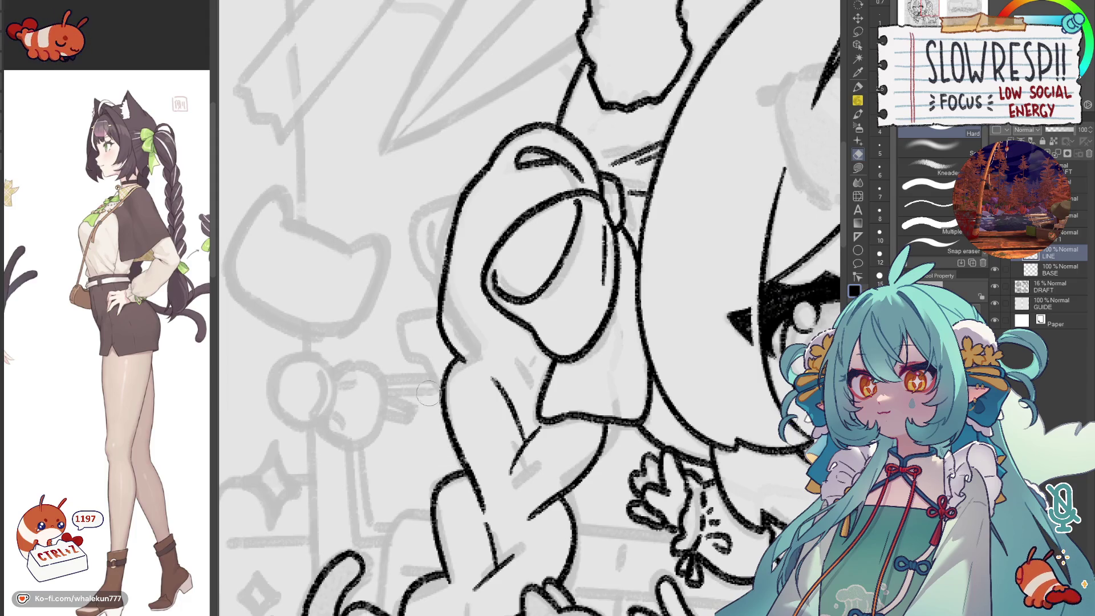
click(859, 100)
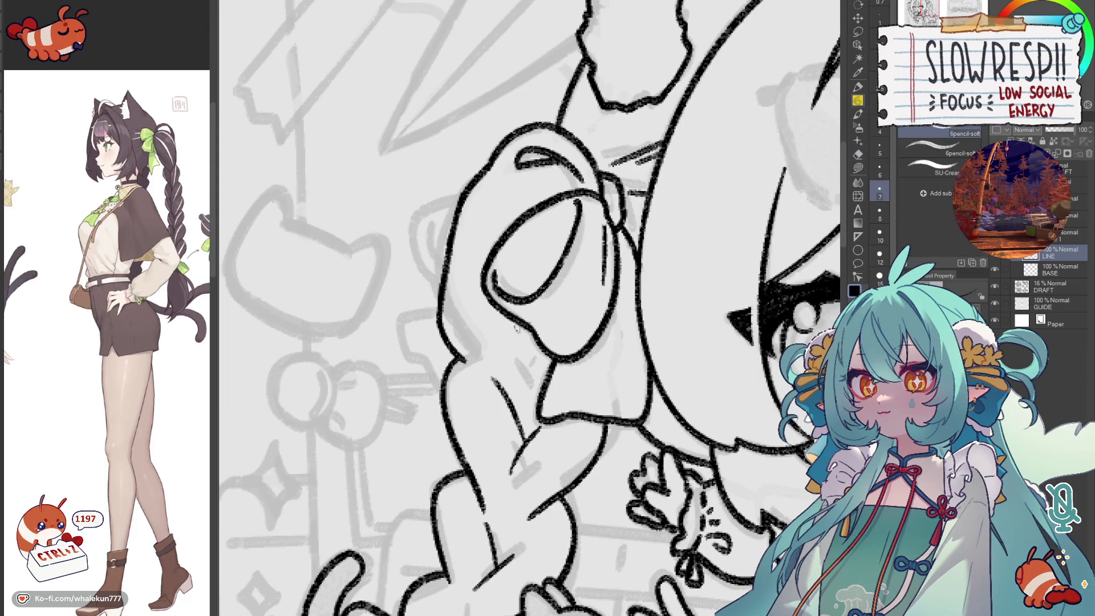
- Trace the bow's inner oval, undo the misplaced stroke and redraw the inner curve
drag(575, 296, 576, 334)
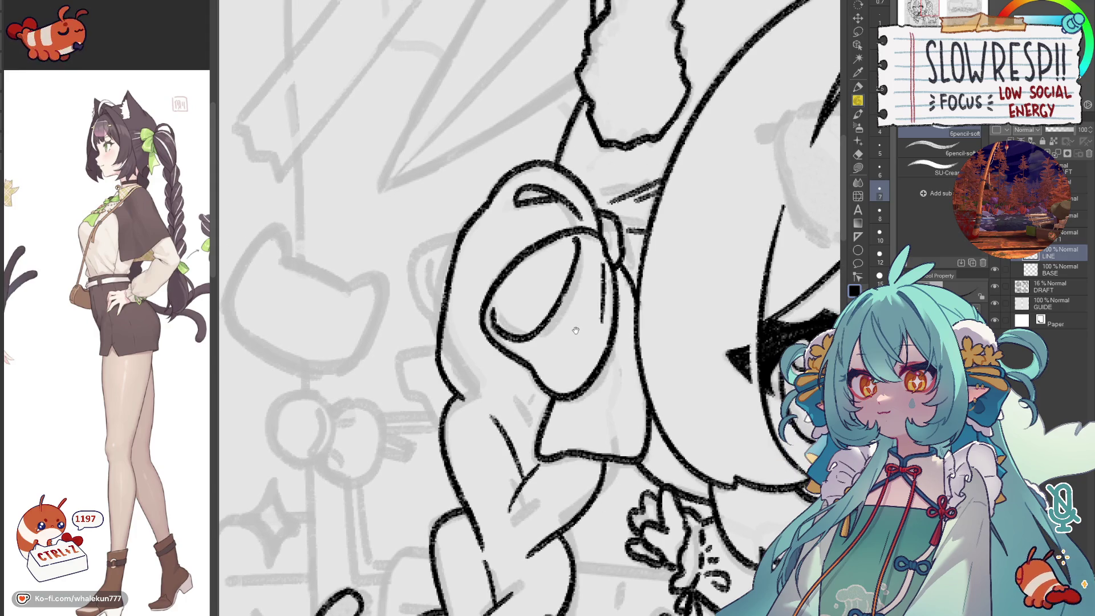
mouse_move(602, 223)
mouse_down()
mouse_move(535, 220)
mouse_move(468, 255)
mouse_move(459, 273)
mouse_up()
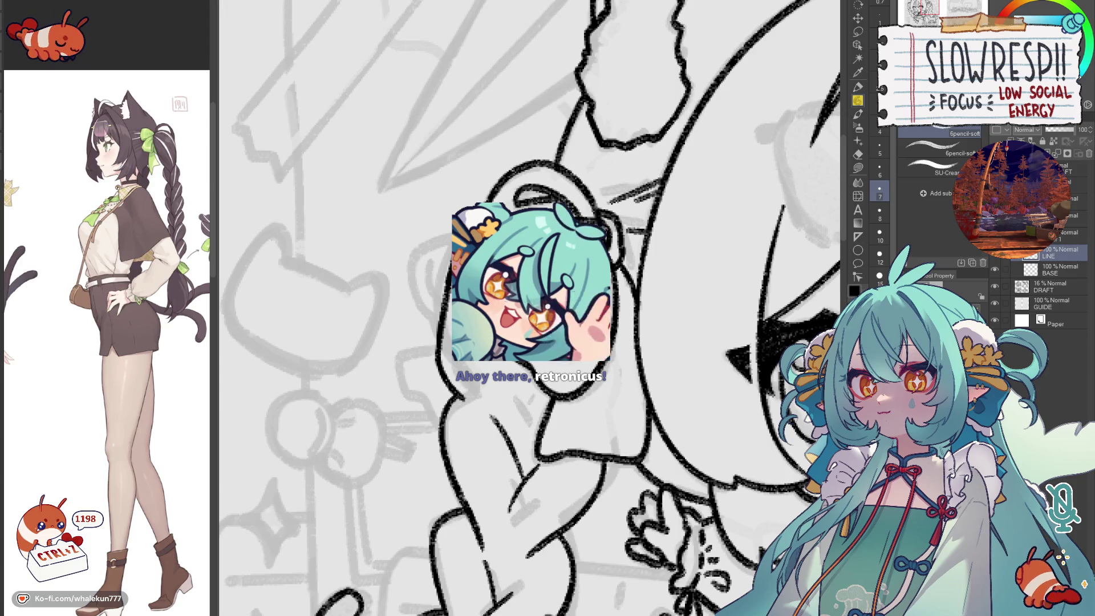
mouse_move(519, 369)
mouse_down()
mouse_move(466, 339)
mouse_move(486, 404)
mouse_up()
key(ctrl+z)
mouse_move(470, 332)
mouse_down()
mouse_move(448, 382)
mouse_move(493, 395)
mouse_up()
scroll(621, 366, down, 5)
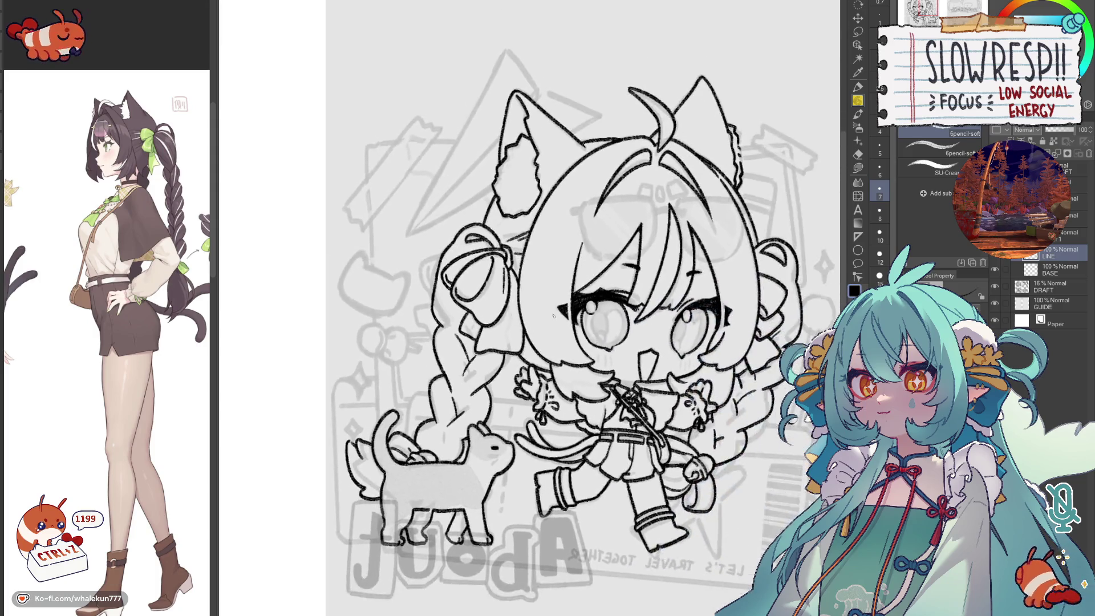
- Ink two curves left of the face in mirrored view, then undo both
drag(548, 359, 513, 128)
scroll(528, 264, down, 2)
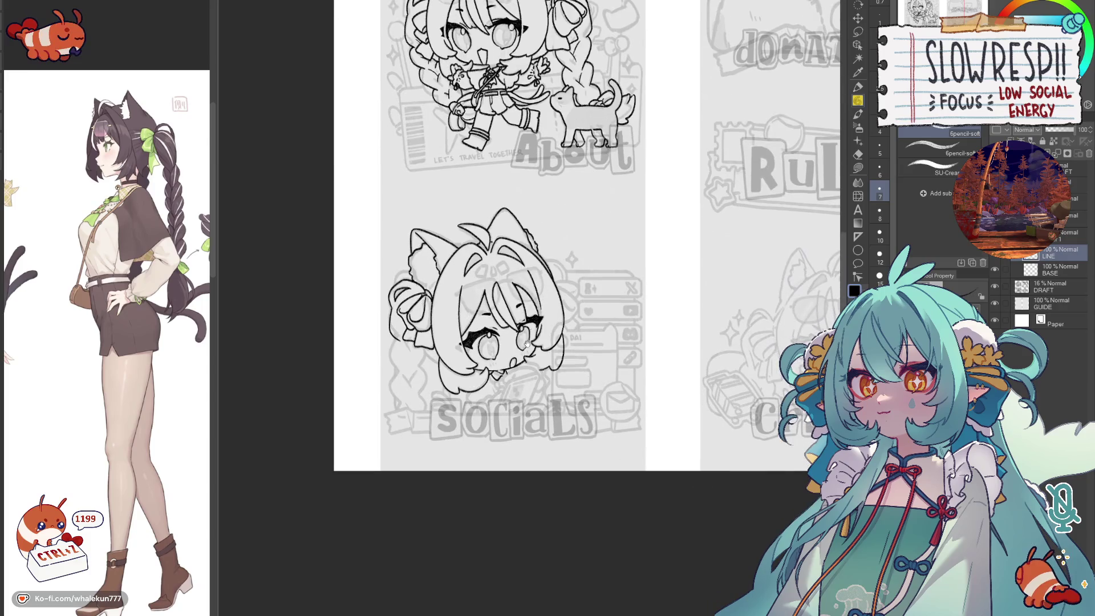
scroll(525, 261, up, 3)
scroll(525, 261, up, 2)
scroll(524, 261, up, 2)
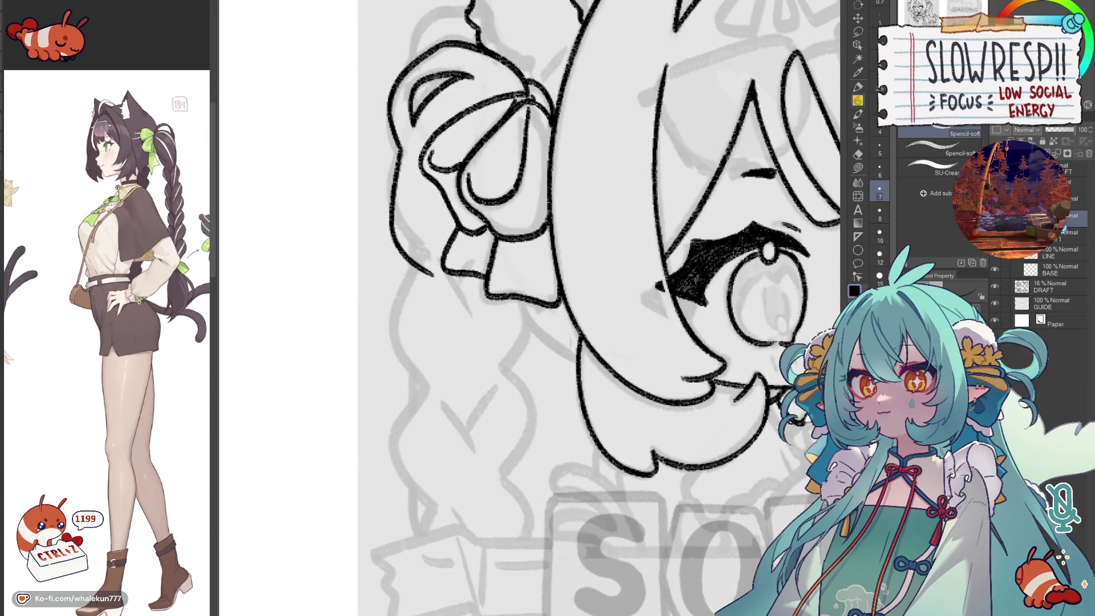
scroll(525, 260, down, 2)
scroll(486, 350, down, 2)
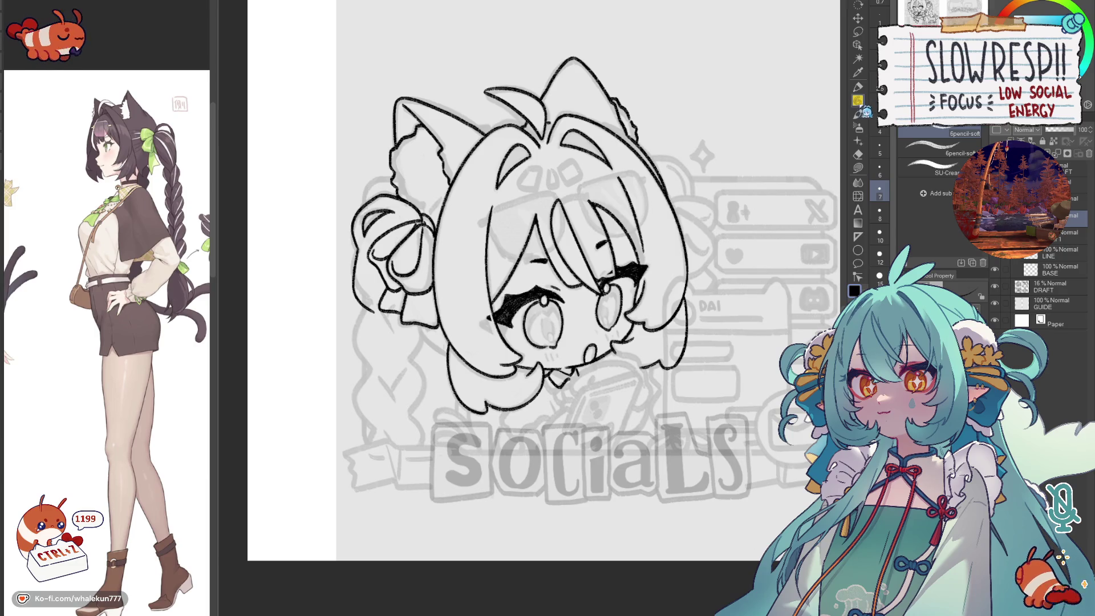
key(h)
key(h)
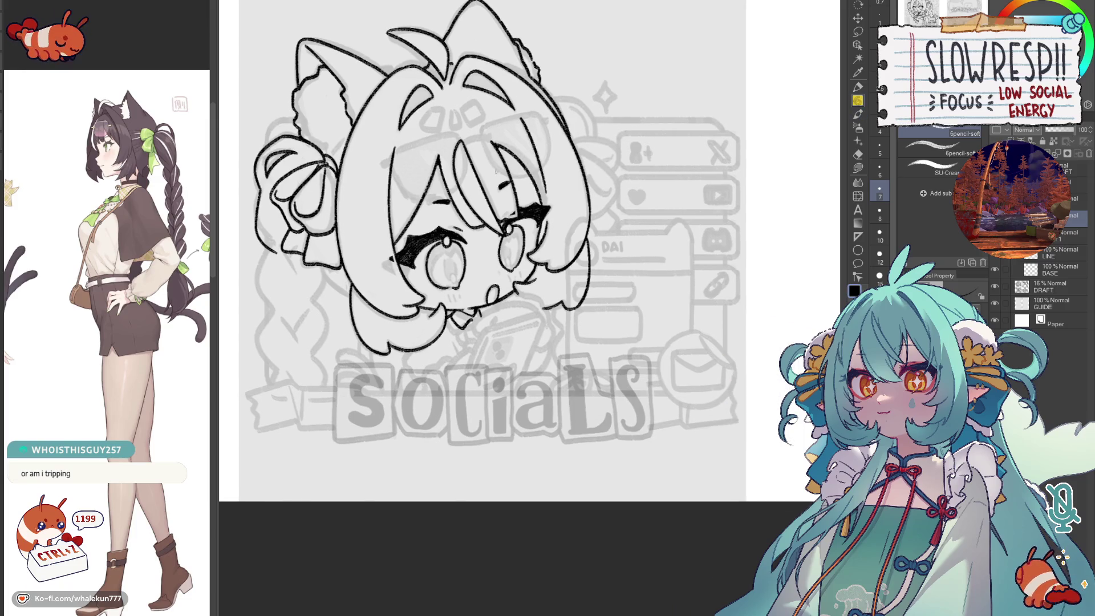
key(h)
scroll(541, 416, up, 2)
scroll(499, 313, up, 1)
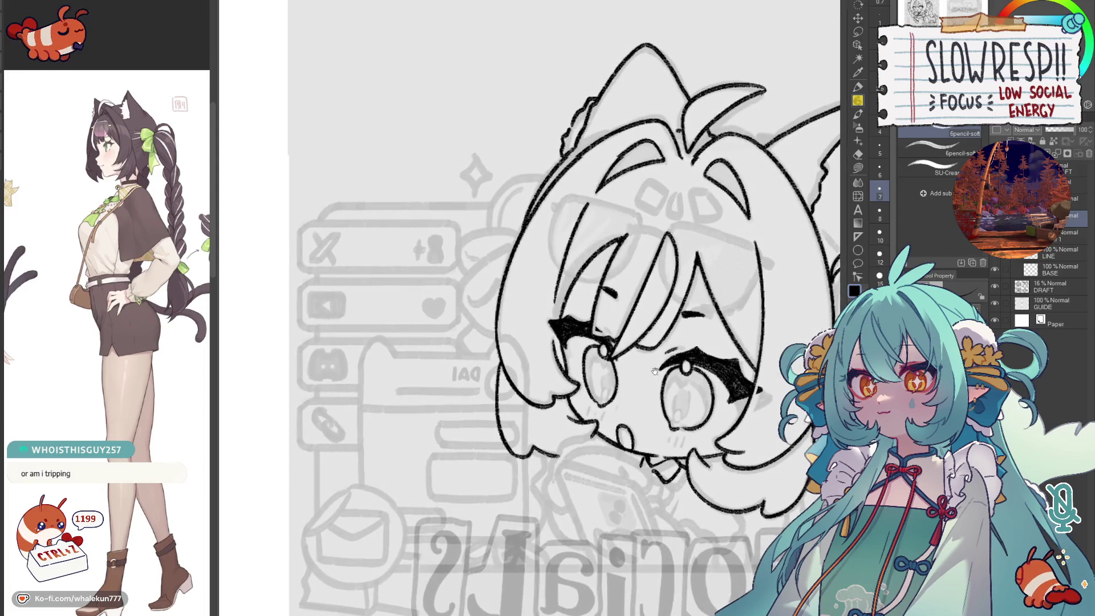
key(h)
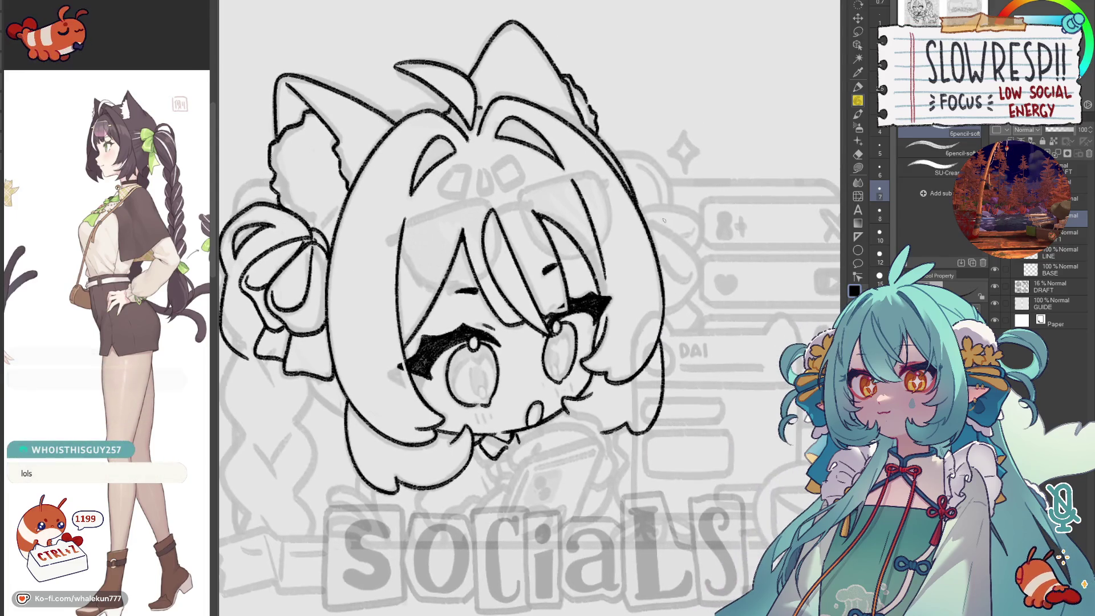
key(h)
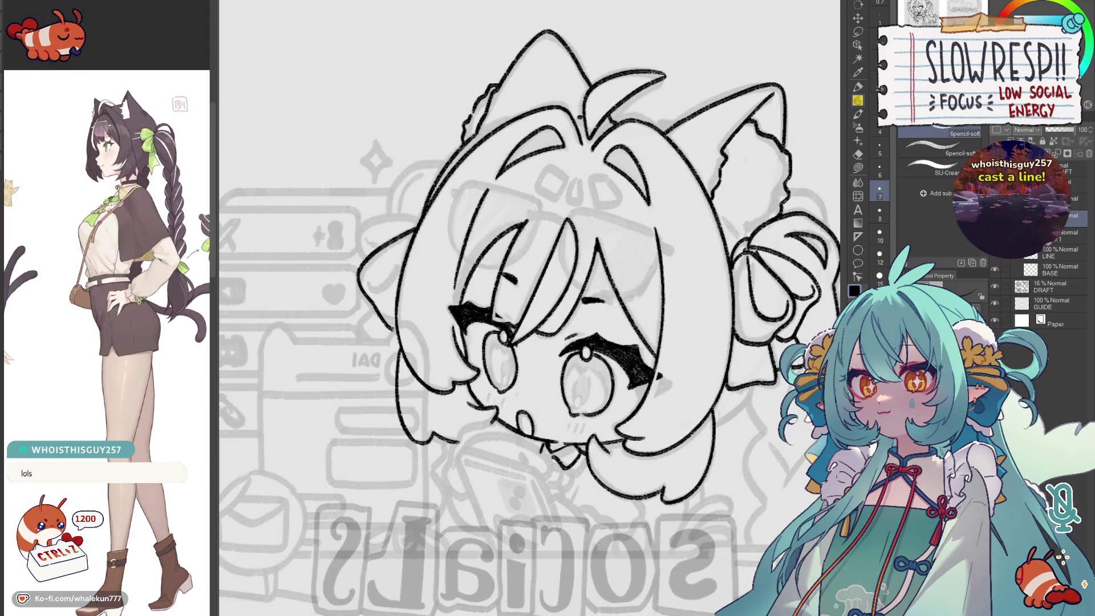
drag(418, 230, 396, 328)
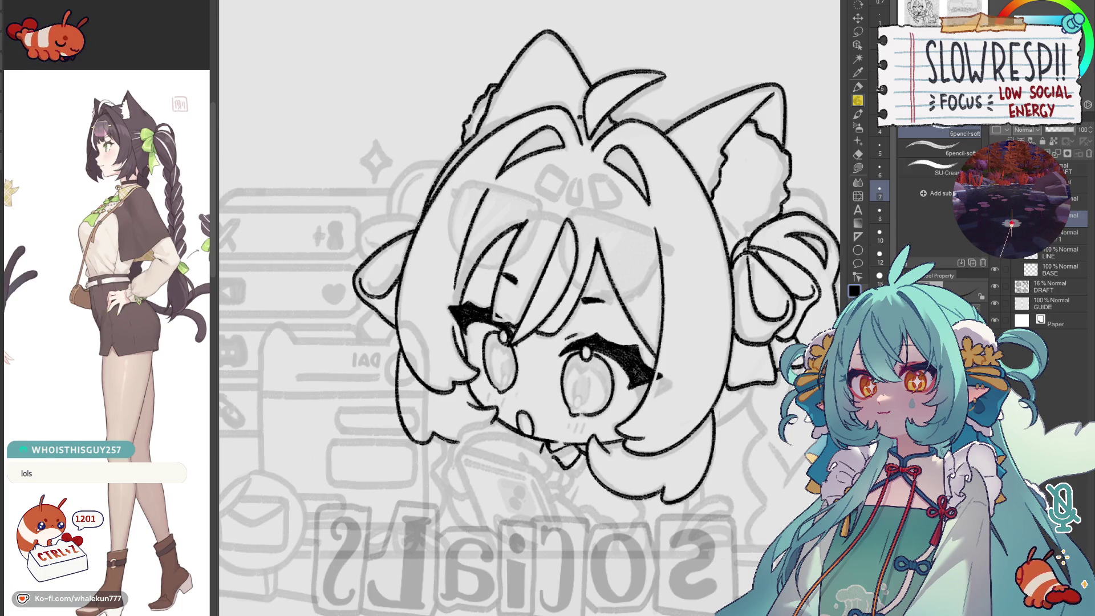
drag(420, 219, 349, 235)
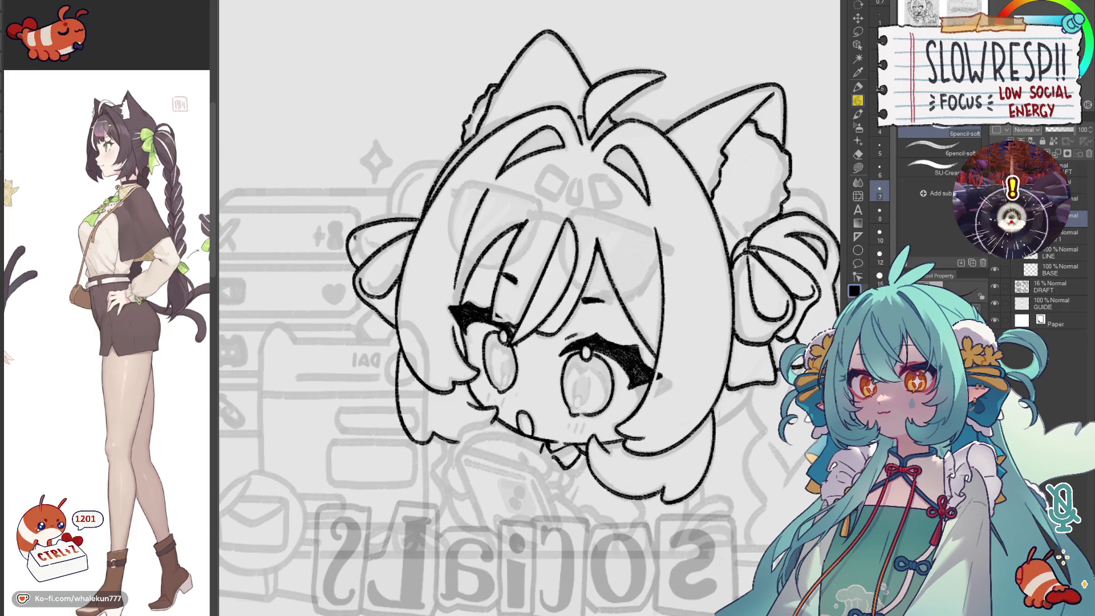
key(ctrl+z)
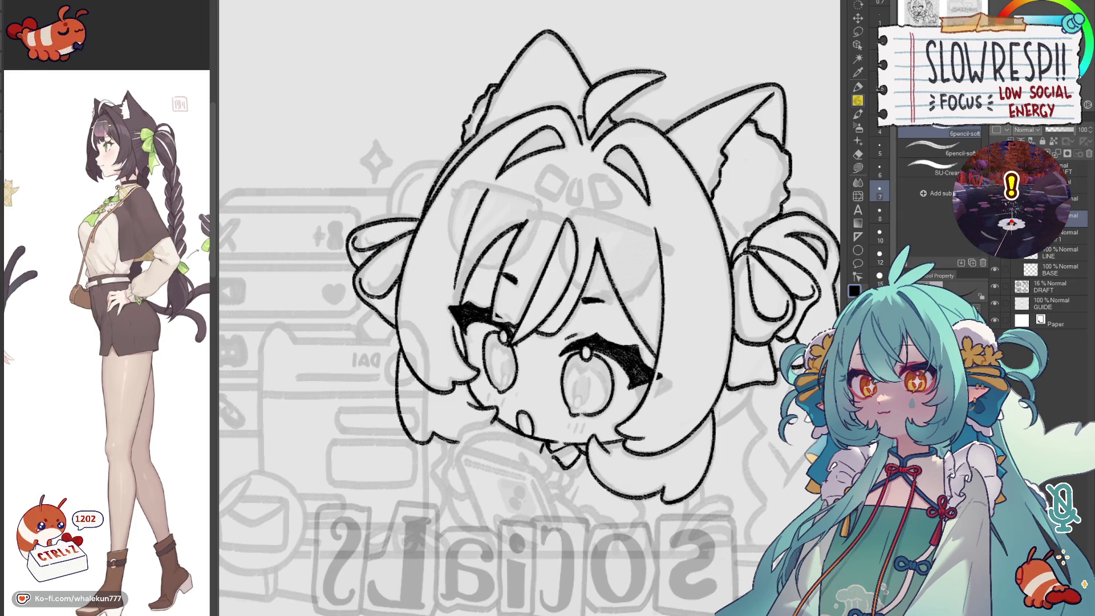
key(ctrl+z)
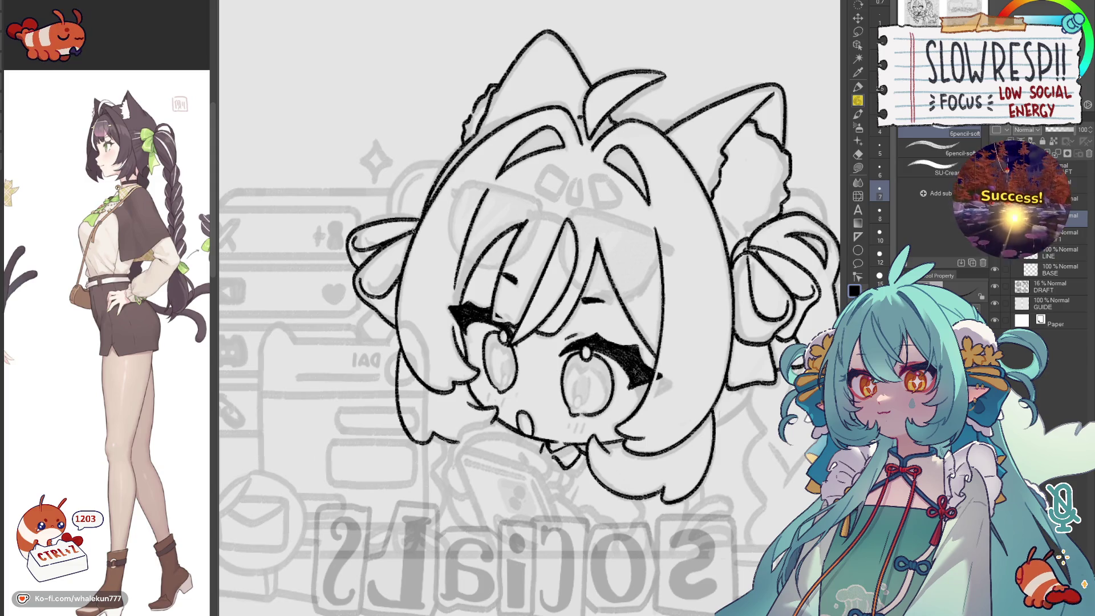
- Undo the last hair stroke, redraw it on the head and return the view to normal
mouse_move(530, 342)
mouse_down()
mouse_move(535, 315)
mouse_move(467, 343)
mouse_move(531, 402)
mouse_up()
key(h)
key(h)
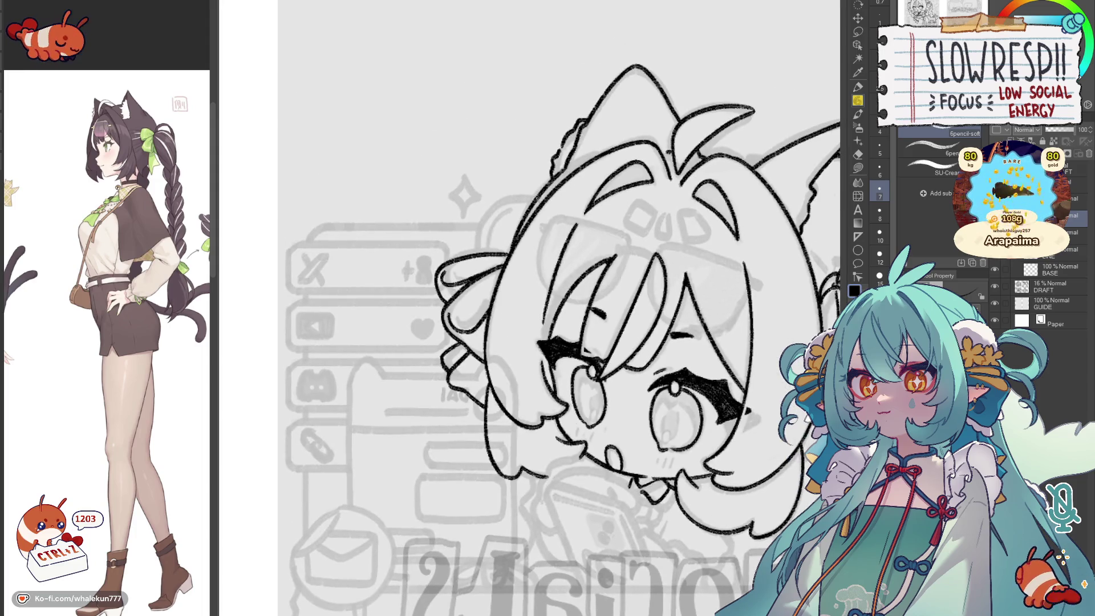
key(ctrl+z)
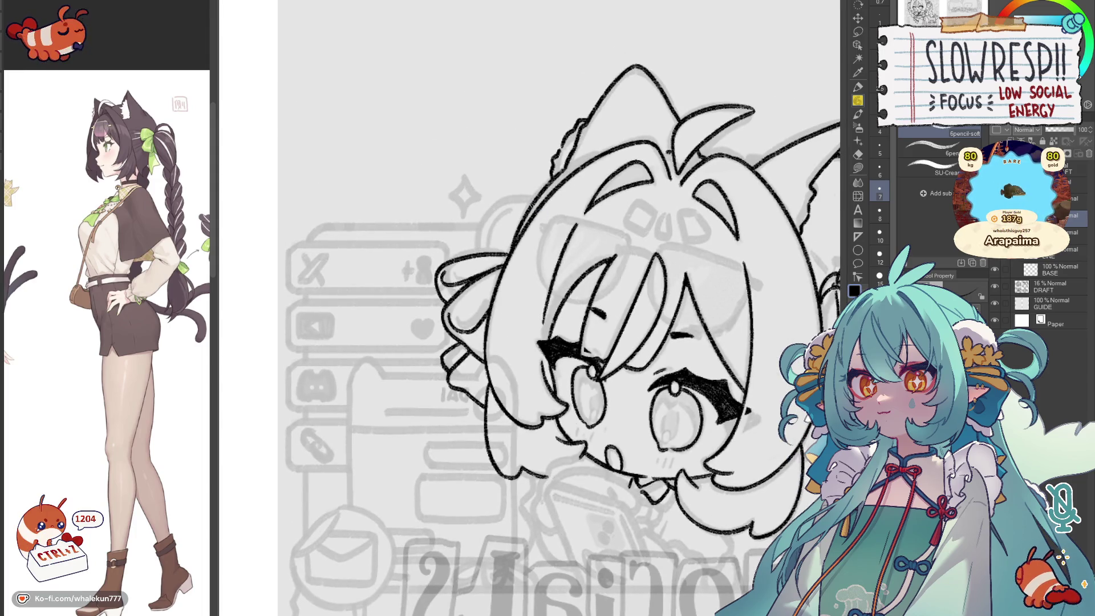
drag(531, 195, 476, 238)
key(h)
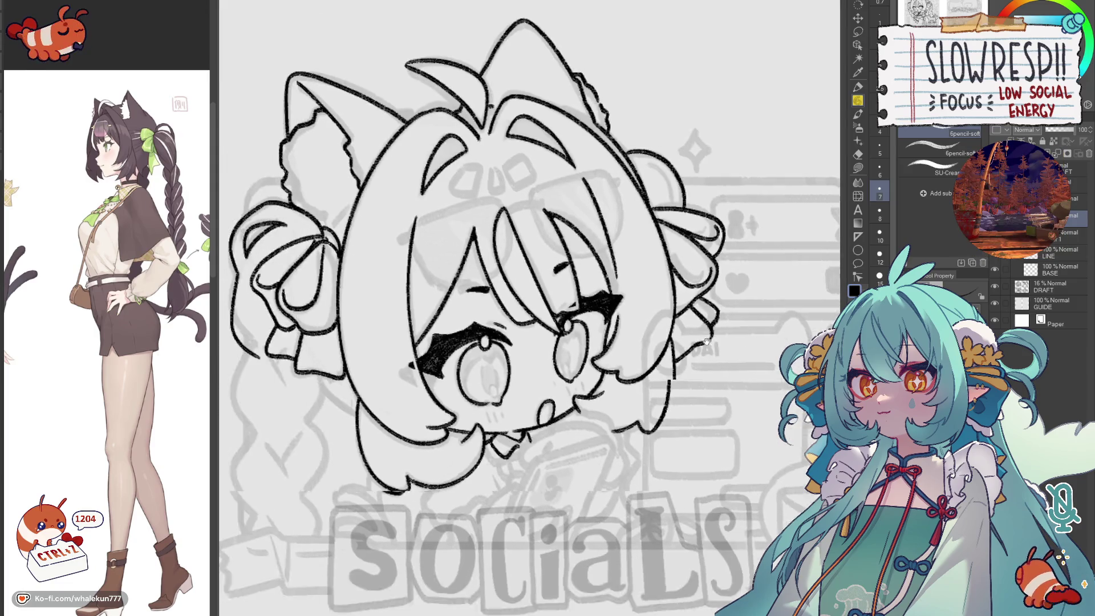
scroll(599, 349, down, 5)
scroll(599, 350, up, 3)
scroll(564, 308, up, 2)
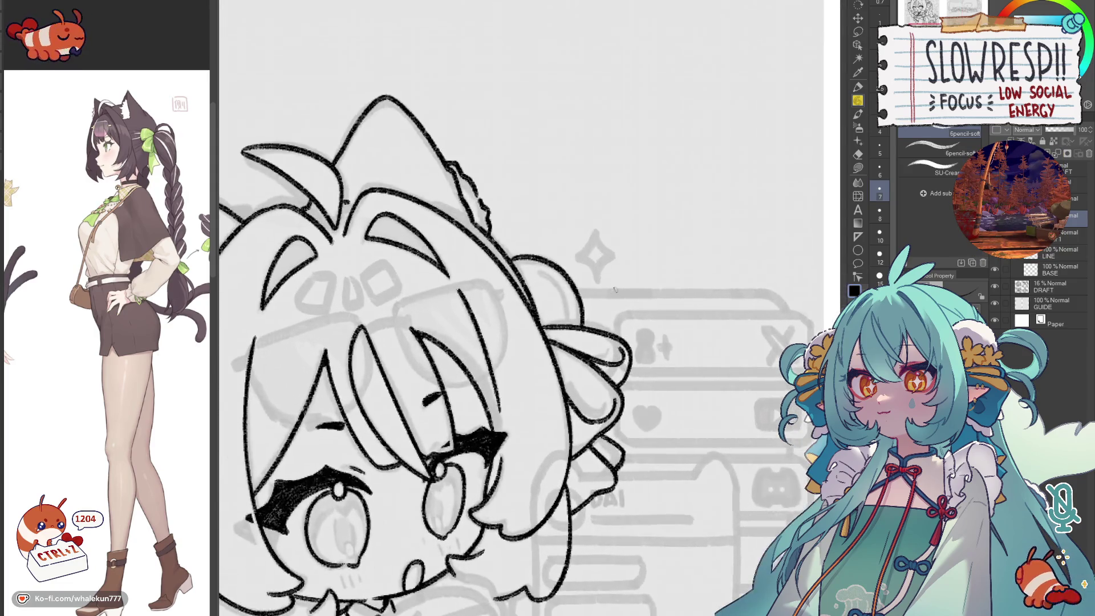
scroll(621, 226, down, 2)
scroll(648, 248, down, 3)
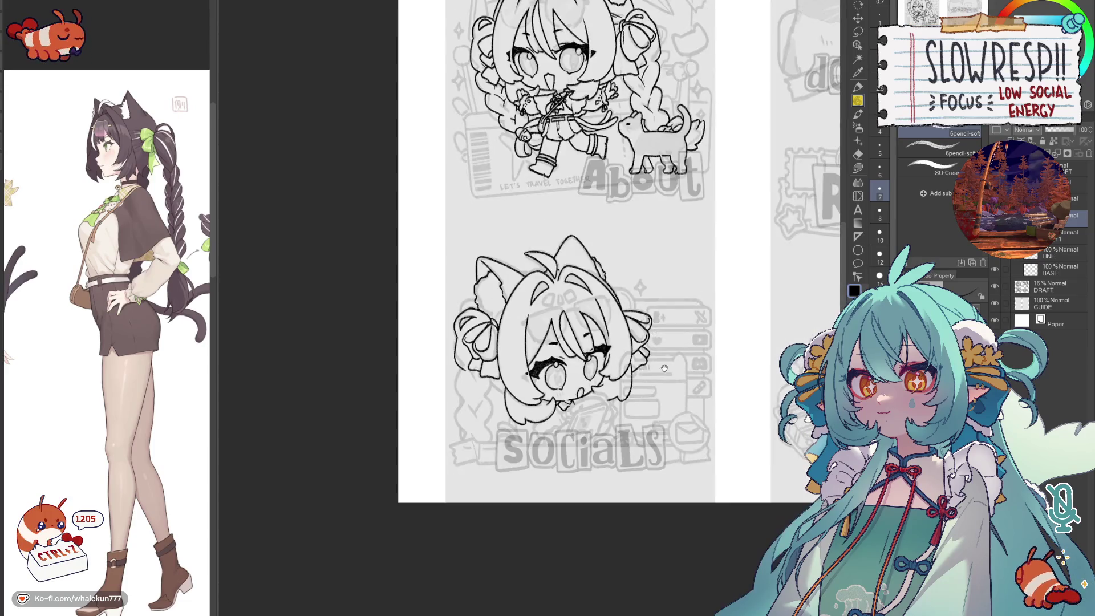
scroll(645, 305, down, 1)
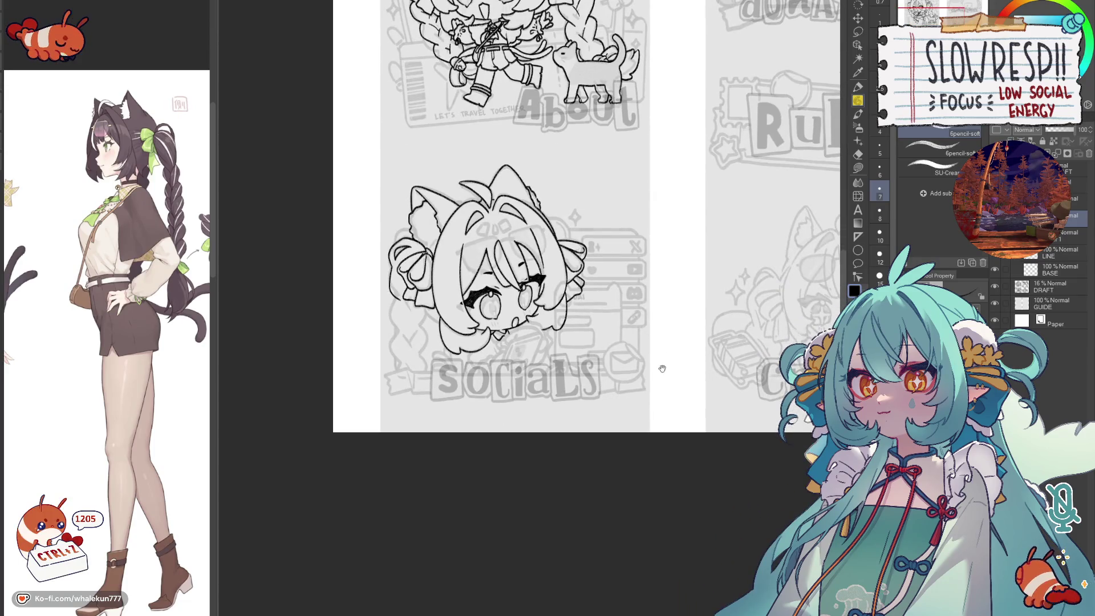
scroll(568, 217, up, 3)
- Rework the front hair strand with several redrawn curves, undoing each unsatisfying attempt
drag(533, 246, 580, 291)
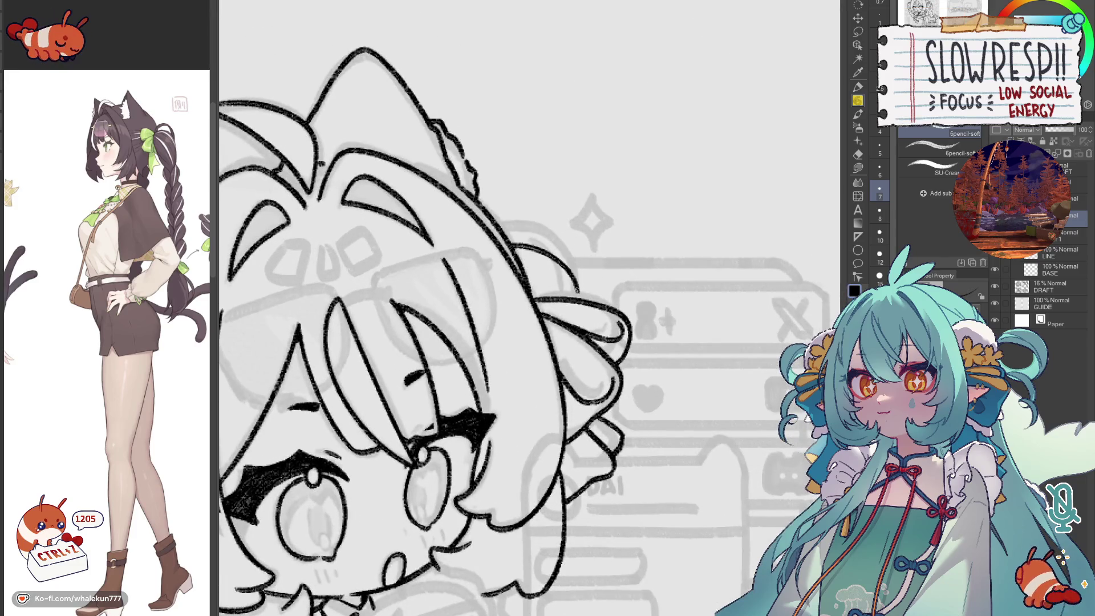
key(h)
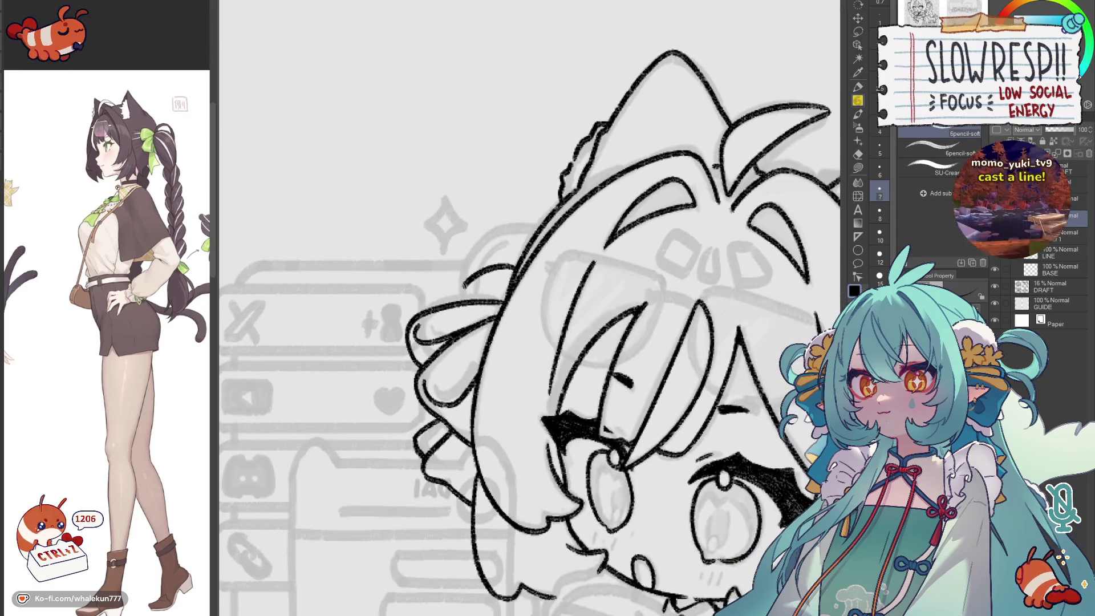
key(ctrl+z)
drag(513, 263, 448, 305)
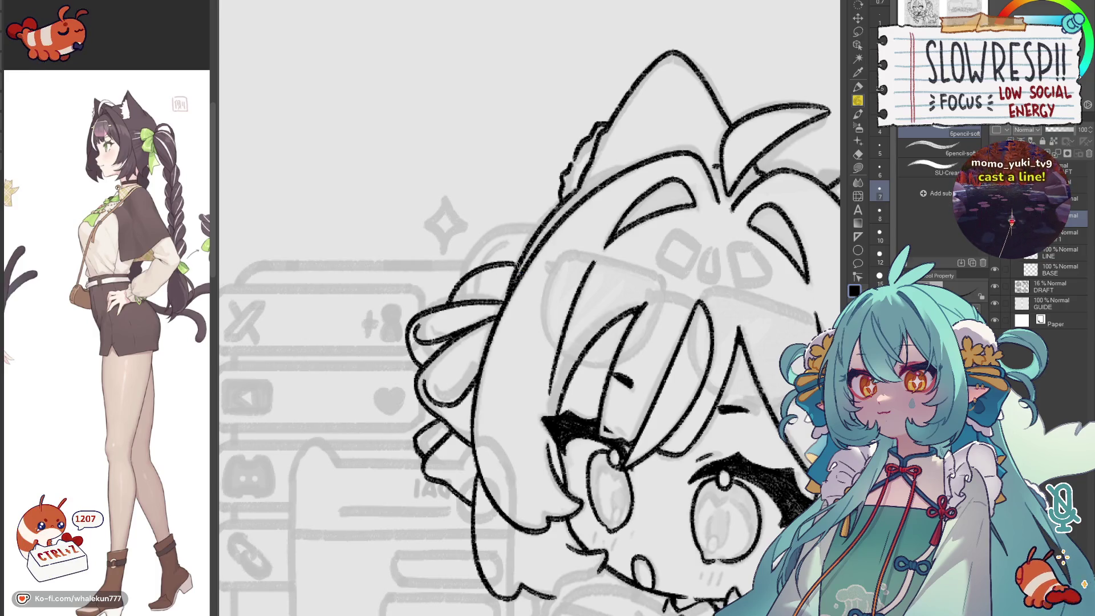
key(ctrl+z)
drag(519, 276, 452, 304)
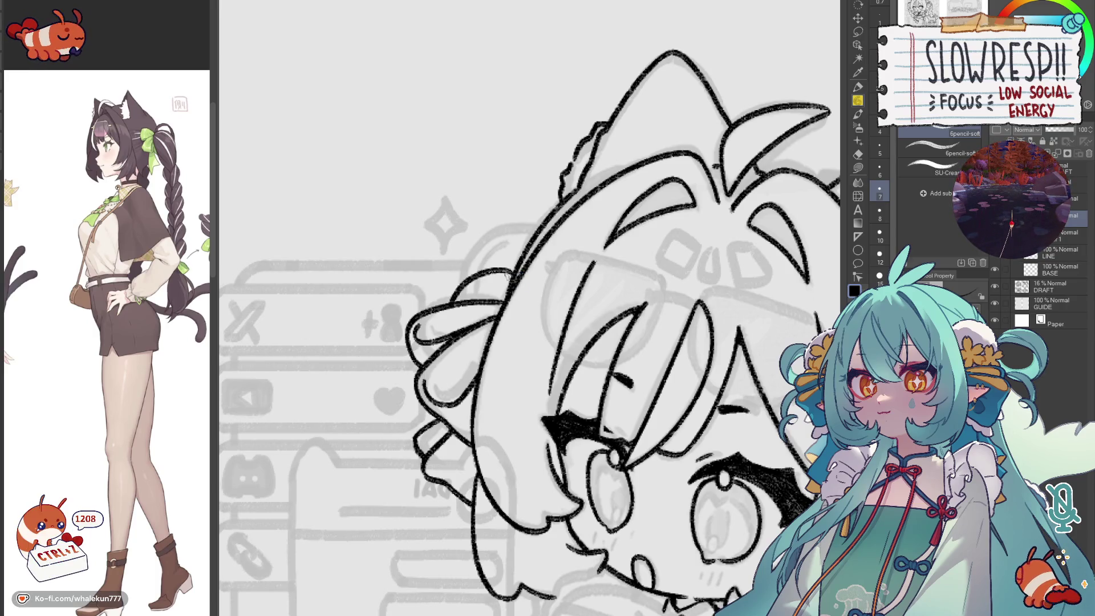
drag(513, 264, 454, 286)
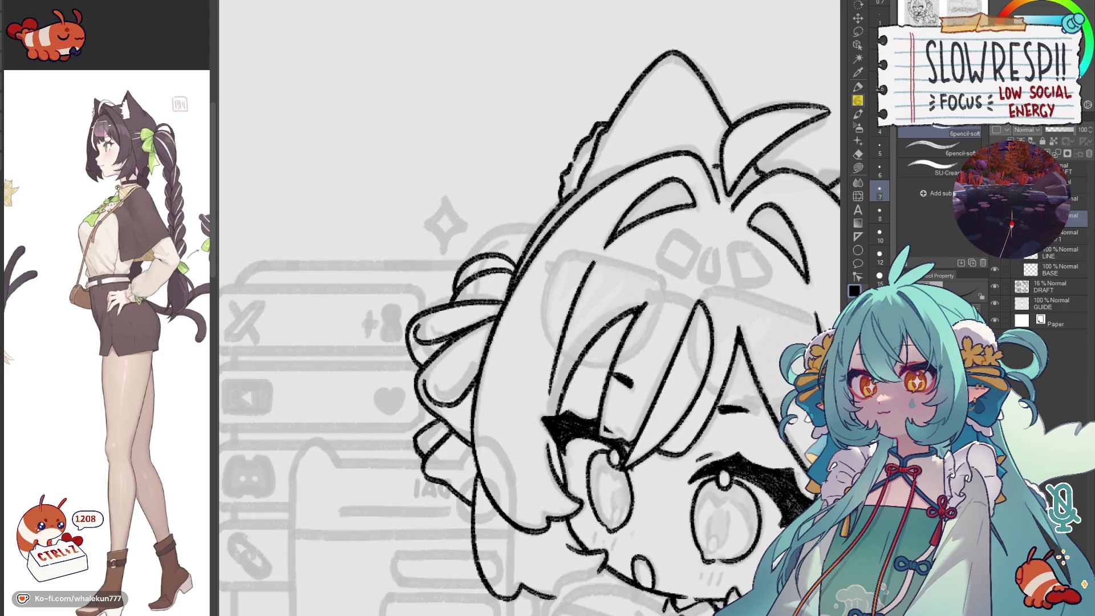
key(ctrl+z)
drag(513, 262, 467, 272)
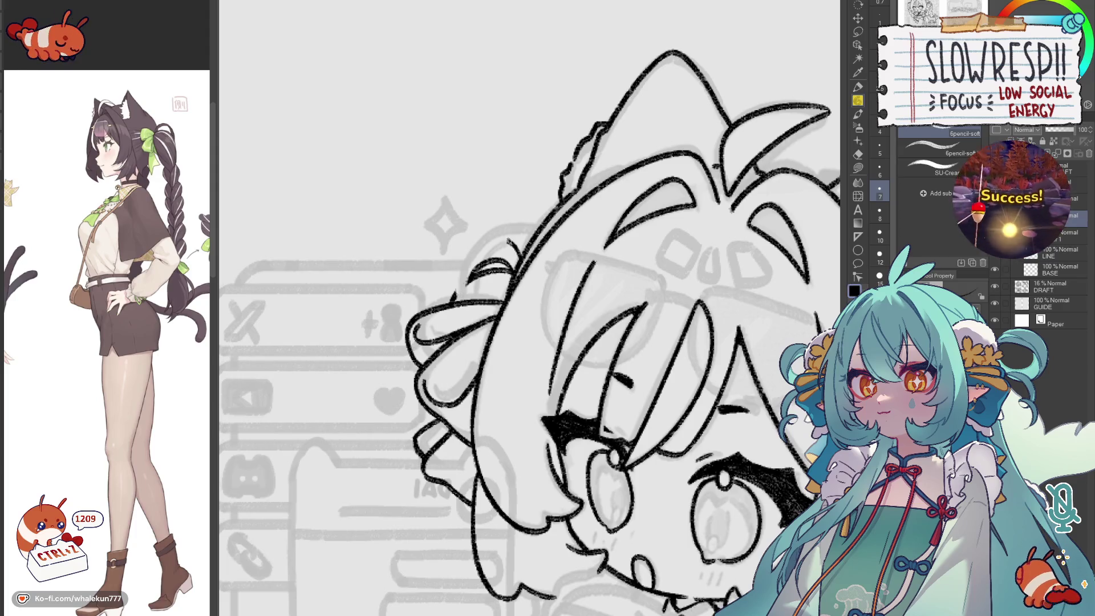
key(ctrl+z)
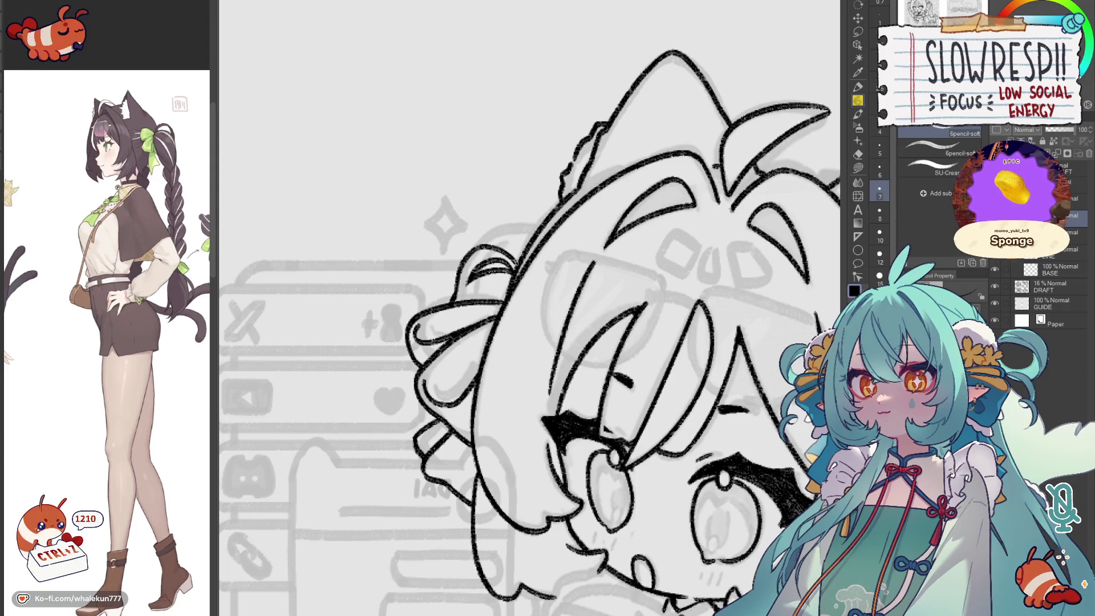
scroll(554, 261, down, 5)
scroll(599, 326, down, 3)
- Add short dark strokes along the hair strand and check the fringe mirrored
key(h)
key(h)
key(h)
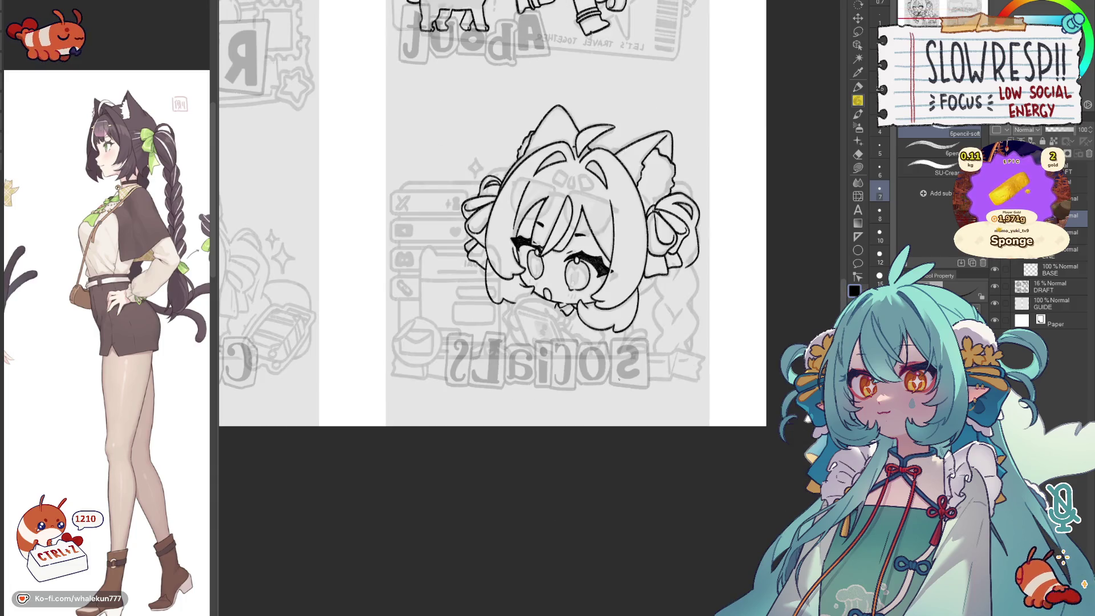
key(h)
scroll(517, 233, up, 5)
mouse_move(518, 233)
mouse_down()
mouse_move(493, 247)
mouse_move(491, 231)
mouse_up()
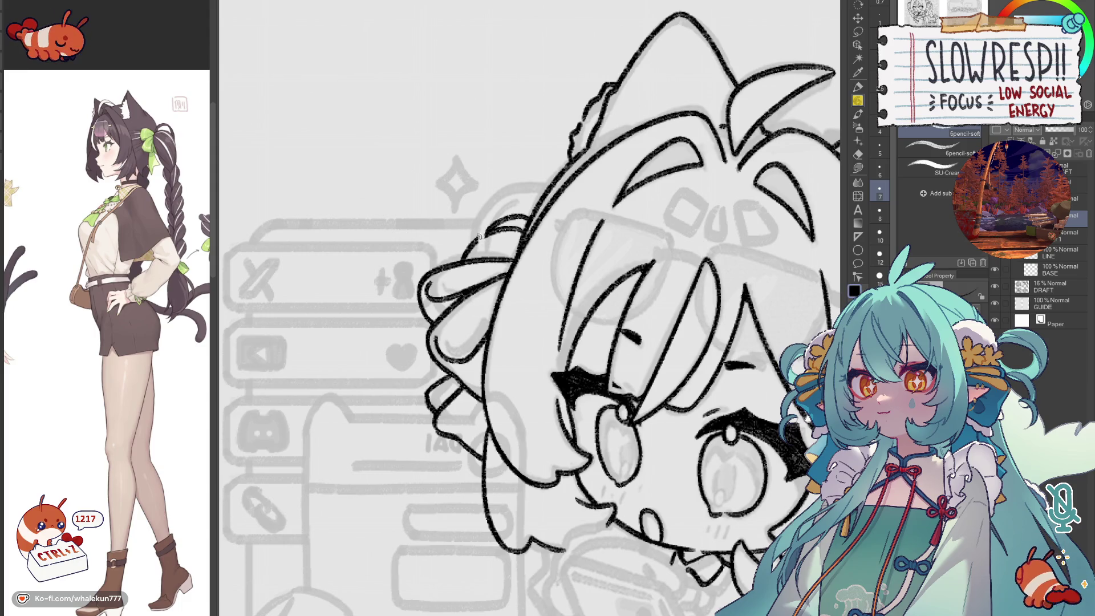
drag(490, 212, 475, 234)
drag(516, 201, 483, 219)
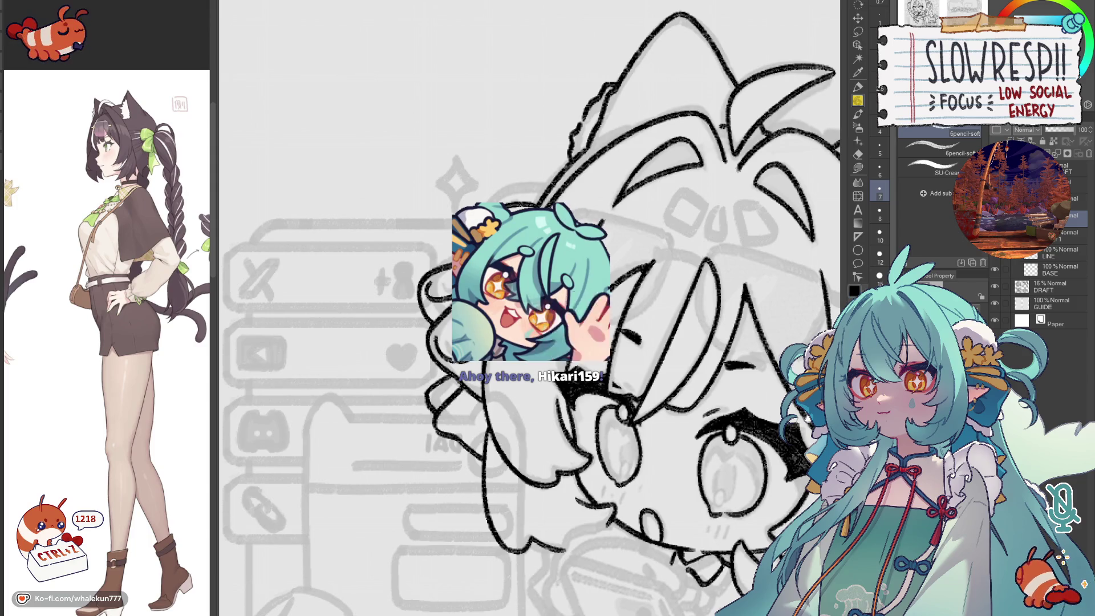
key(h)
scroll(612, 345, down, 3)
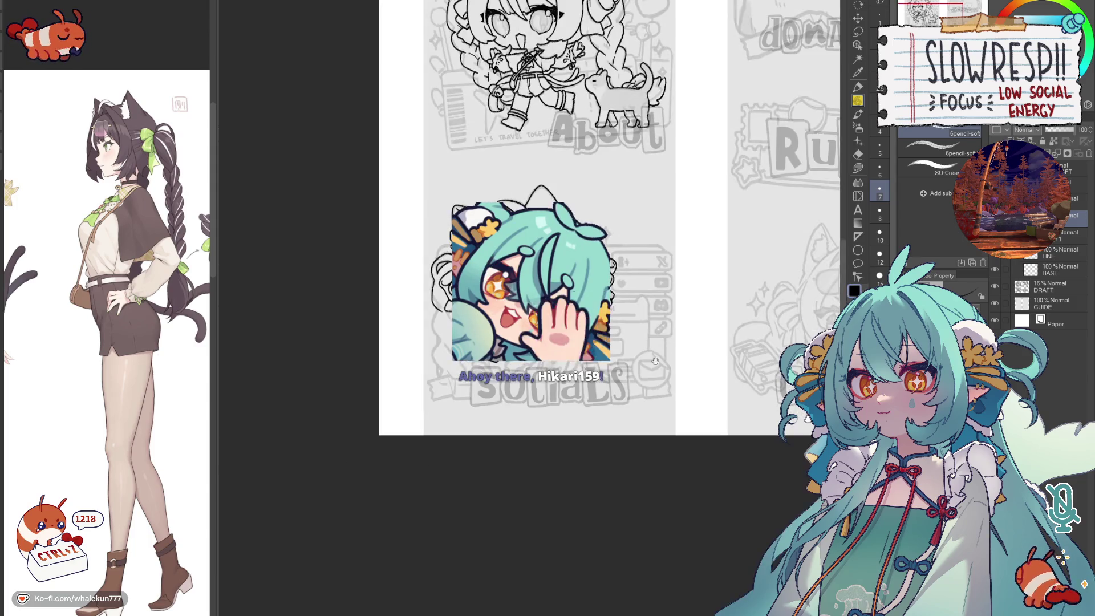
scroll(613, 345, up, 1)
scroll(612, 345, up, 1)
scroll(614, 347, up, 1)
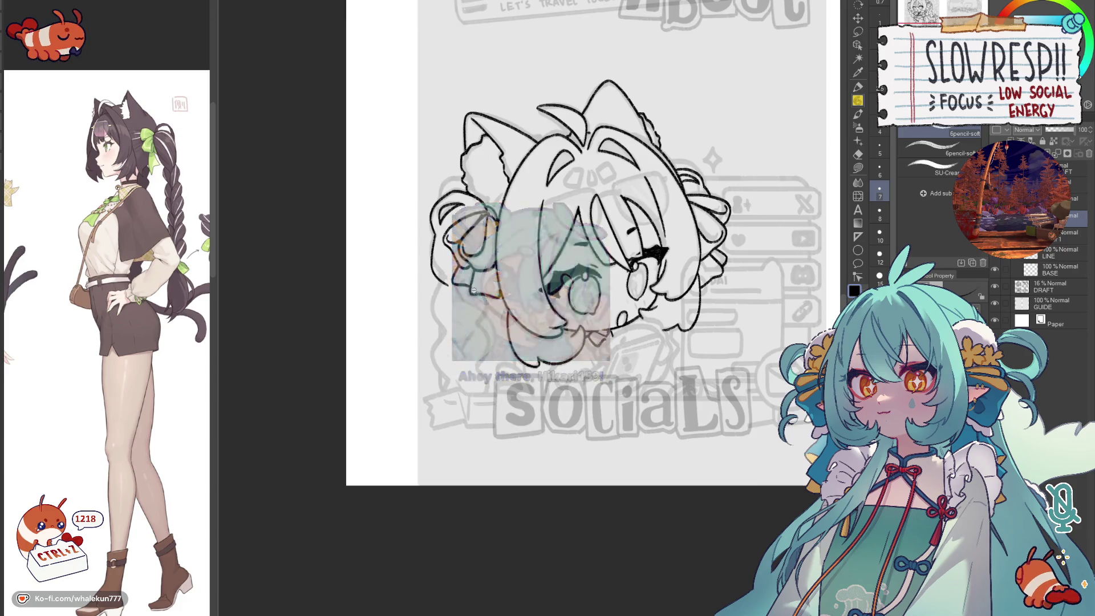
scroll(446, 289, up, 1)
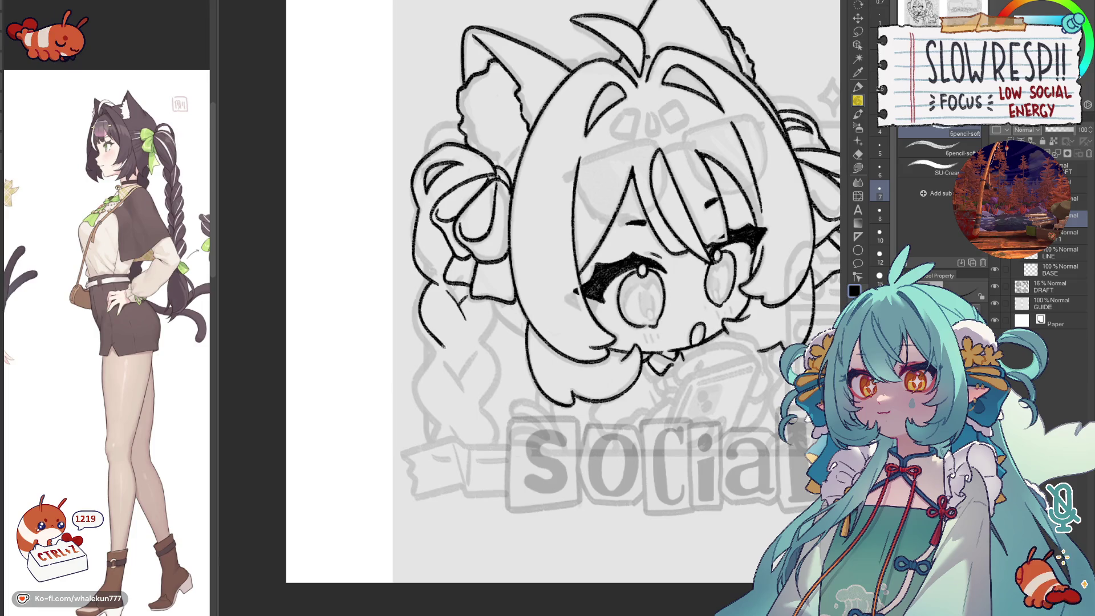
- Remove the stray stroke left of the head and ink a new line on the hair beside the bow
key(ctrl+z)
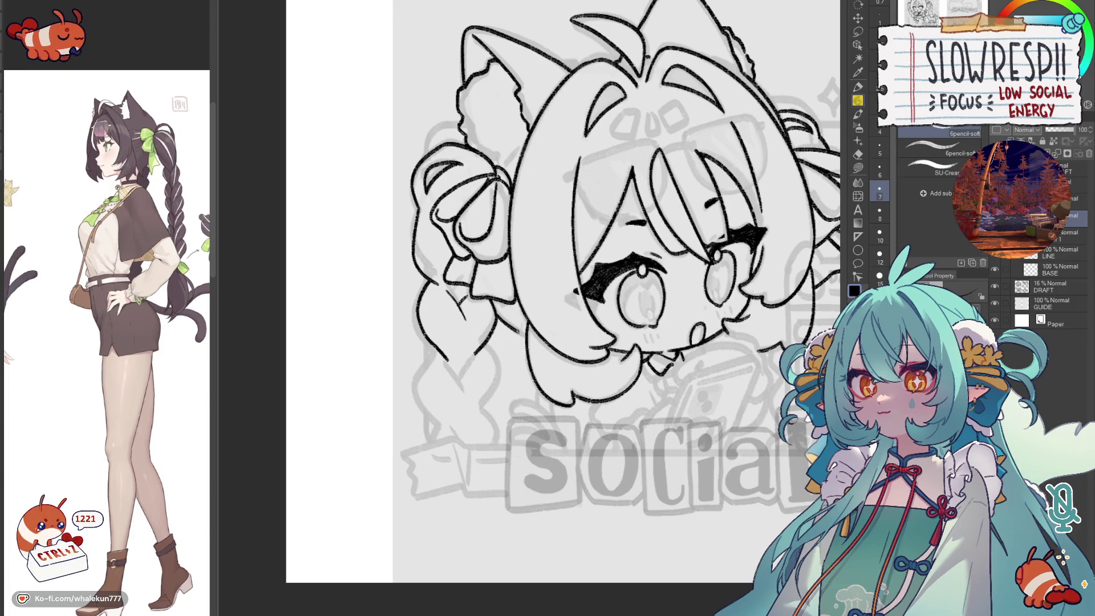
key(h)
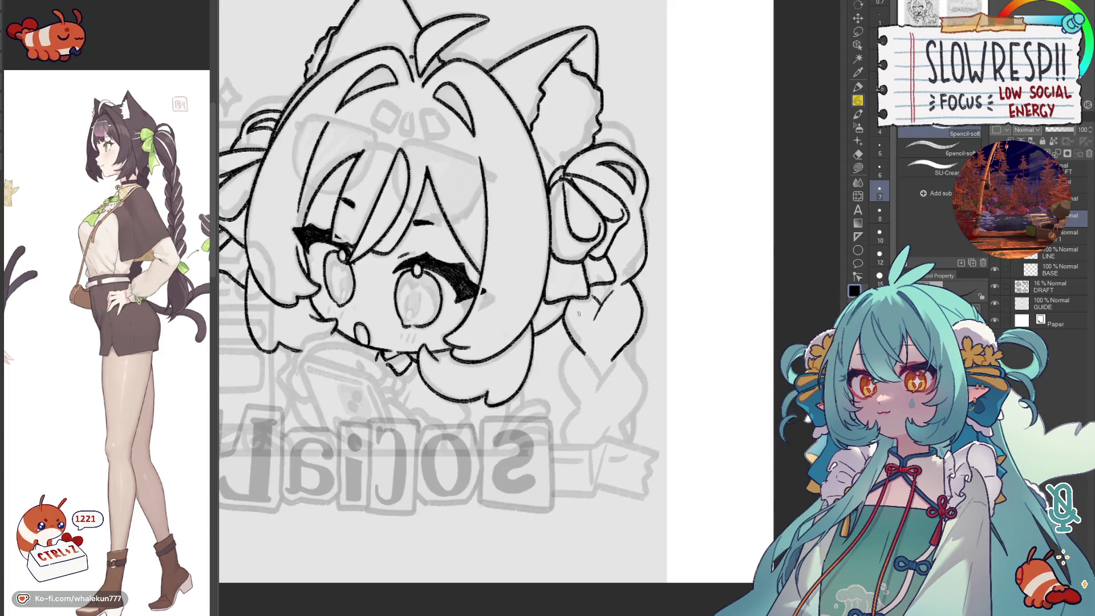
scroll(568, 311, up, 2)
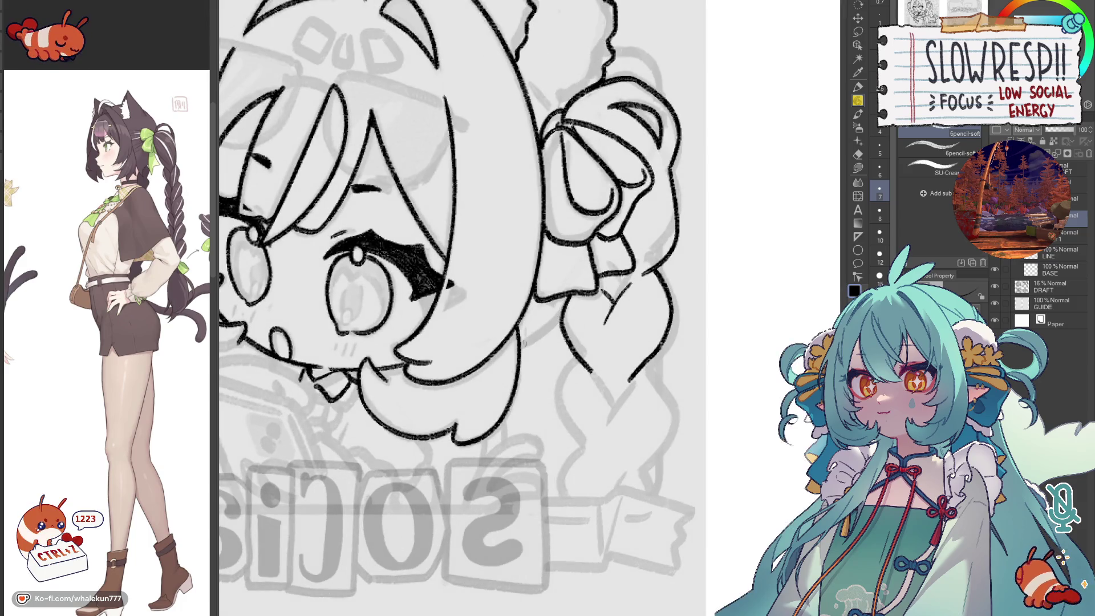
mouse_move(521, 347)
mouse_down()
mouse_move(567, 309)
mouse_move(522, 347)
mouse_up()
key(ctrl+z)
key(h)
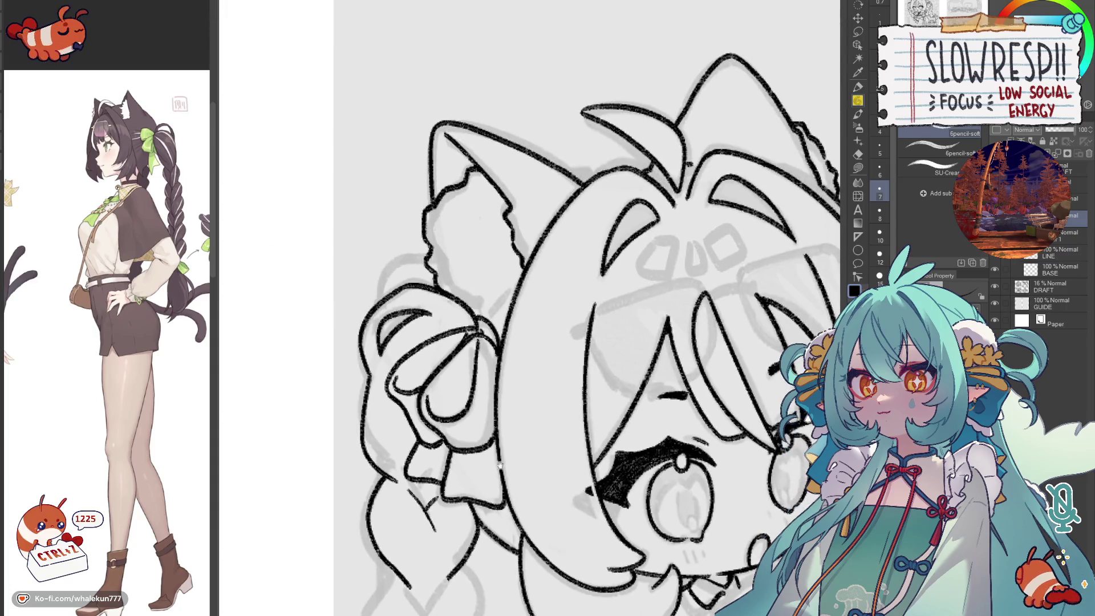
drag(465, 308, 522, 275)
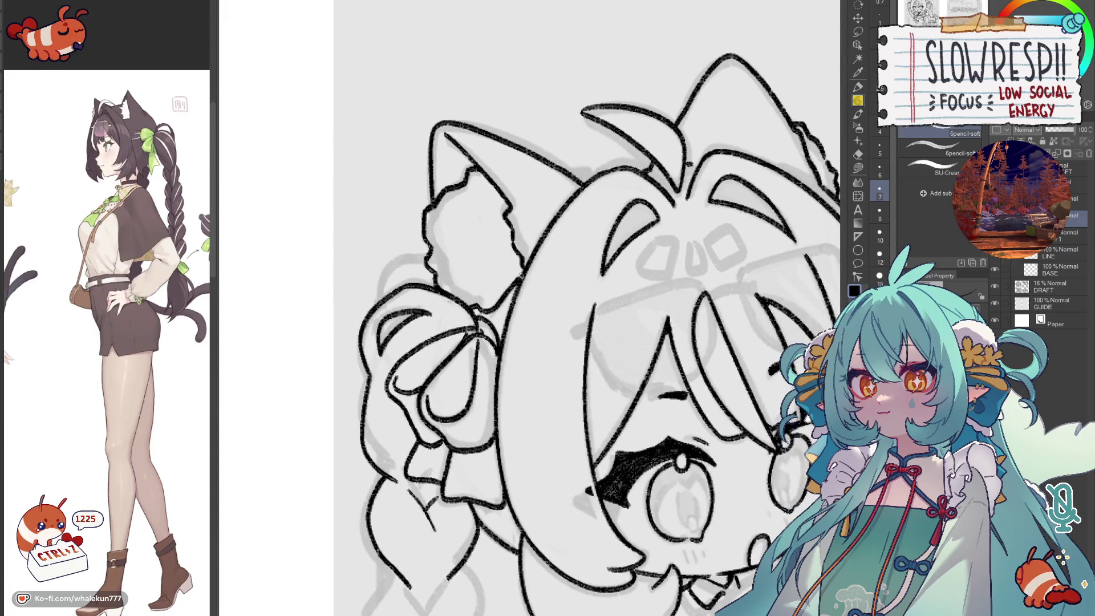
scroll(531, 309, down, 5)
scroll(530, 310, up, 2)
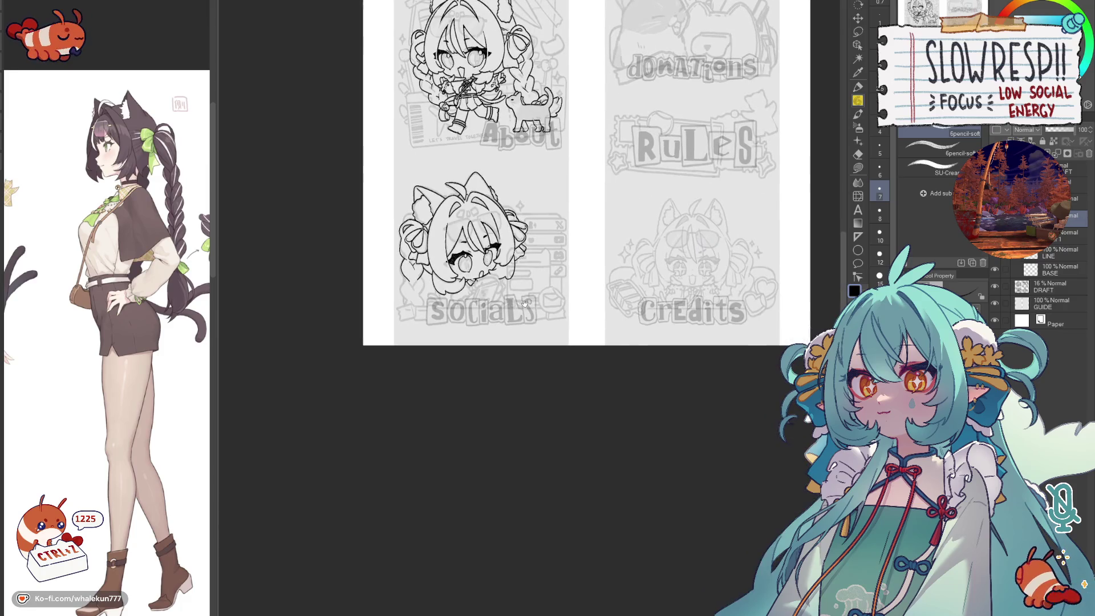
key(h)
key(h)
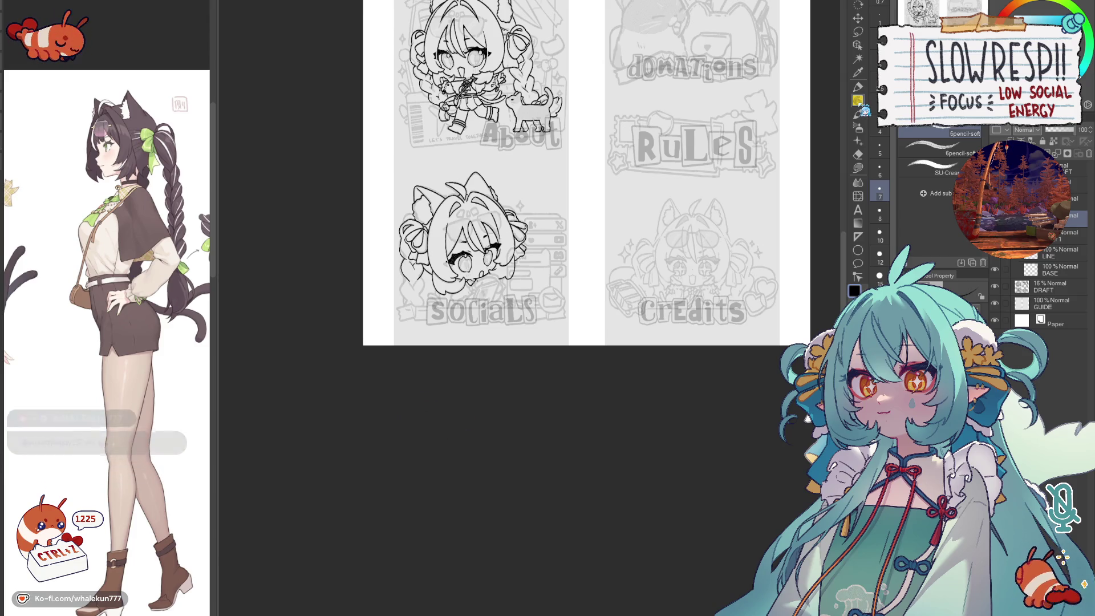
drag(617, 295, 499, 372)
key(h)
key(h)
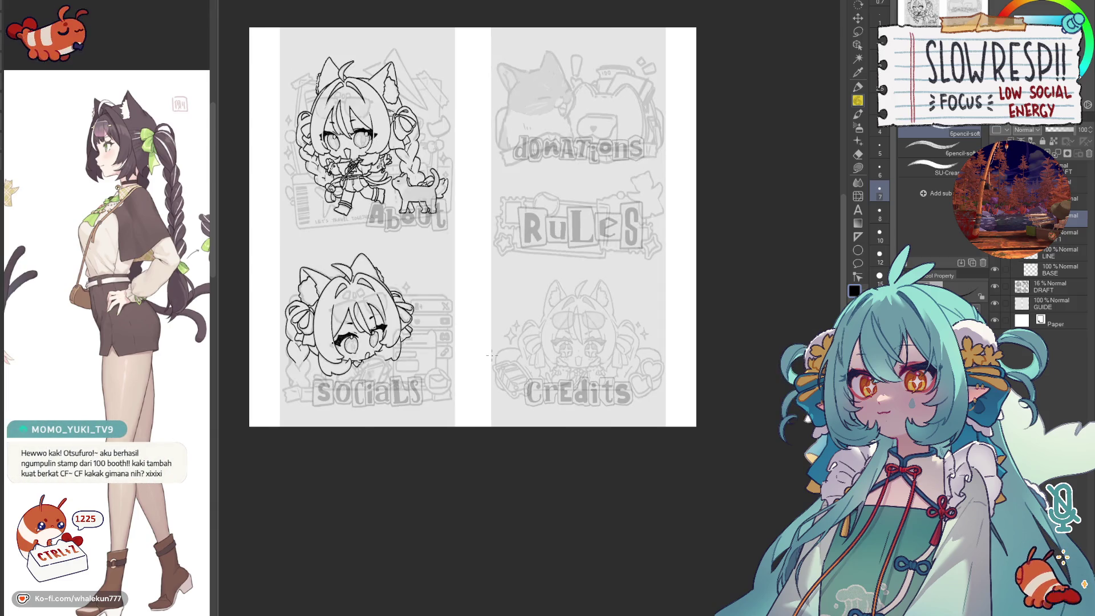
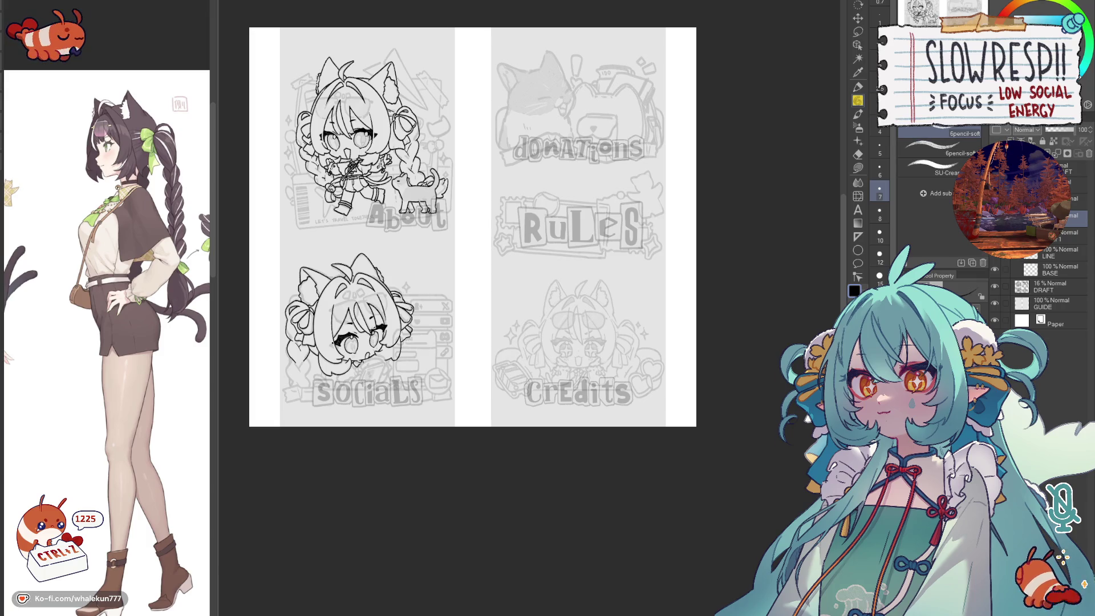
scroll(351, 342, up, 3)
scroll(352, 342, up, 2)
scroll(351, 342, up, 2)
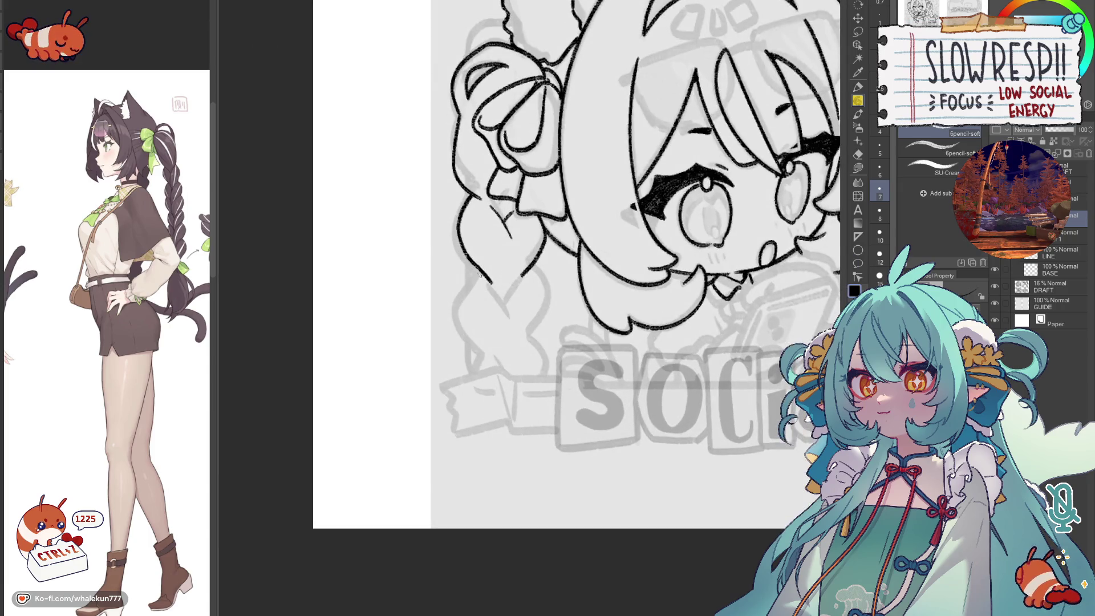
- Ink the left side hair line and the upper braid segments in clean black strokes, retrying as needed
drag(472, 269, 491, 340)
key(ctrl+z)
drag(476, 269, 492, 352)
key(ctrl+z)
drag(471, 271, 495, 351)
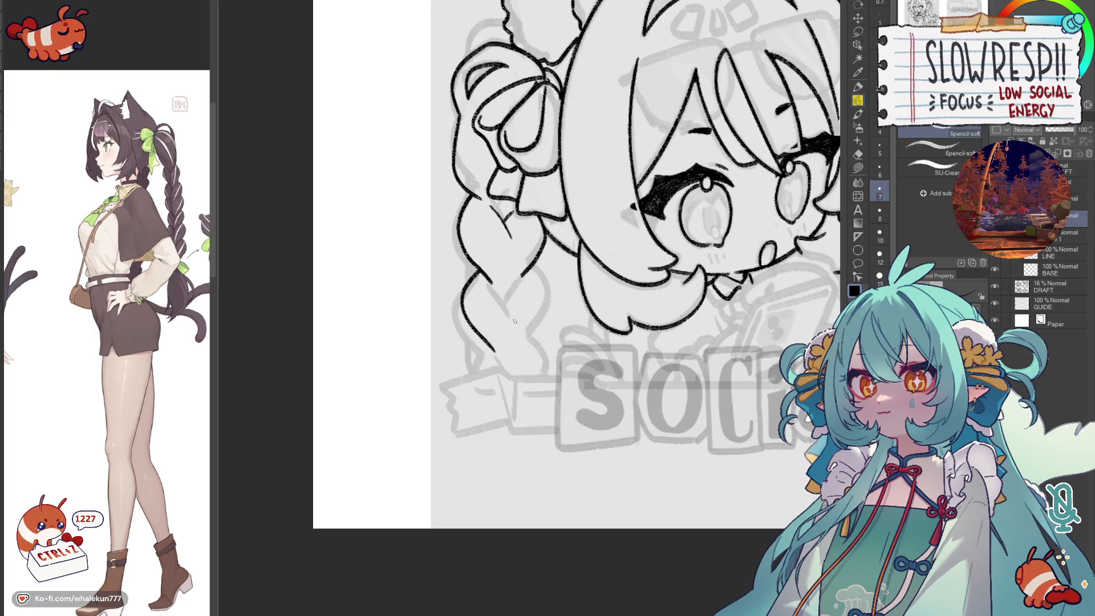
drag(502, 298, 515, 330)
mouse_move(535, 267)
mouse_down()
mouse_move(548, 297)
mouse_move(532, 339)
mouse_up()
key(ctrl+z)
drag(536, 265, 530, 339)
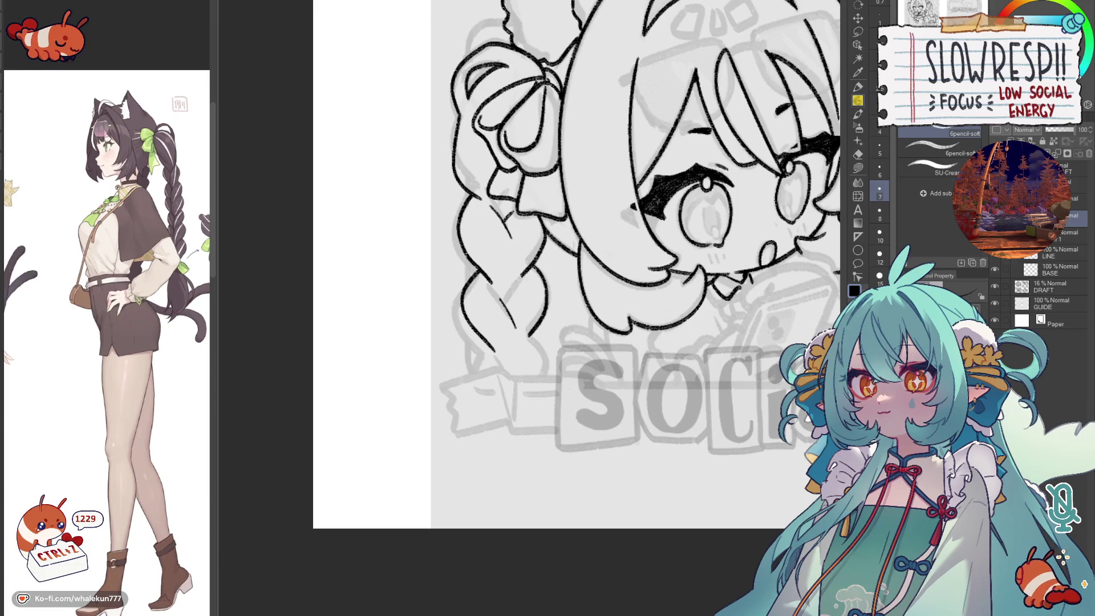
- Ink the lower braid and its end, redoing strokes until clean
drag(516, 337, 489, 264)
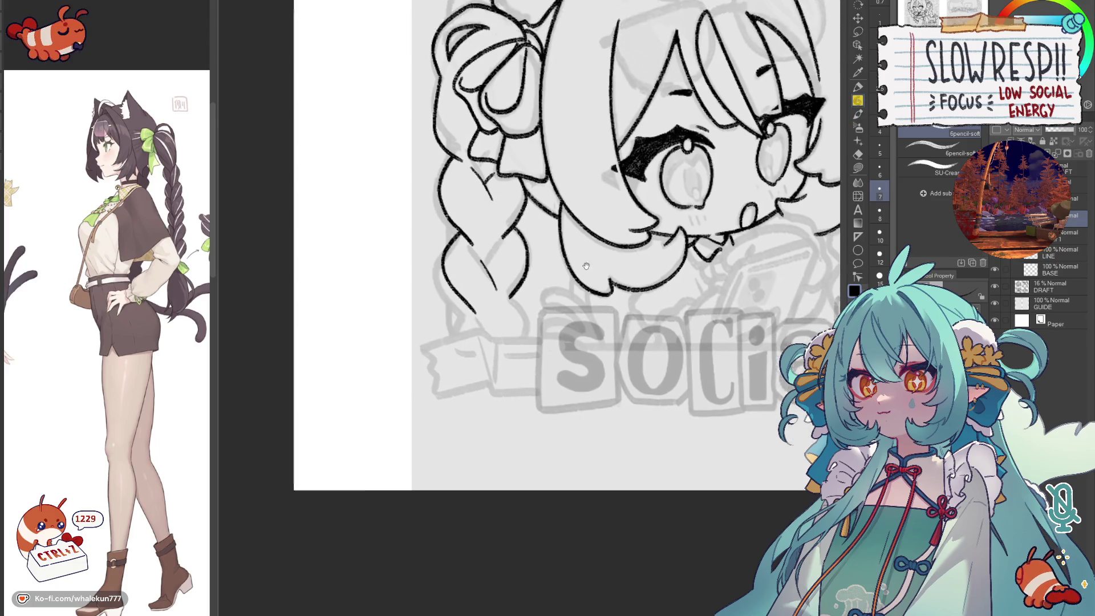
drag(486, 216, 487, 184)
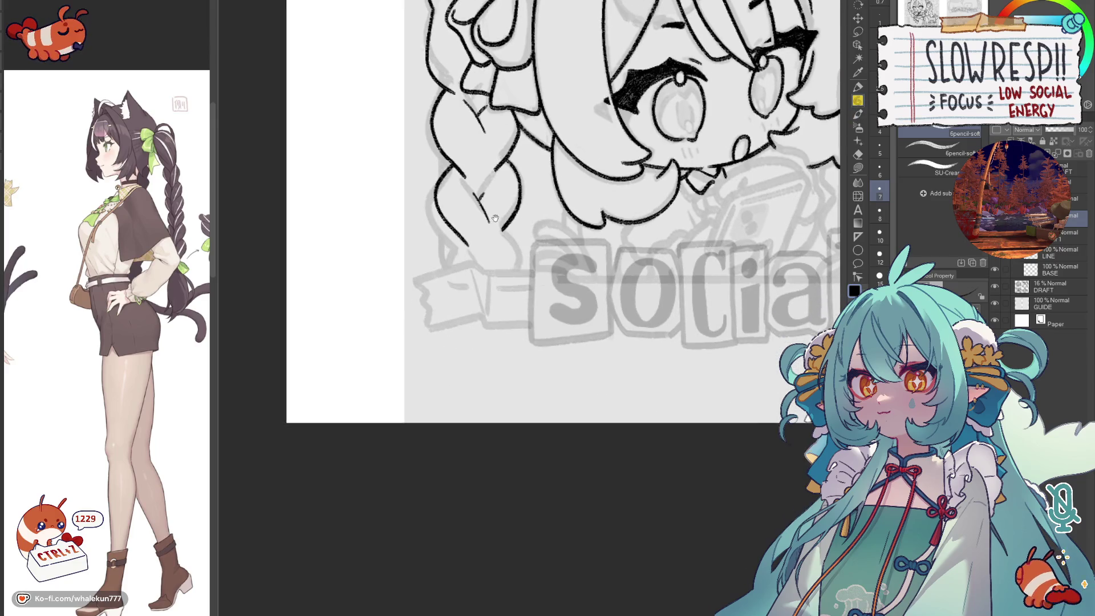
key(ctrl+z)
drag(458, 233, 445, 276)
key(ctrl+z)
drag(460, 233, 446, 275)
key(ctrl+z)
drag(459, 234, 445, 276)
drag(507, 224, 523, 273)
key(ctrl+z)
key(ctrl+z)
mouse_move(505, 226)
mouse_down()
mouse_move(522, 274)
mouse_move(483, 268)
mouse_up()
- Zoom out and recentre to review the whole inked character
key(minus)
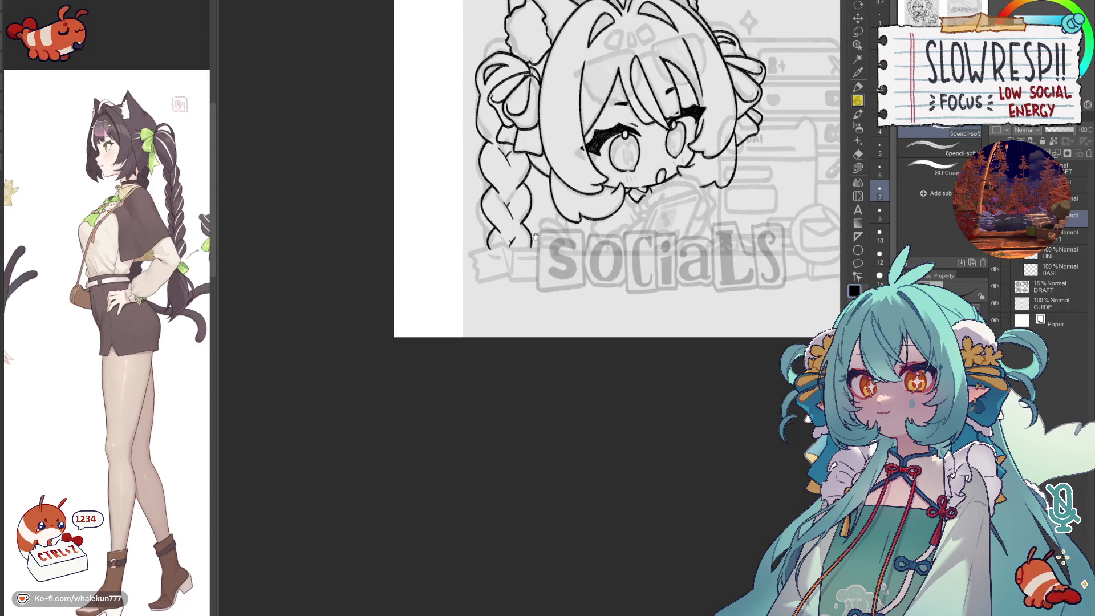
key(minus)
drag(668, 276, 644, 275)
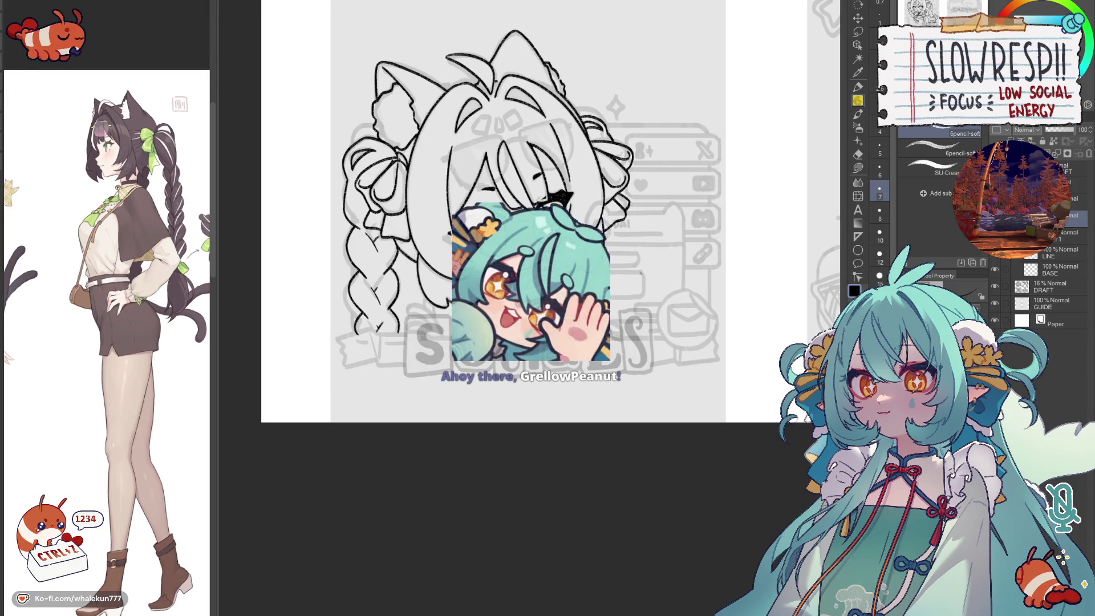
- Hide the grey SOCIALS lettering and ink the hand holding the phone
drag(608, 400, 549, 401)
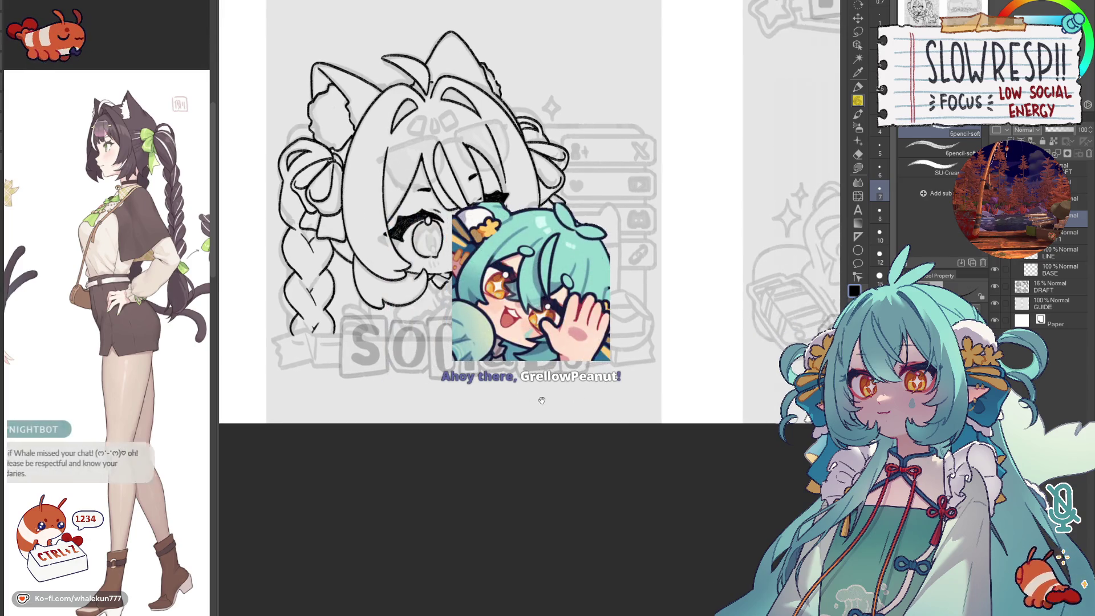
key(plus)
key(plus)
key(plus)
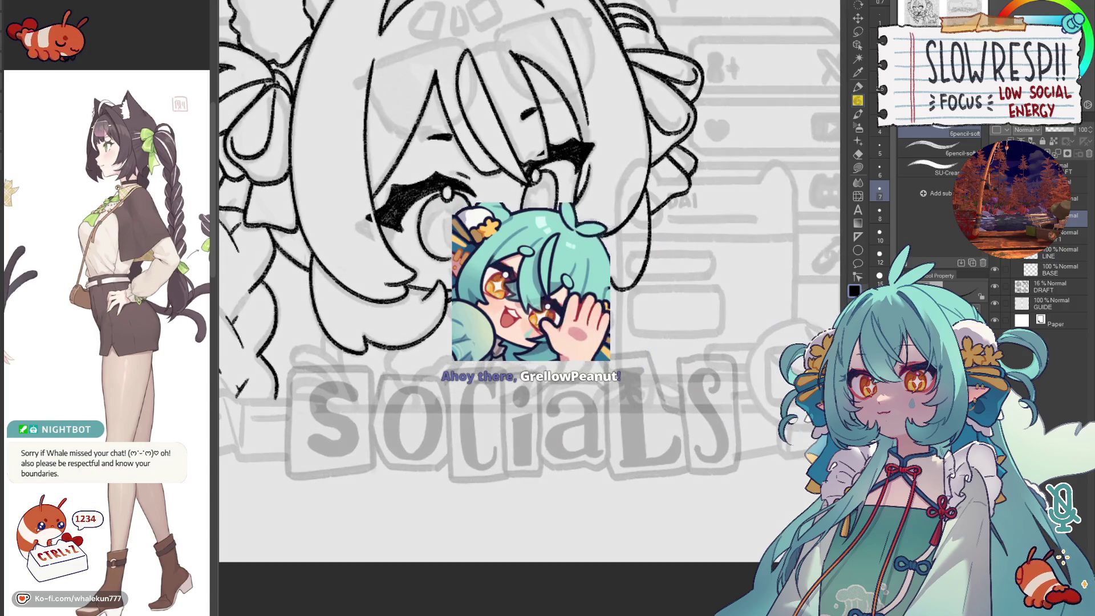
mouse_move(492, 349)
mouse_down()
mouse_move(464, 344)
mouse_move(546, 360)
mouse_up()
key(Delete)
mouse_move(471, 368)
mouse_down()
mouse_move(507, 338)
mouse_move(499, 365)
mouse_up()
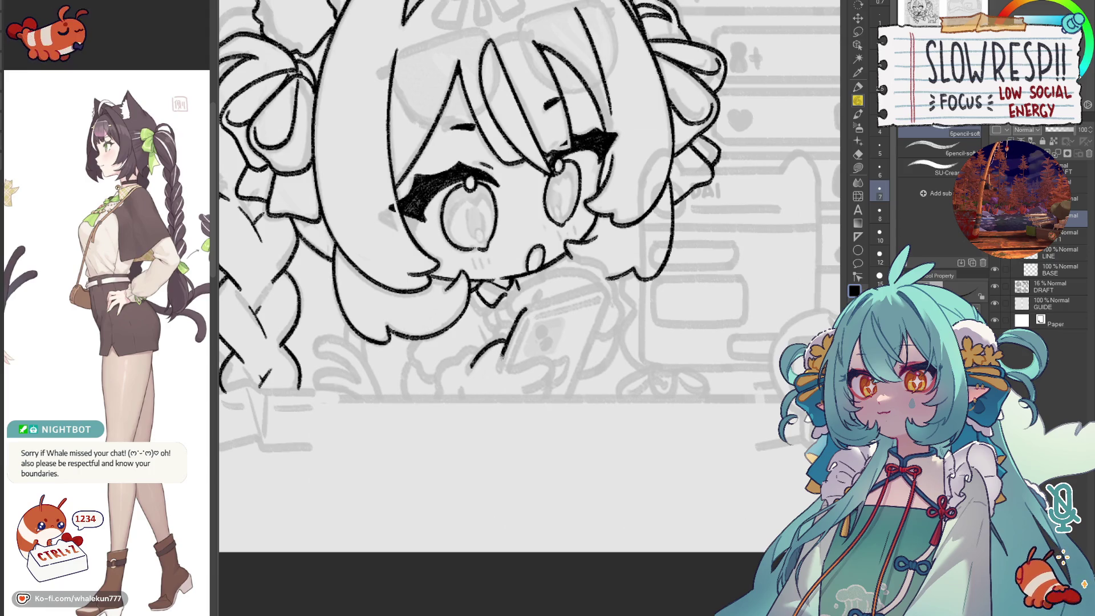
- Ink the phone's right and left edges, redoing the right edge until it sits correctly
mouse_move(526, 310)
mouse_down()
mouse_move(599, 284)
mouse_move(575, 394)
mouse_up()
key(ctrl+z)
drag(607, 291, 571, 387)
key(ctrl+z)
drag(611, 298, 573, 393)
key(ctrl+z)
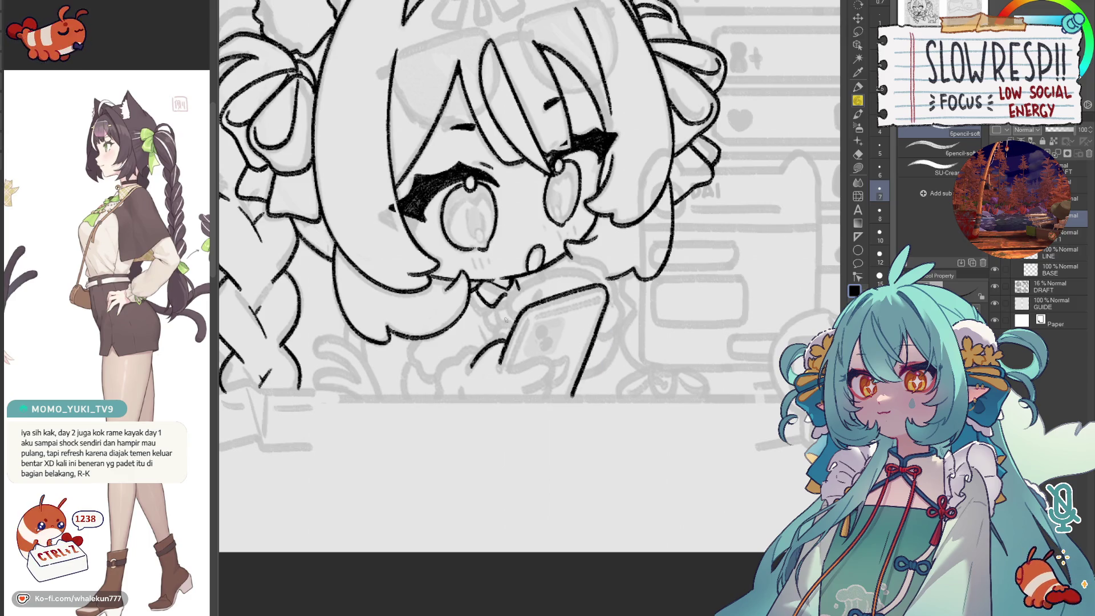
mouse_move(523, 310)
mouse_down()
mouse_move(499, 369)
mouse_move(502, 345)
mouse_move(511, 370)
mouse_up()
key(ctrl+z)
- Rework the phone's left and top edges, undoing unsatisfying strokes
drag(536, 313, 604, 291)
key(ctrl+z)
key(ctrl+z)
drag(526, 319, 511, 369)
drag(540, 313, 595, 294)
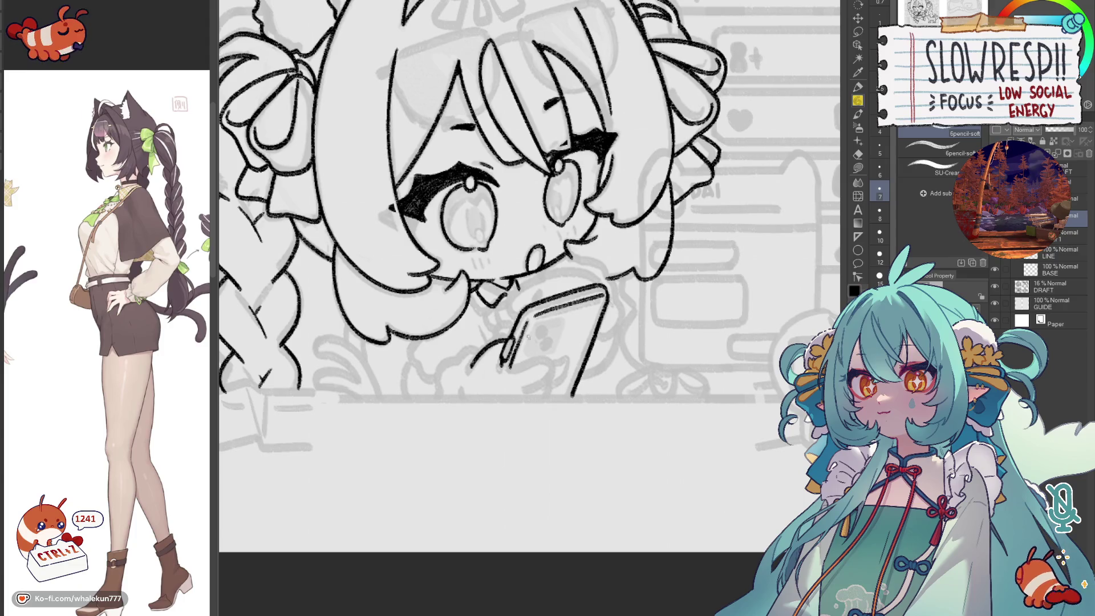
key(ctrl+z)
drag(534, 325, 521, 356)
mouse_move(564, 314)
mouse_down()
mouse_move(543, 337)
mouse_move(565, 315)
mouse_up()
key(ctrl+z)
key(ctrl+z)
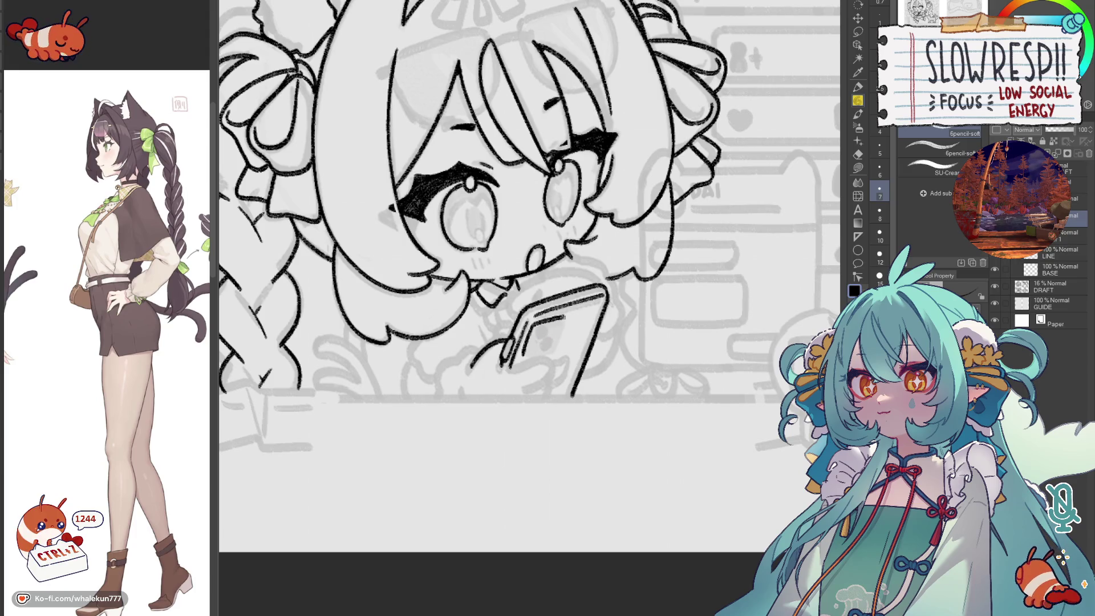
key(ctrl+z)
key(ctrl+z)
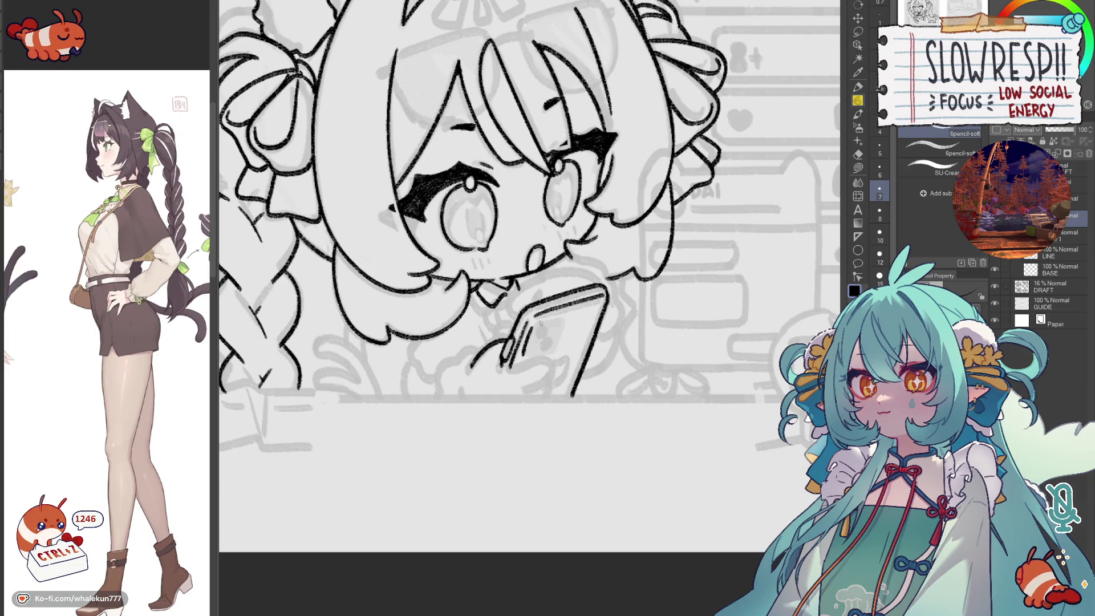
drag(540, 324, 611, 295)
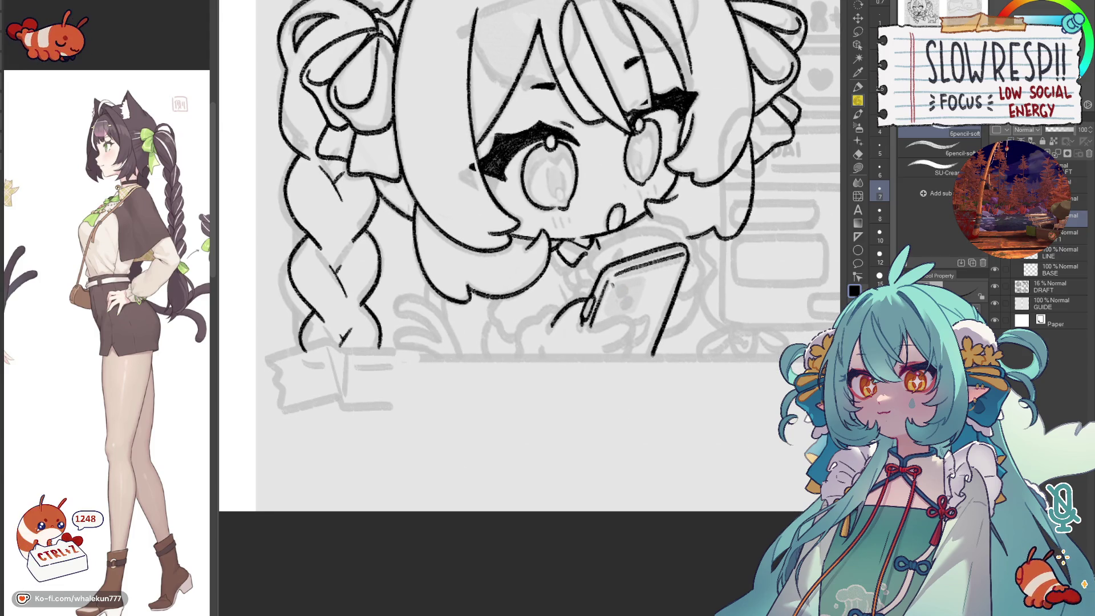
- Add the phone detail stroke and close the phone's bottom edge
key(ctrl+z)
key(ctrl+z)
mouse_move(620, 283)
mouse_down()
mouse_move(641, 274)
mouse_move(639, 311)
mouse_move(631, 274)
mouse_move(646, 272)
mouse_move(638, 310)
mouse_up()
key(ctrl+z)
key(ctrl+z)
key(ctrl+z)
drag(643, 272, 634, 309)
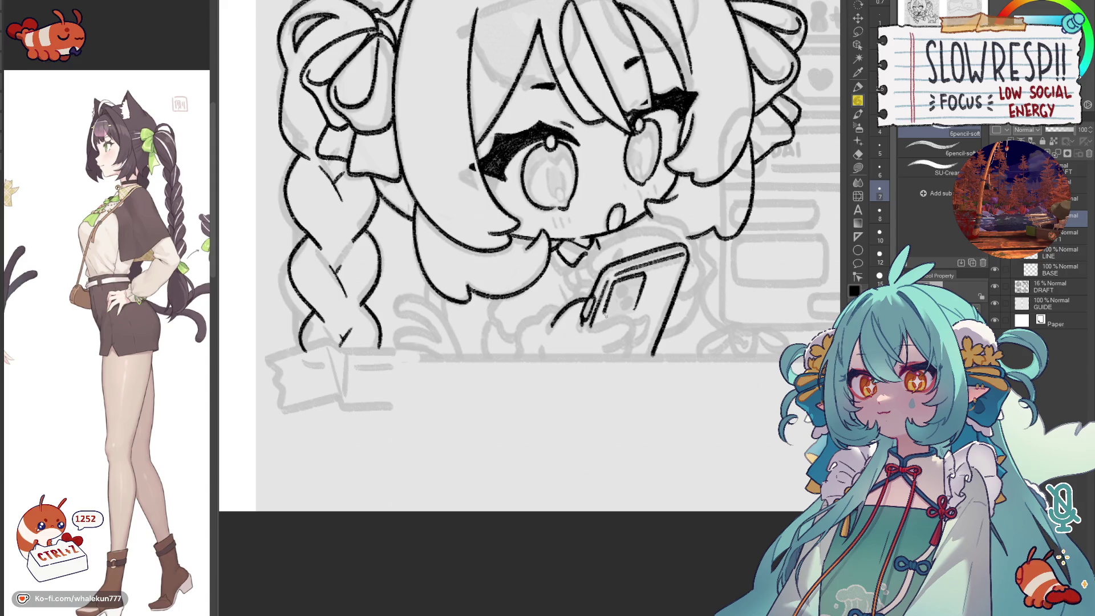
drag(606, 315, 643, 301)
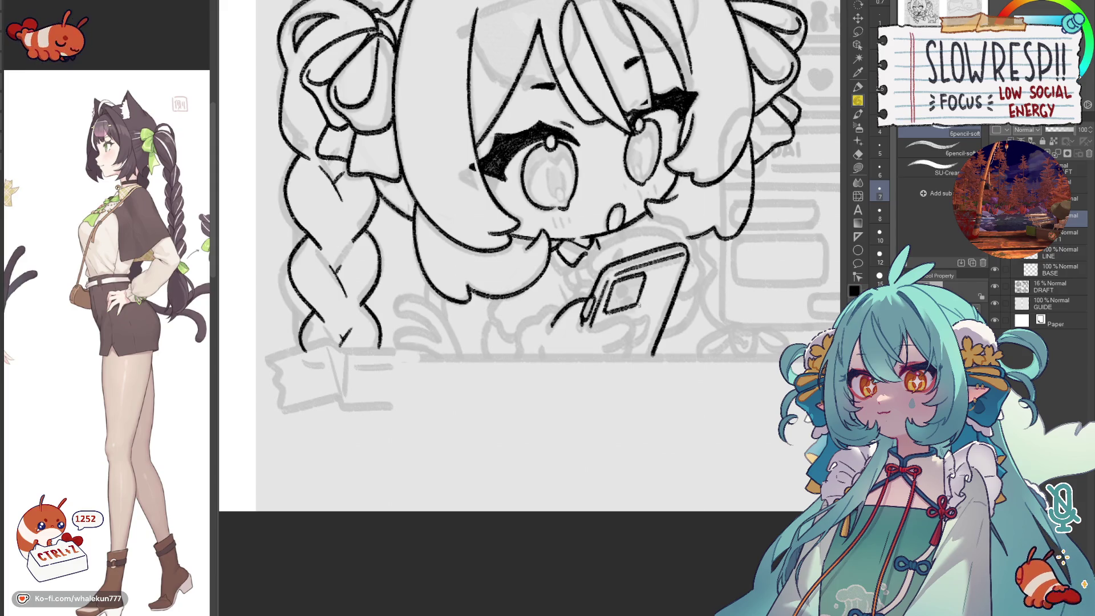
- Redraw the phone's right edge darker, mirror the canvas to check, and add the camera detail
drag(638, 317, 642, 275)
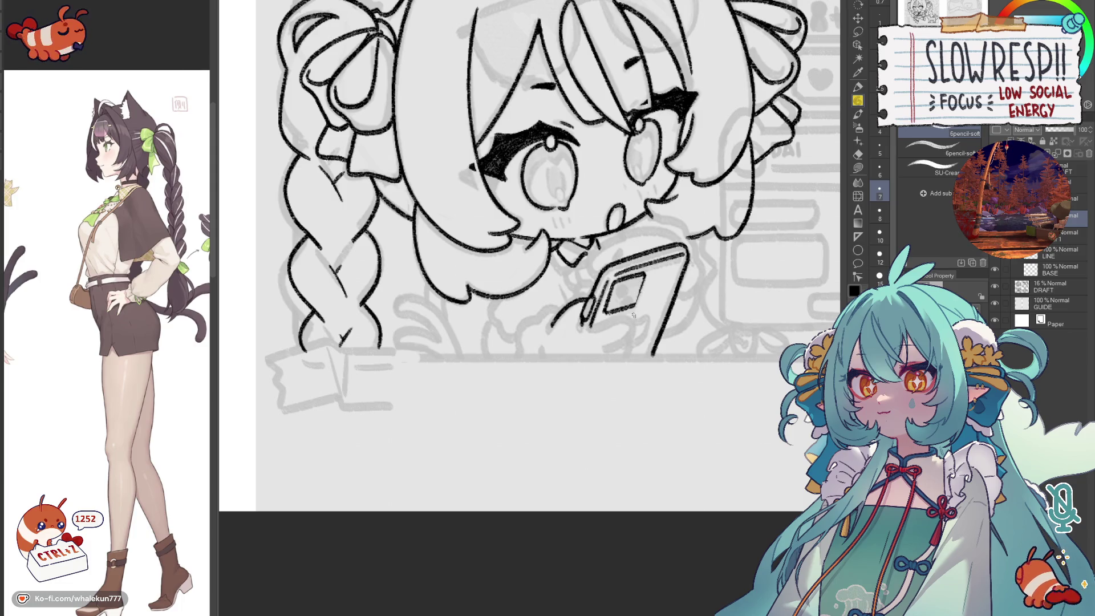
key(ctrl+z)
drag(681, 283, 655, 344)
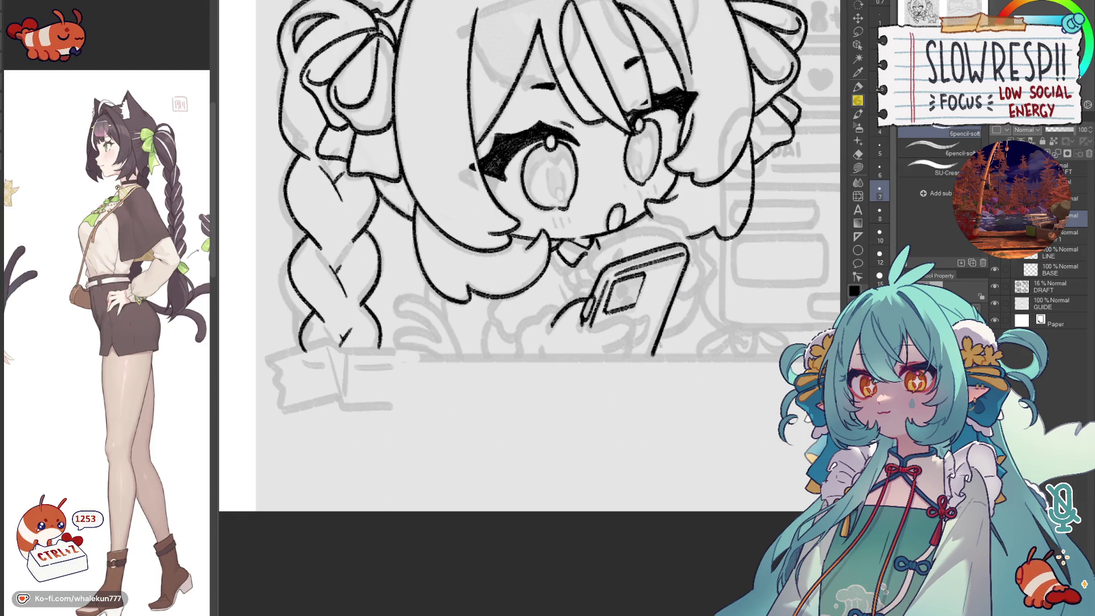
scroll(648, 336, up, 2)
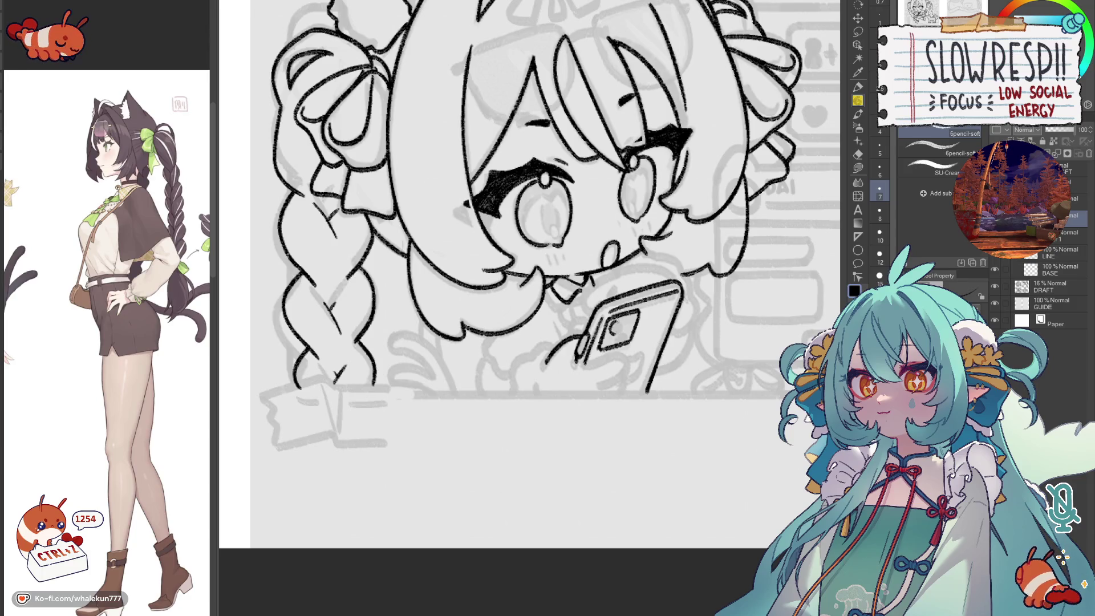
key(ctrl+z)
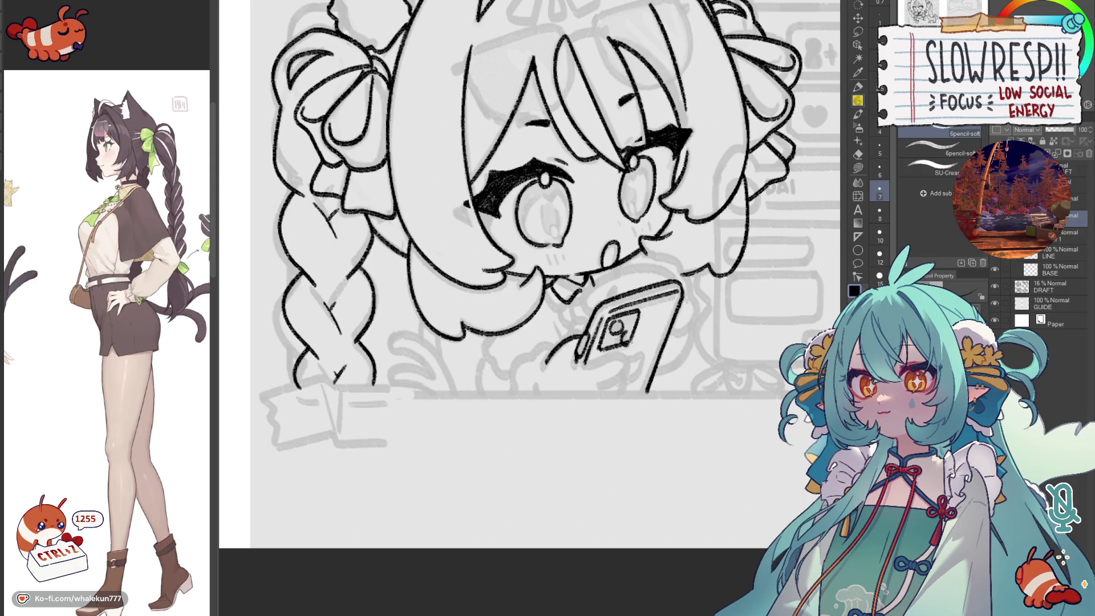
key(ctrl+z)
key(h)
key(h)
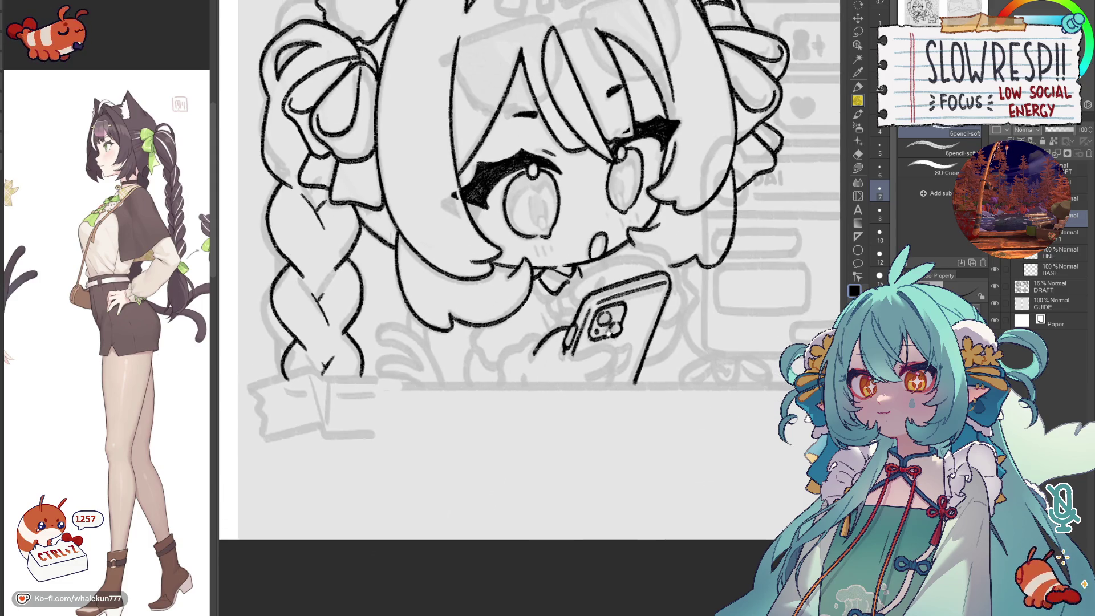
drag(606, 313, 601, 325)
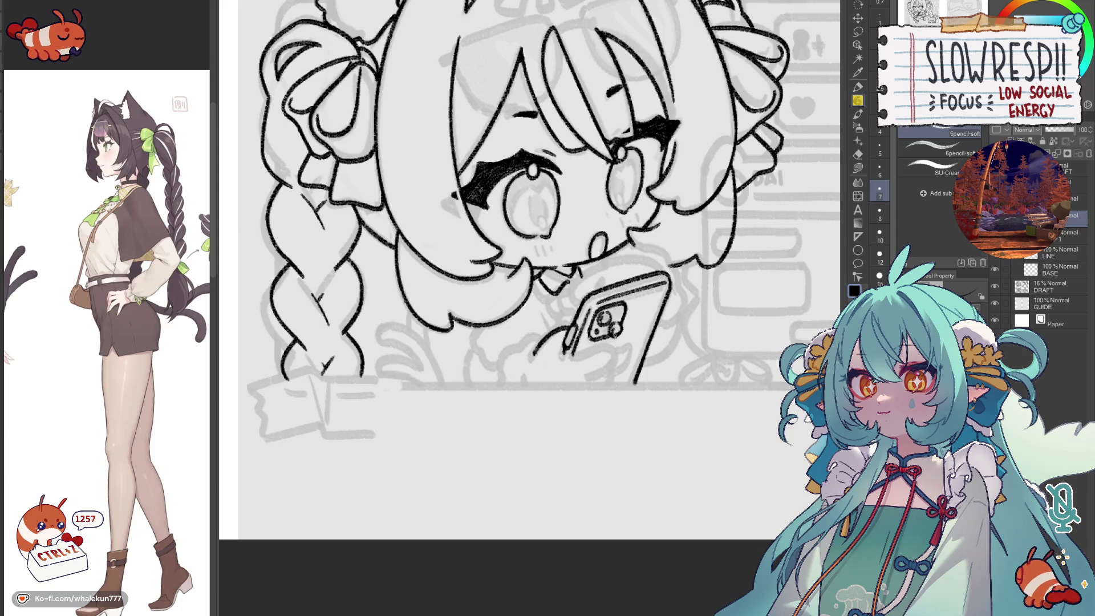
scroll(650, 328, down, 1)
scroll(659, 291, down, 1)
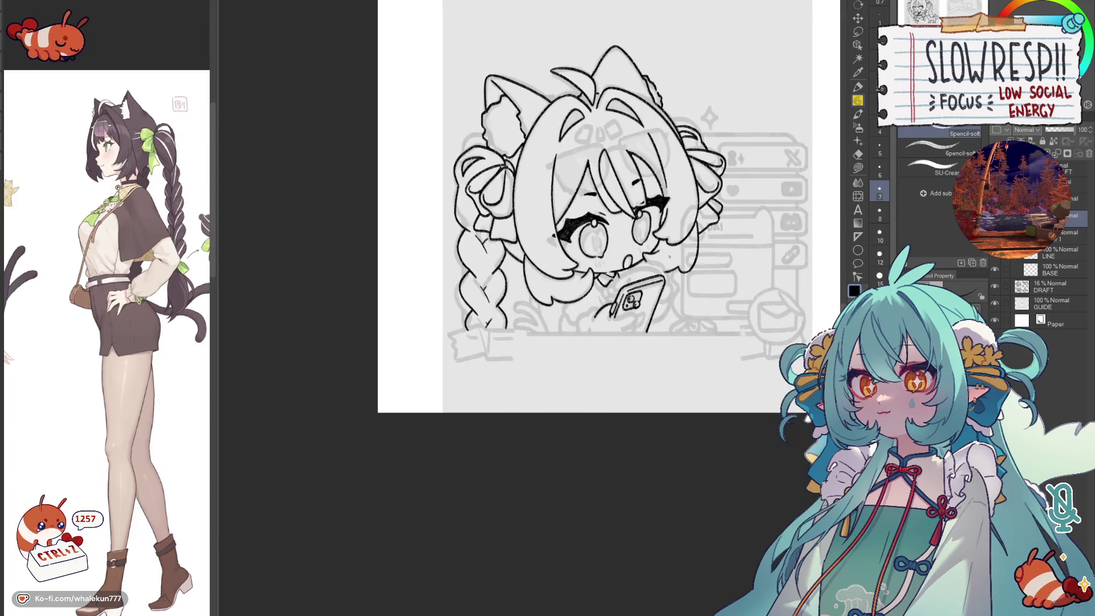
scroll(669, 256, up, 1)
scroll(613, 322, up, 2)
scroll(635, 357, up, 1)
scroll(637, 358, up, 1)
- Ink the phone's bottom edge, redoing it once
drag(644, 376, 667, 342)
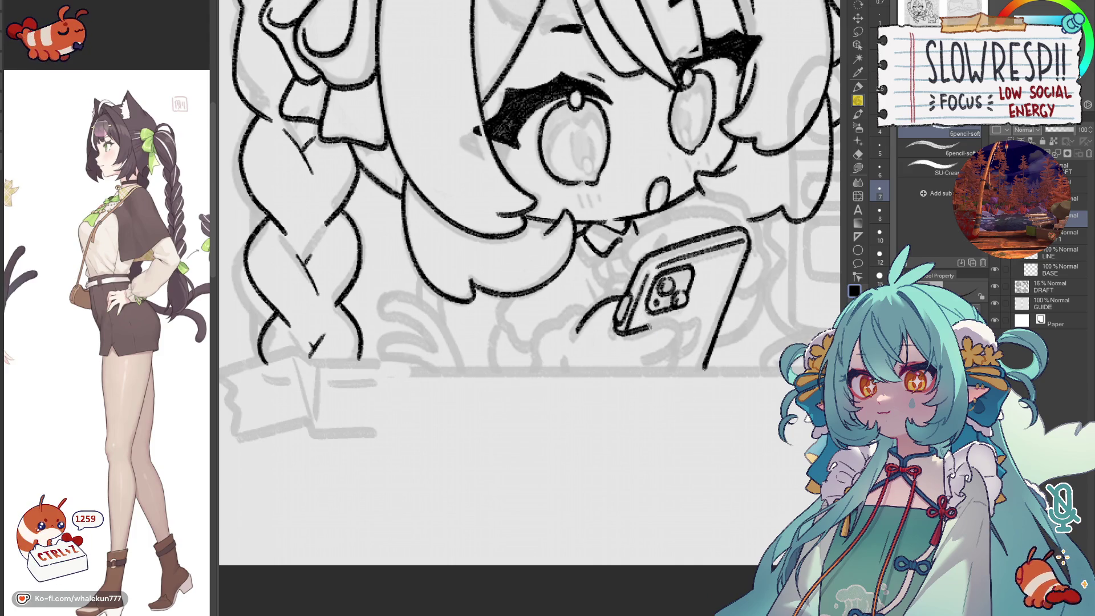
drag(625, 333, 680, 323)
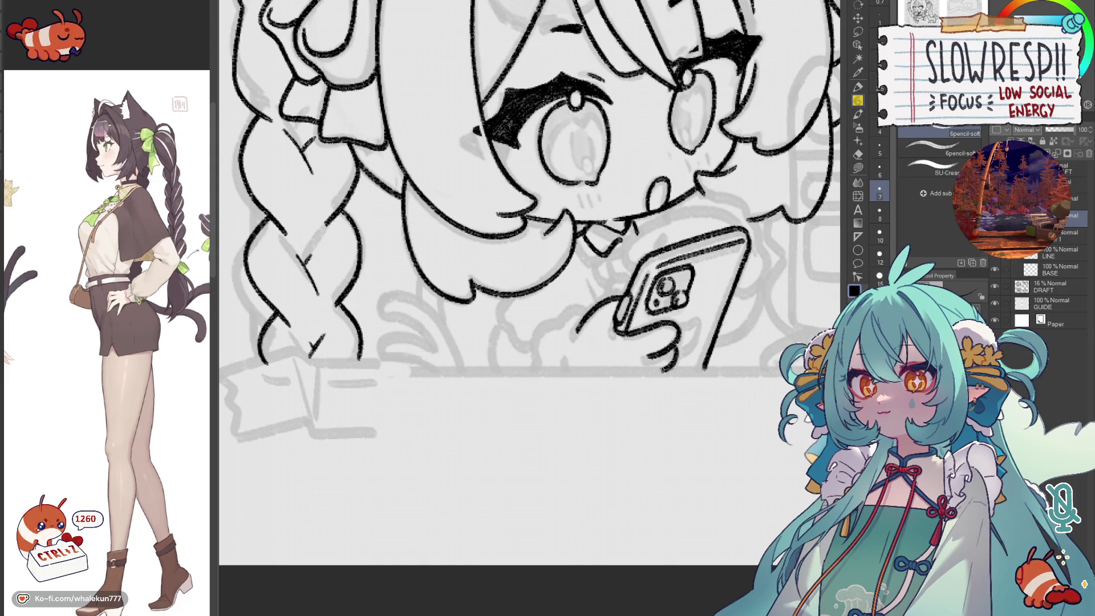
key(ctrl+z)
key(ctrl+z)
key(ctrl+z)
mouse_move(625, 334)
mouse_down()
mouse_move(675, 321)
mouse_move(668, 374)
mouse_move(696, 369)
mouse_up()
key(ctrl+z)
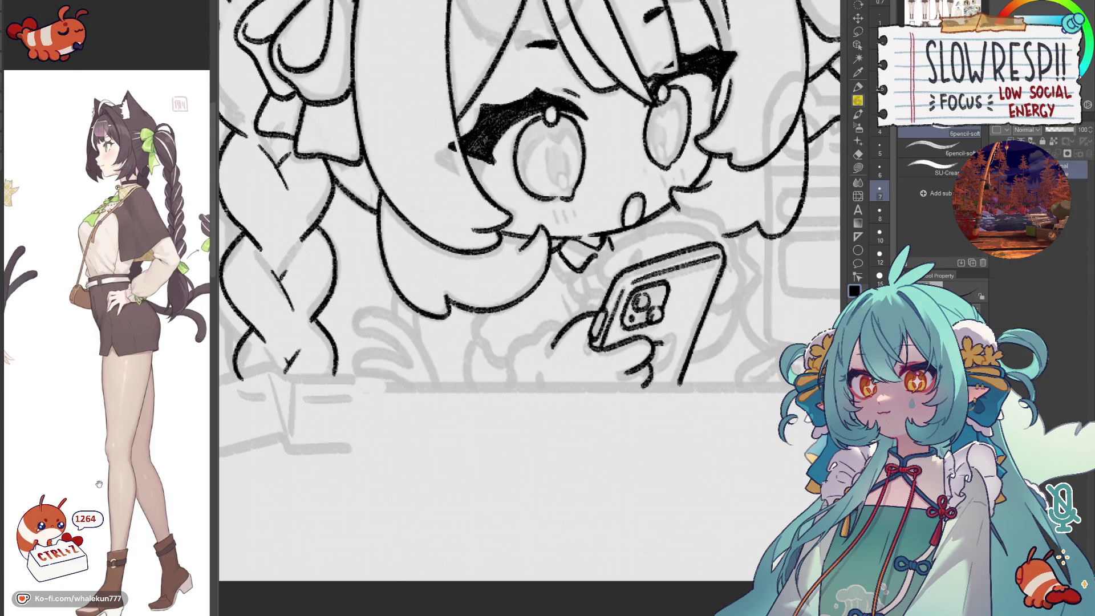
- Check the reference close-up and try finger lines on the phone hand, undoing rough strokes
drag(205, 454, 133, 474)
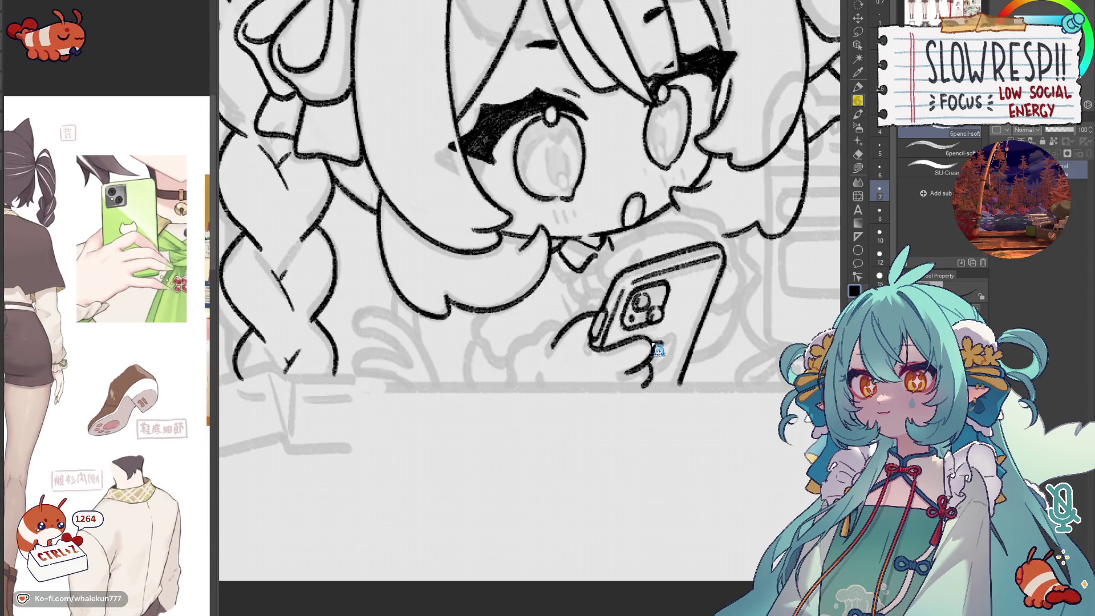
key(ctrl+z)
key(ctrl+z)
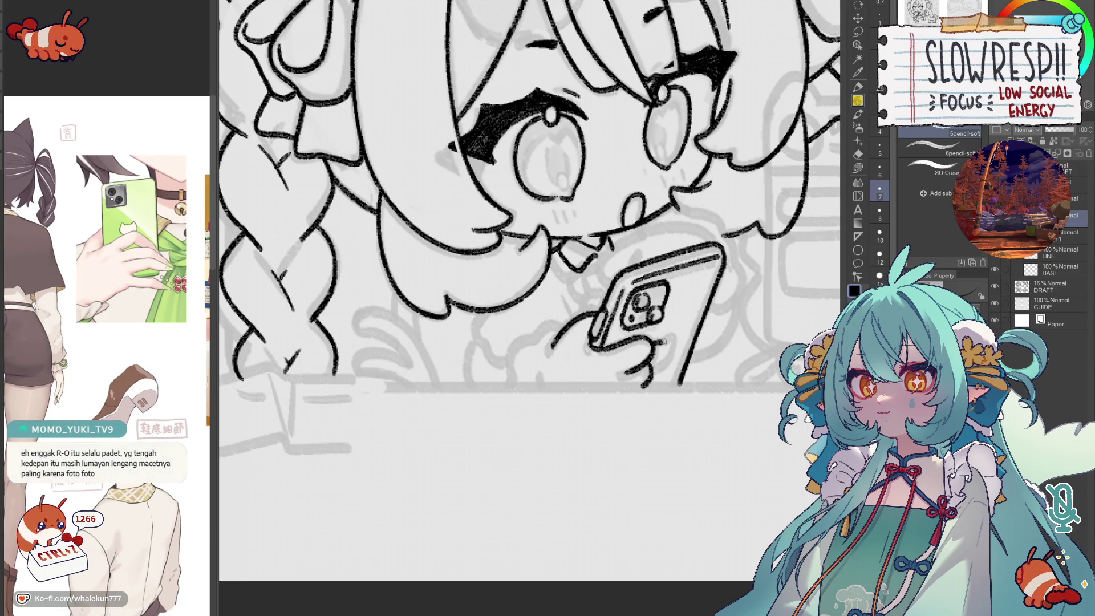
mouse_move(674, 334)
mouse_down()
mouse_move(657, 373)
mouse_move(681, 365)
mouse_up()
key(ctrl+z)
drag(583, 340, 580, 362)
key(ctrl+z)
key(ctrl+z)
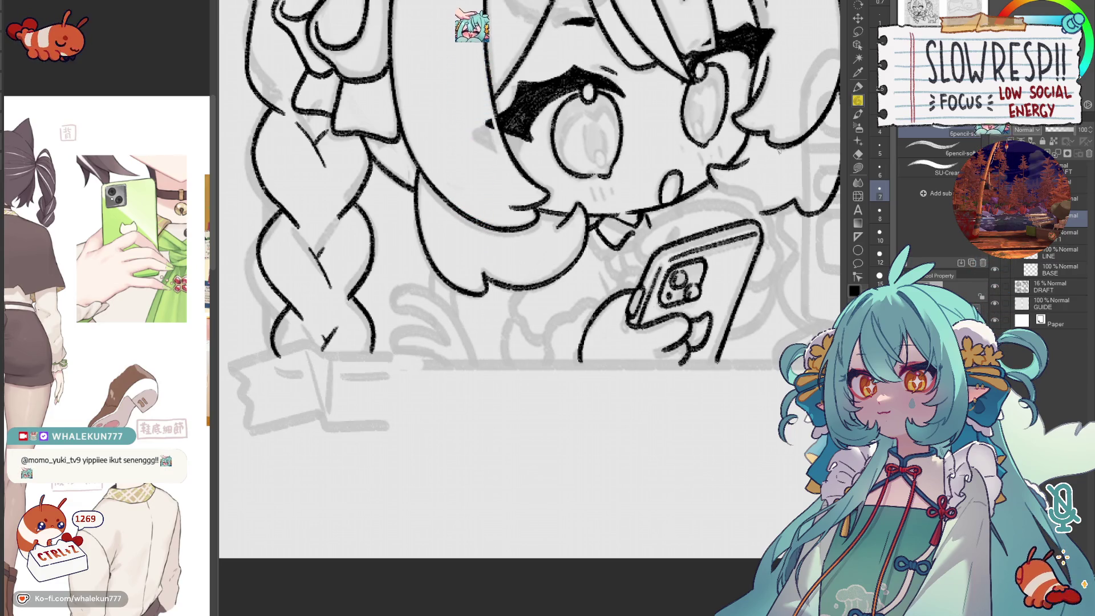
scroll(562, 340, down, 1)
- Redraw the phone's top edge with a clean line after a trial curve
drag(638, 274, 518, 342)
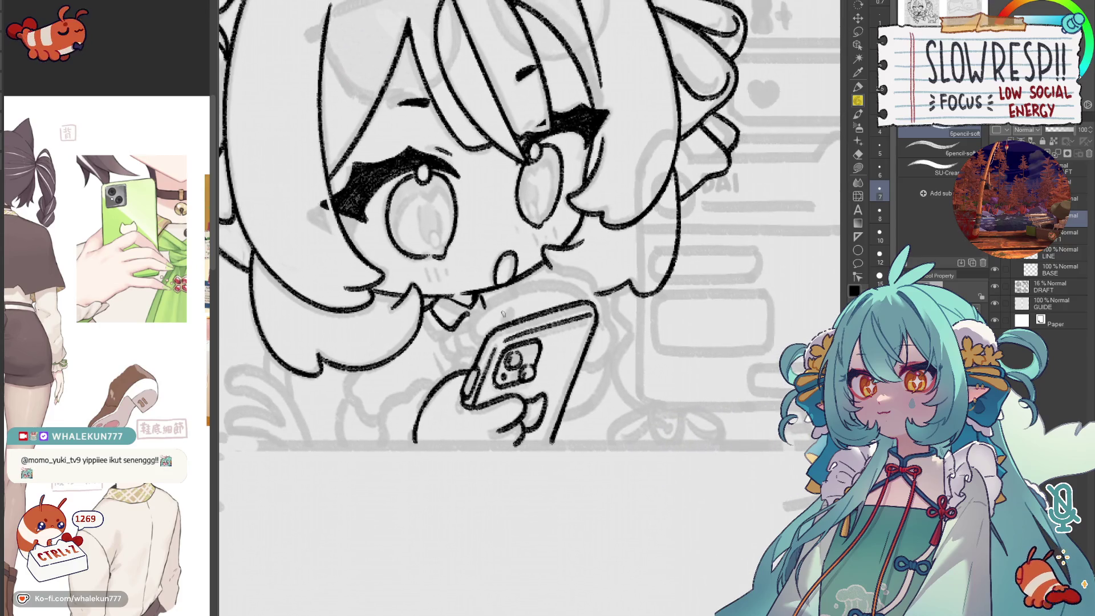
mouse_move(505, 311)
mouse_down()
mouse_move(525, 317)
mouse_move(496, 328)
mouse_move(472, 320)
mouse_move(492, 337)
mouse_up()
key(ctrl+z)
key(ctrl+z)
key(ctrl+z)
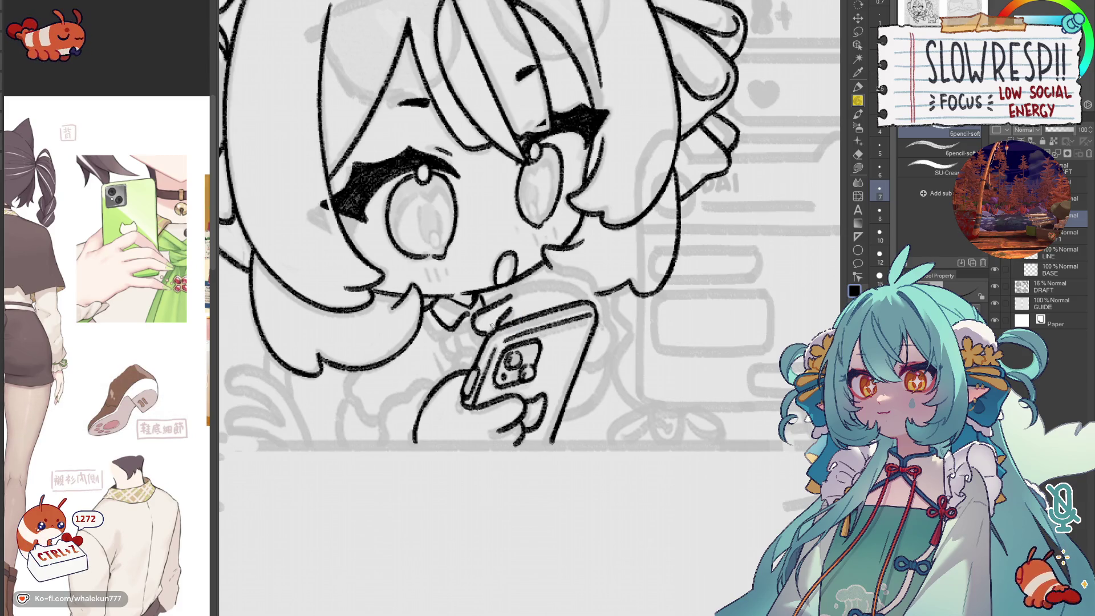
mouse_move(512, 293)
mouse_down()
mouse_move(548, 286)
mouse_move(585, 299)
mouse_up()
key(ctrl+z)
mouse_move(512, 298)
mouse_down()
mouse_move(543, 284)
mouse_move(582, 300)
mouse_up()
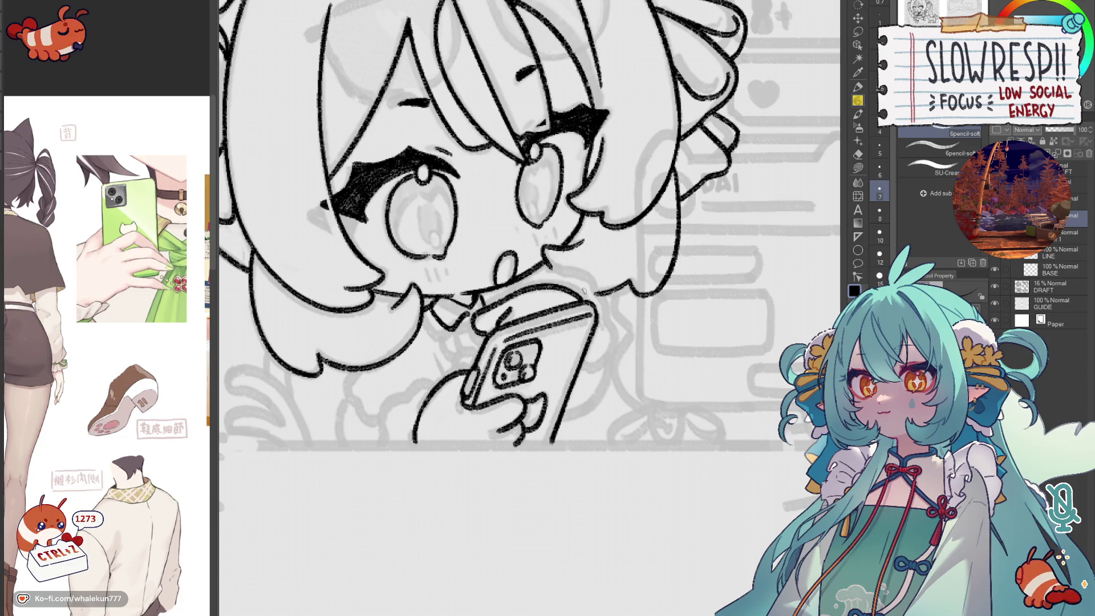
- Try lines at the phone's top-left corner and beside the hand, undoing unsatisfying ones
drag(484, 315, 497, 316)
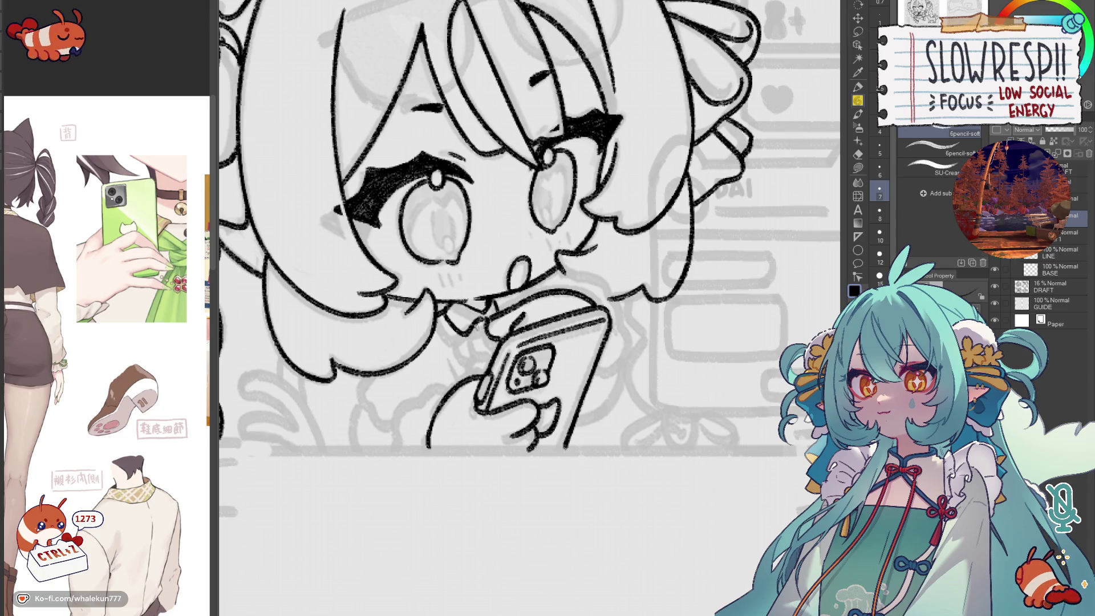
key(ctrl+z)
mouse_move(476, 324)
mouse_down()
mouse_move(493, 353)
mouse_move(479, 368)
mouse_move(460, 356)
mouse_up()
key(ctrl+z)
key(ctrl+z)
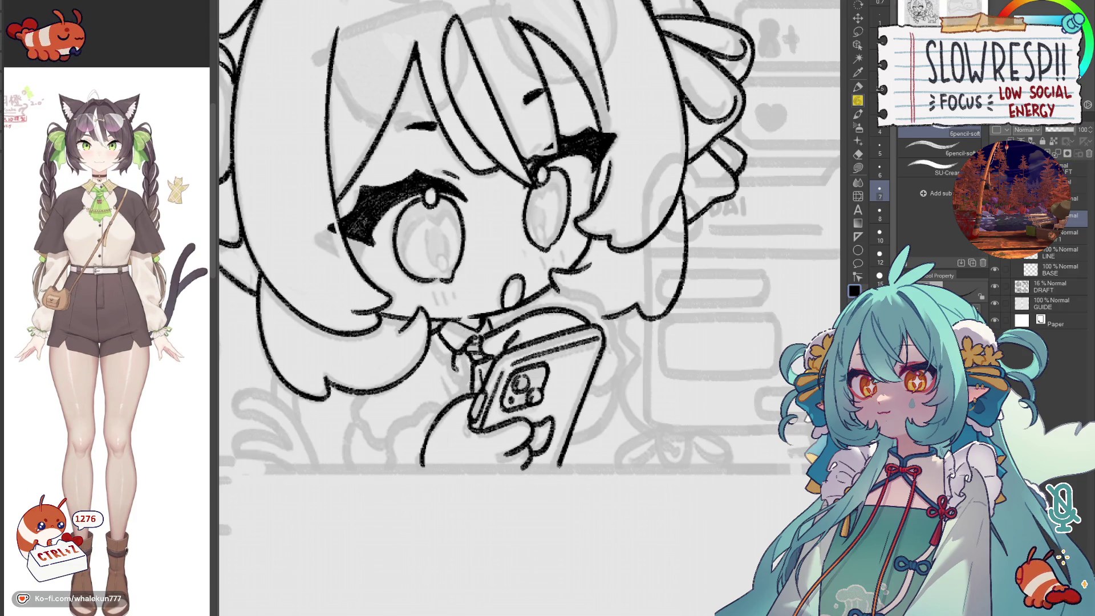
mouse_move(454, 366)
mouse_down()
mouse_move(467, 381)
mouse_move(460, 390)
mouse_up()
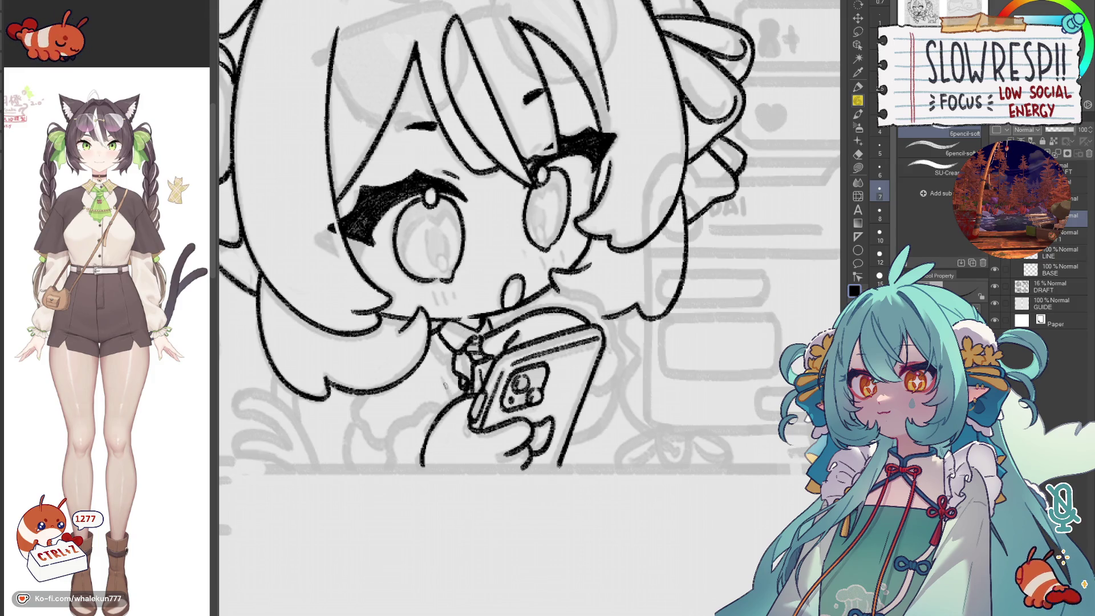
key(ctrl+z)
key(ctrl+z)
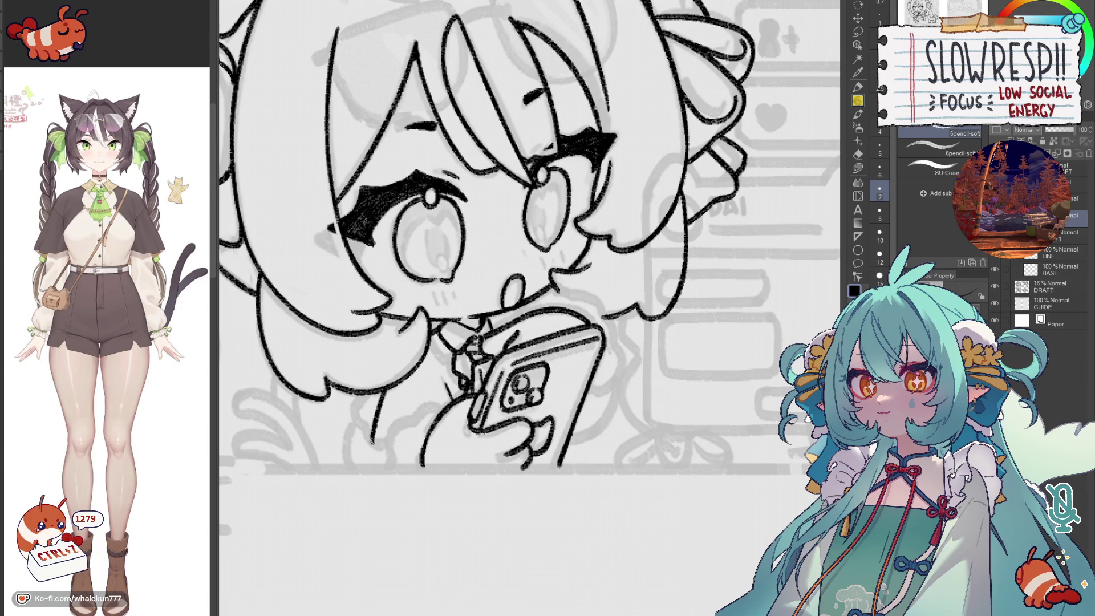
scroll(530, 315, down, 5)
scroll(529, 314, up, 2)
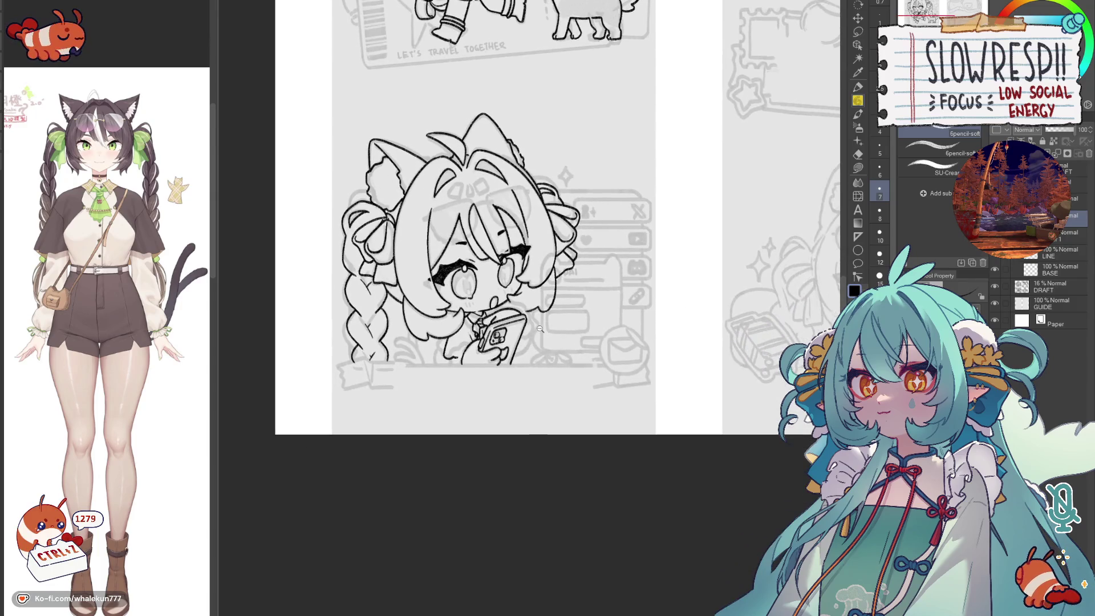
scroll(529, 313, up, 2)
- Outline the ruffled sleeve cuff below the hand, redoing strokes by the lower-left hair
key(ctrl+z)
scroll(529, 314, up, 2)
mouse_move(351, 349)
mouse_down()
mouse_move(403, 399)
mouse_move(382, 407)
mouse_up()
key(ctrl+z)
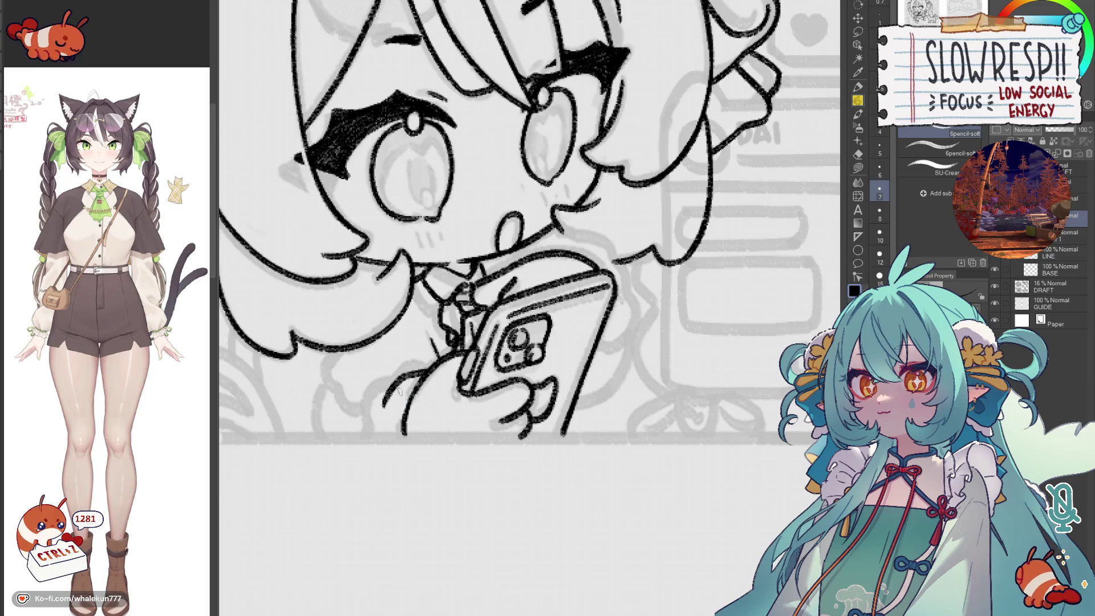
key(ctrl+z)
drag(431, 366, 366, 438)
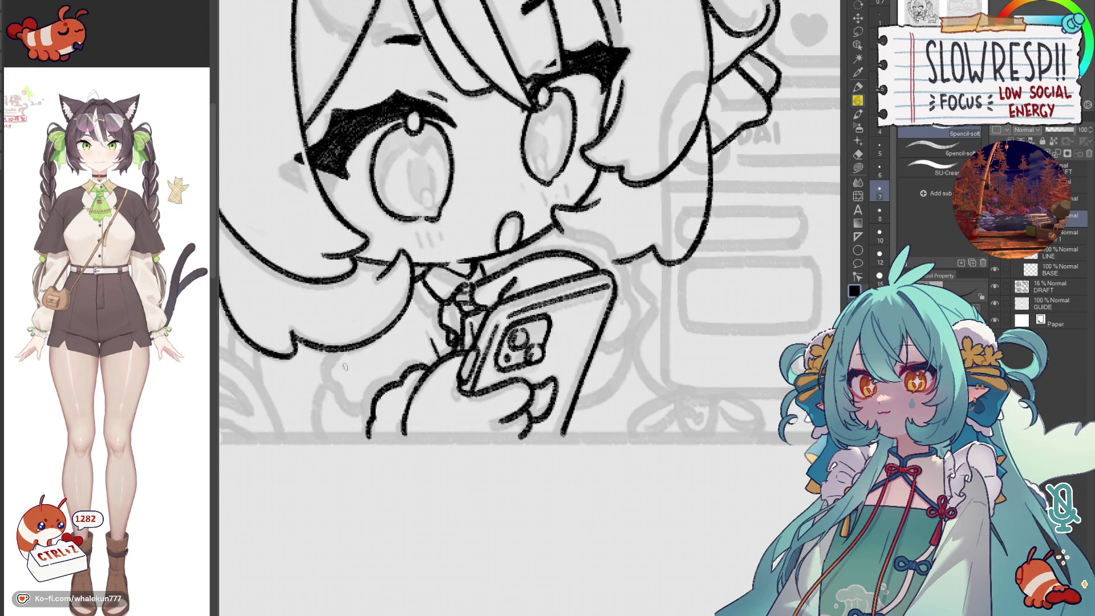
mouse_move(342, 347)
mouse_down()
mouse_move(318, 394)
mouse_move(360, 430)
mouse_up()
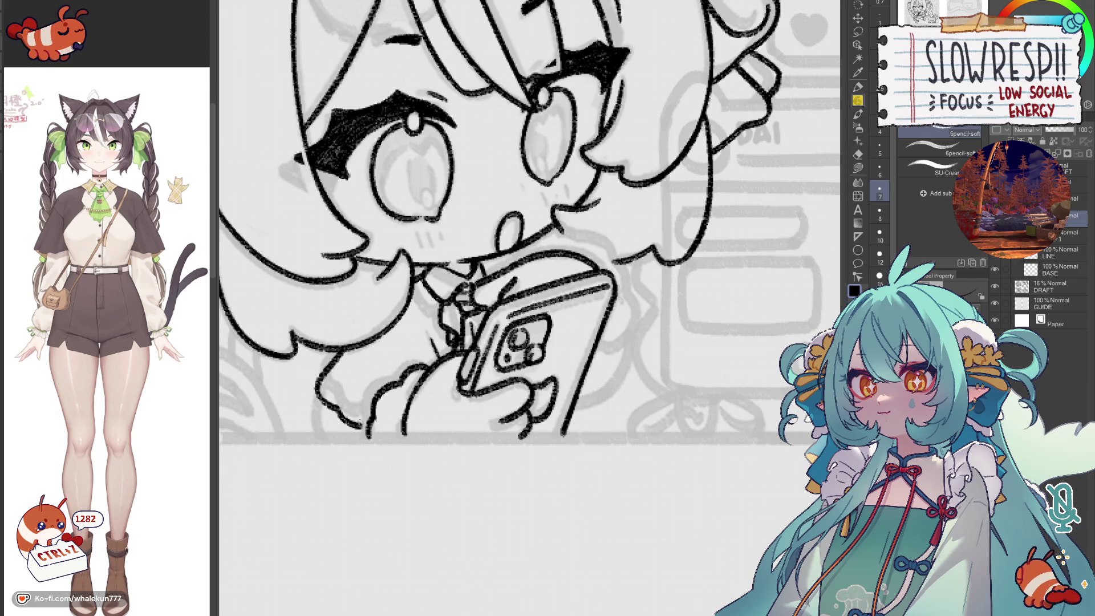
key(ctrl+z)
mouse_move(343, 348)
mouse_down()
mouse_move(319, 387)
mouse_move(360, 421)
mouse_move(372, 416)
mouse_up()
drag(317, 395, 323, 438)
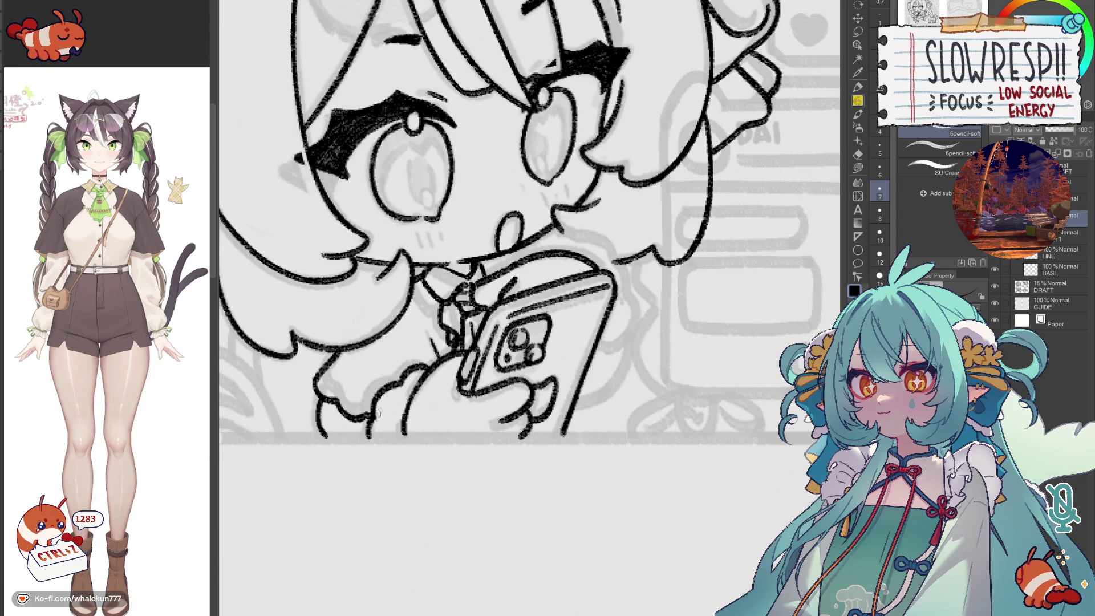
- Zoom out to check the page, then redraw the phone's right edge
drag(378, 417, 356, 437)
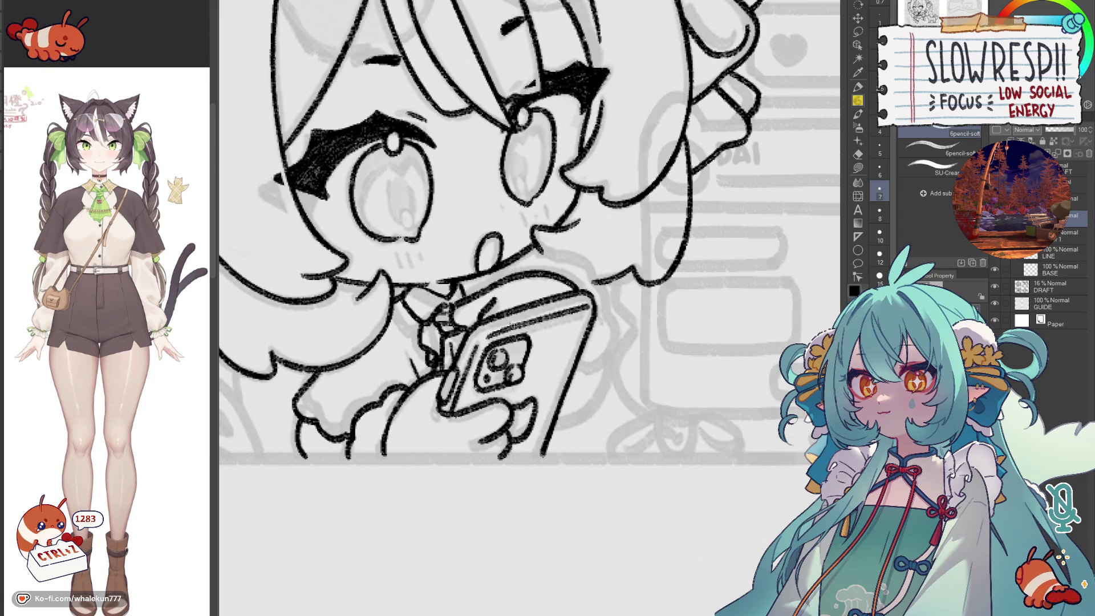
key(ctrl+0)
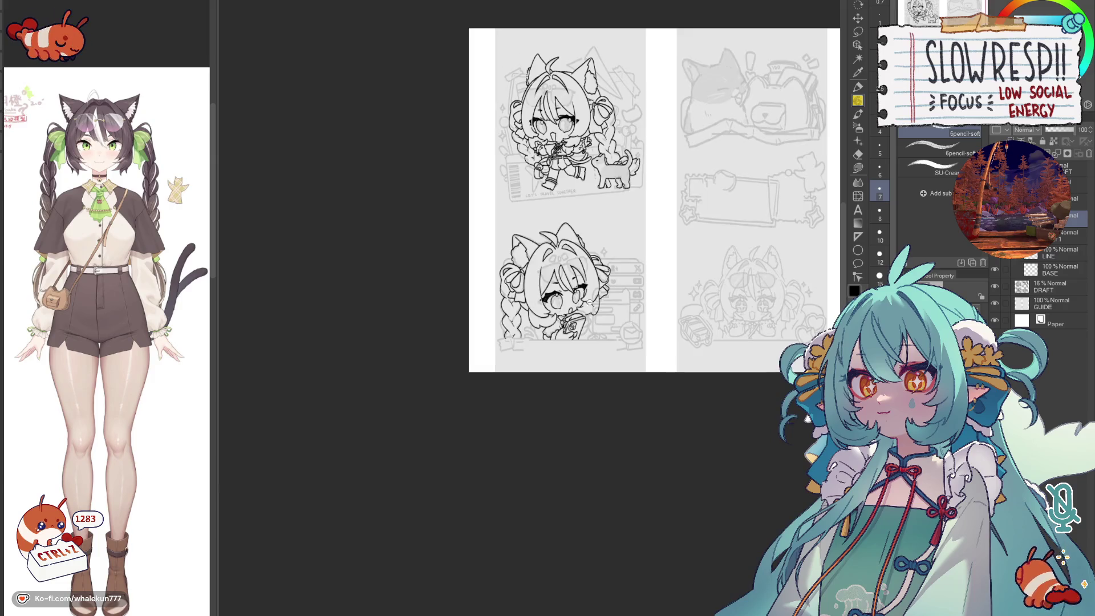
scroll(612, 340, up, 5)
scroll(612, 340, up, 2)
scroll(530, 344, up, 2)
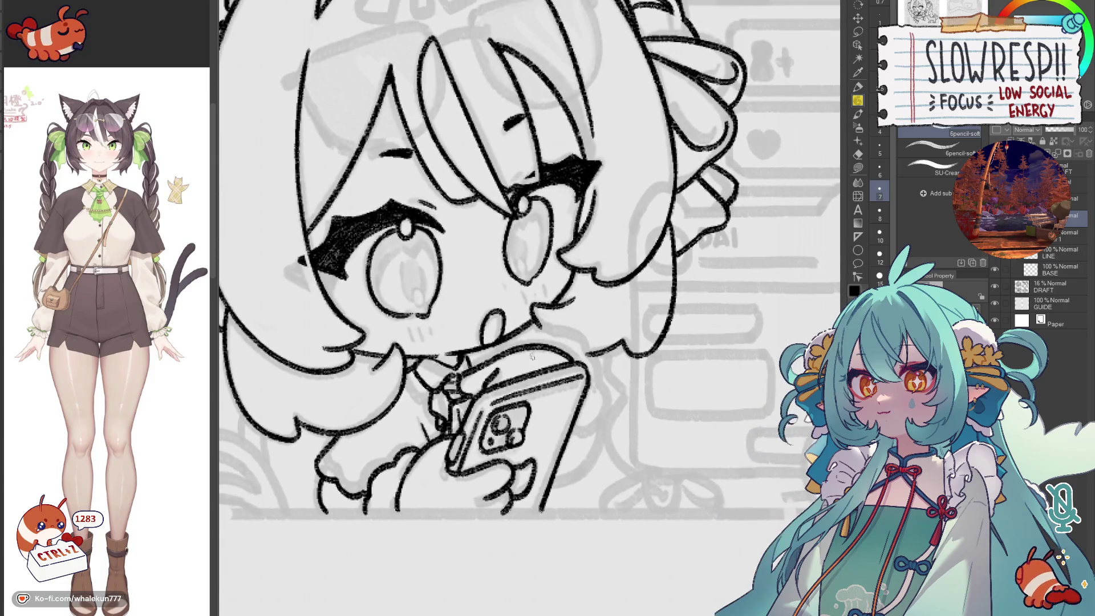
drag(515, 367, 511, 360)
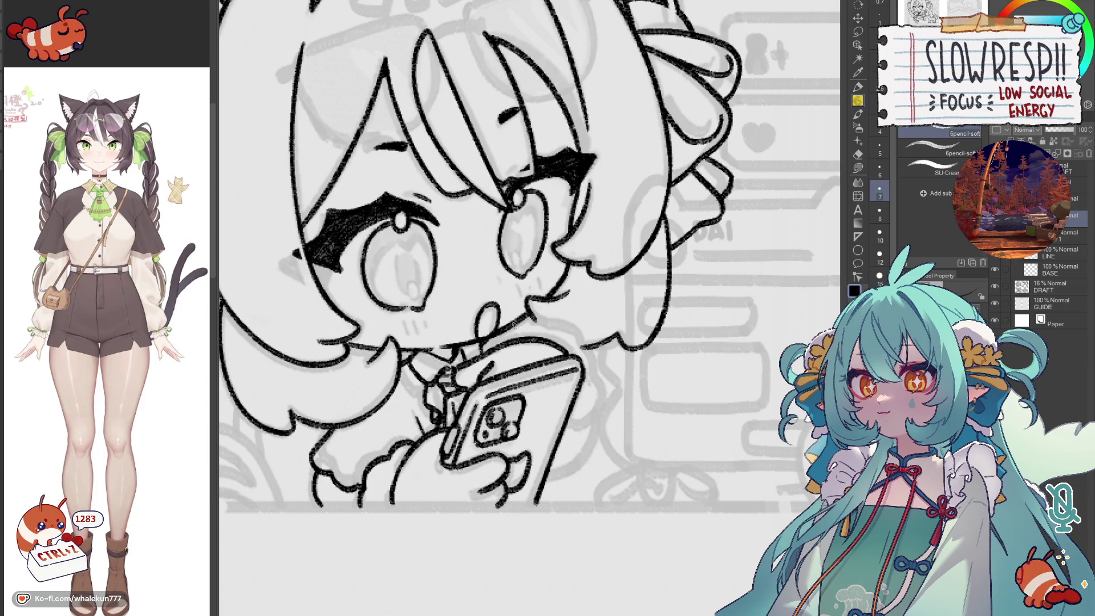
key(ctrl+z)
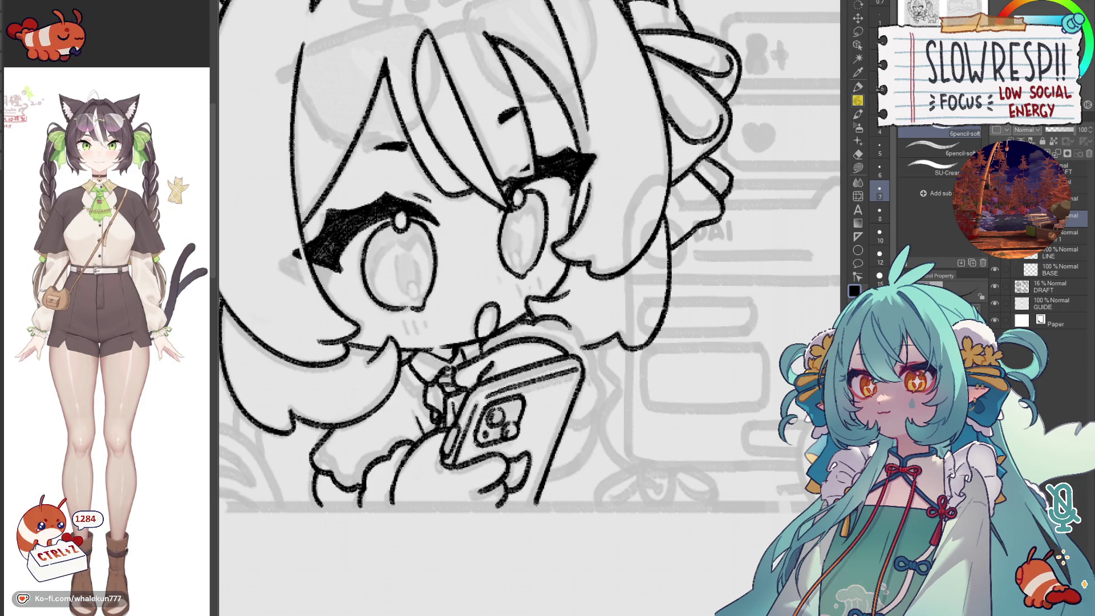
mouse_move(589, 345)
mouse_down()
mouse_move(594, 399)
mouse_move(574, 419)
mouse_up()
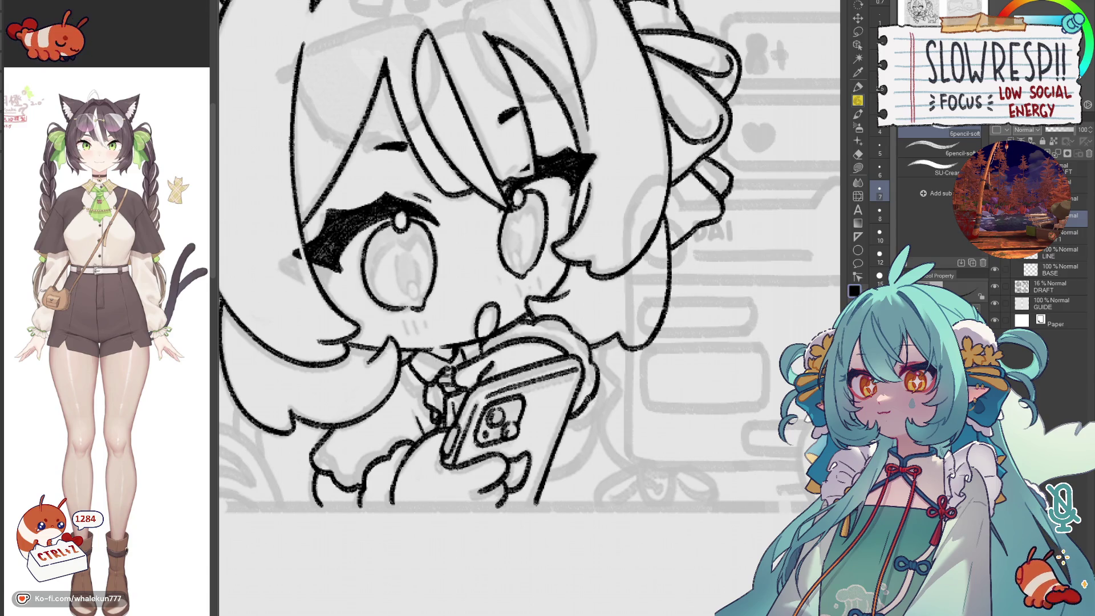
key(ctrl+z)
key(ctrl+z)
drag(594, 358, 580, 421)
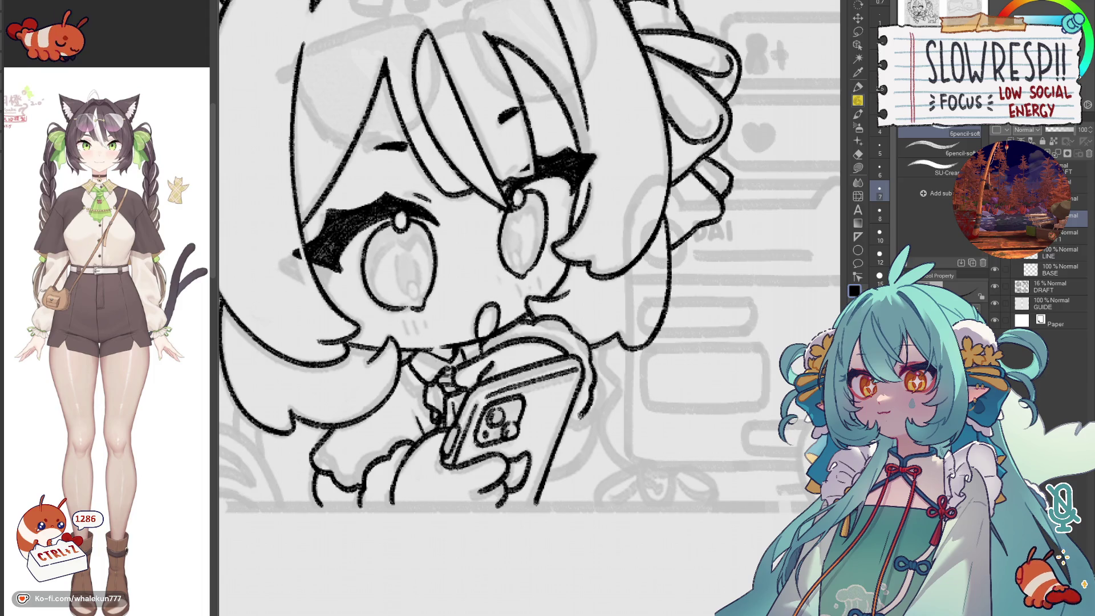
mouse_move(592, 355)
mouse_down()
mouse_move(609, 395)
mouse_move(589, 449)
mouse_move(554, 465)
mouse_up()
- Mirror the canvas and rework the phone's right edge line, undoing bad strokes
key(h)
key(h)
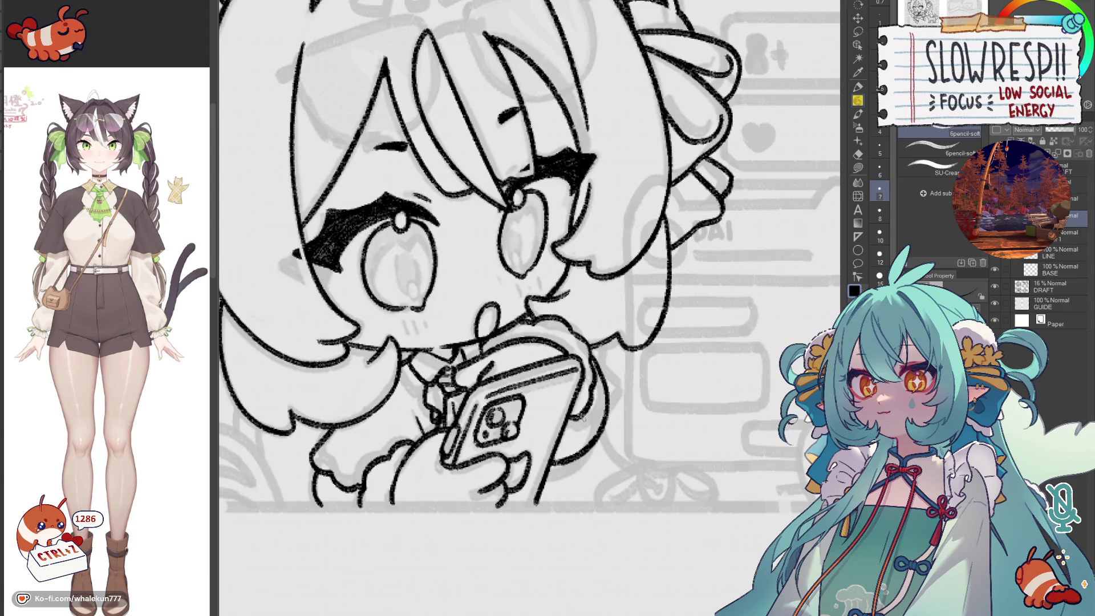
key(ctrl+z)
mouse_move(595, 384)
mouse_down()
mouse_move(587, 452)
mouse_move(549, 476)
mouse_up()
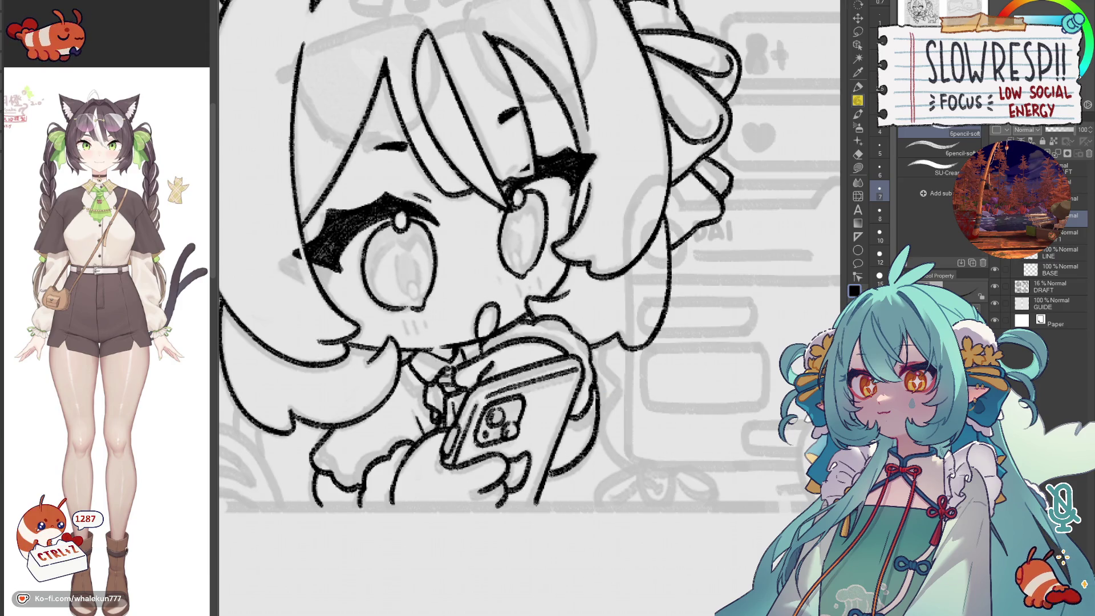
key(ctrl+z)
scroll(522, 436, down, 3)
scroll(530, 404, up, 1)
- Mirror the view and try curved lines beside the hair near the hand, undoing each bad attempt
key(h)
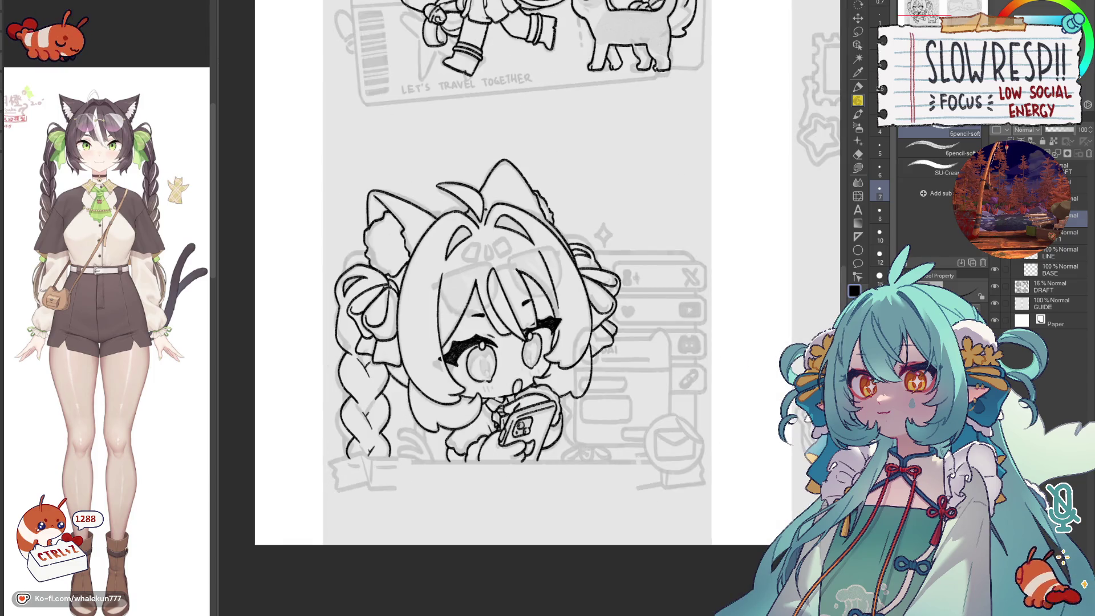
scroll(521, 398, up, 1)
scroll(530, 399, up, 1)
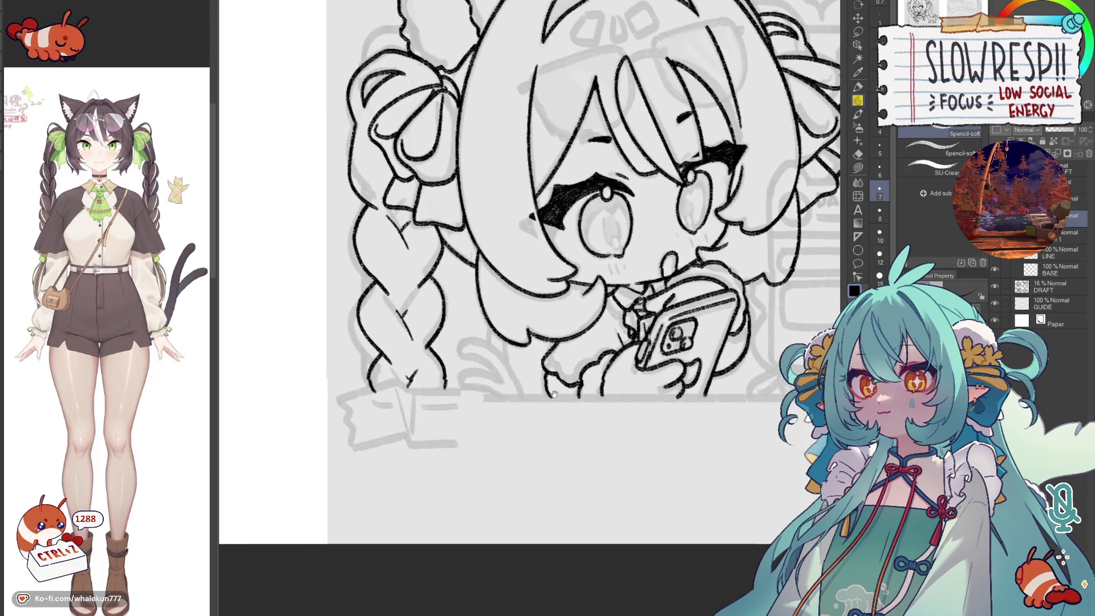
scroll(544, 401, down, 1)
scroll(542, 401, down, 1)
scroll(542, 401, down, 1)
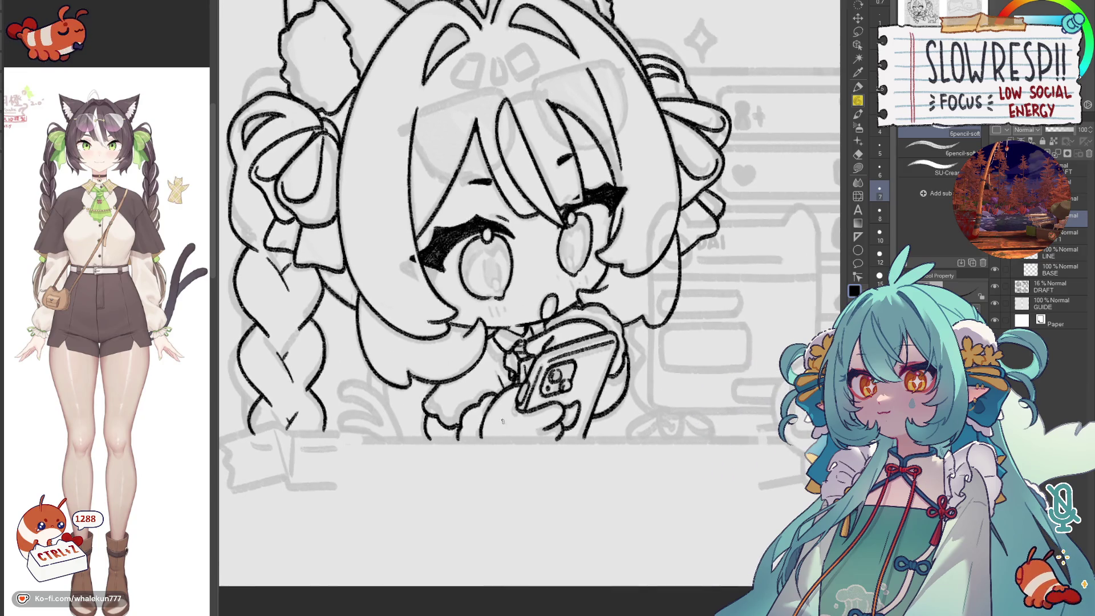
key(h)
drag(593, 311, 545, 368)
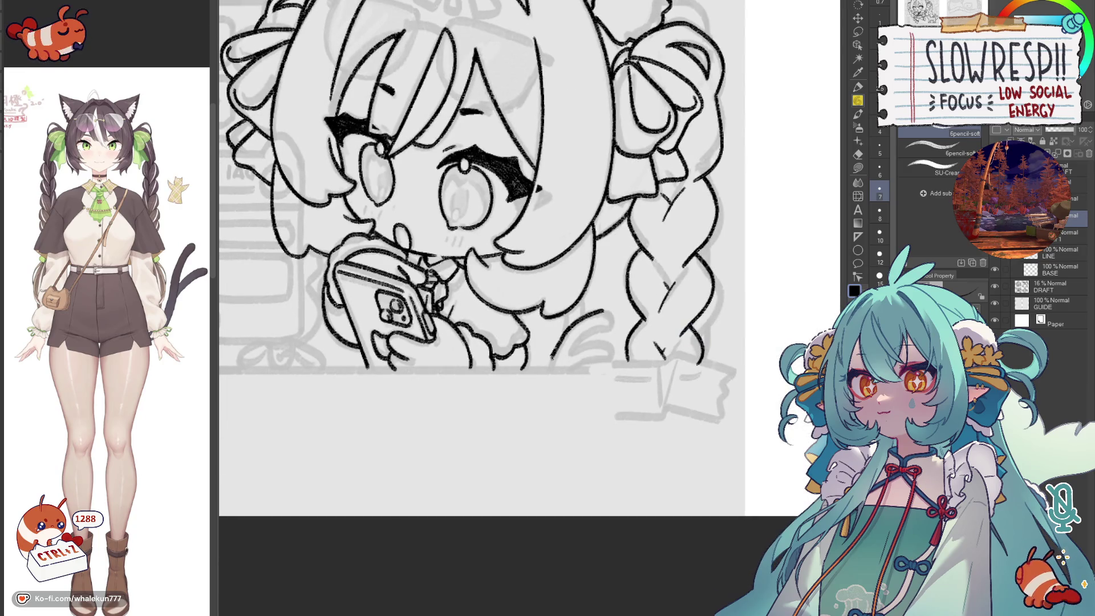
key(ctrl+z)
drag(603, 312, 552, 369)
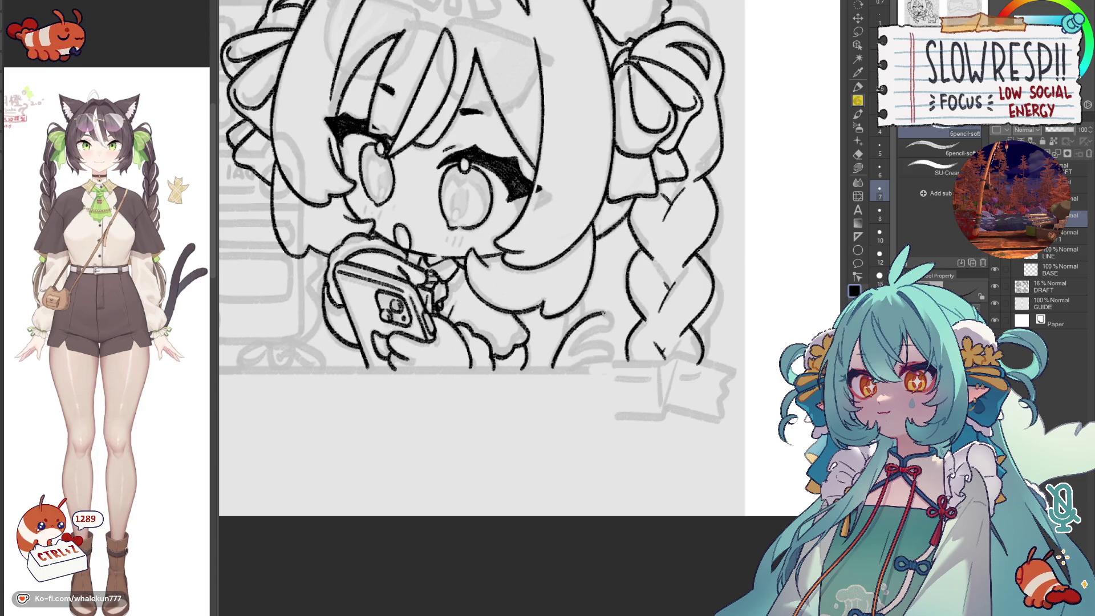
key(ctrl+z)
drag(614, 312, 572, 363)
key(ctrl+z)
- Draw the curved line down along the hair, then fit and flip the view to check
mouse_move(611, 323)
mouse_down()
mouse_move(564, 368)
mouse_move(539, 370)
mouse_up()
mouse_move(589, 341)
mouse_down()
mouse_move(611, 348)
mouse_move(595, 363)
mouse_move(601, 339)
mouse_move(571, 371)
mouse_up()
key(ctrl+z)
key(ctrl+z)
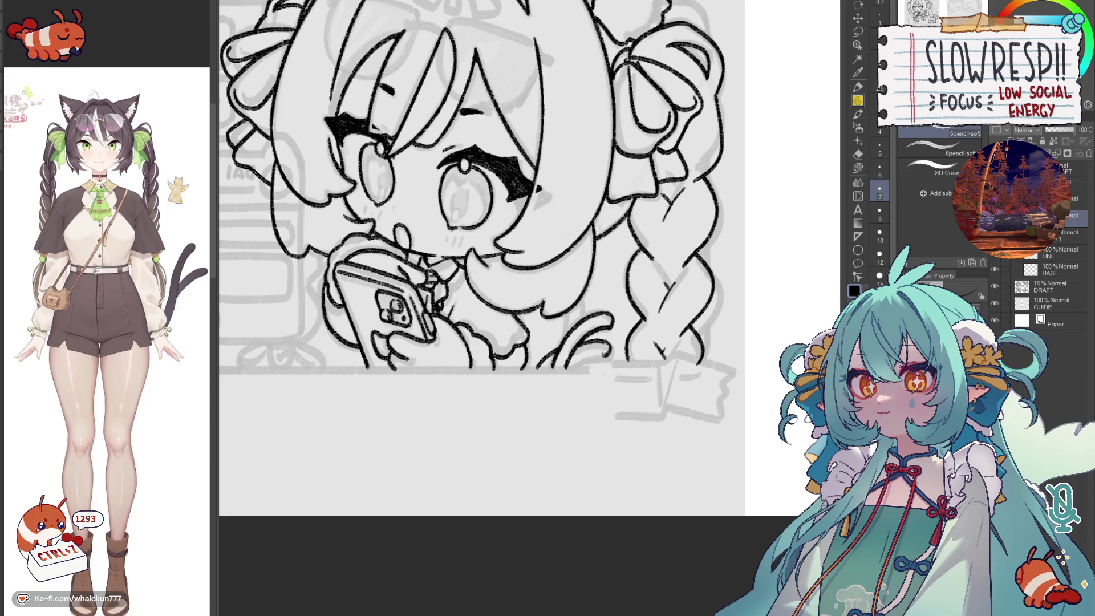
key(ctrl+0)
key(ctrl+alt+0)
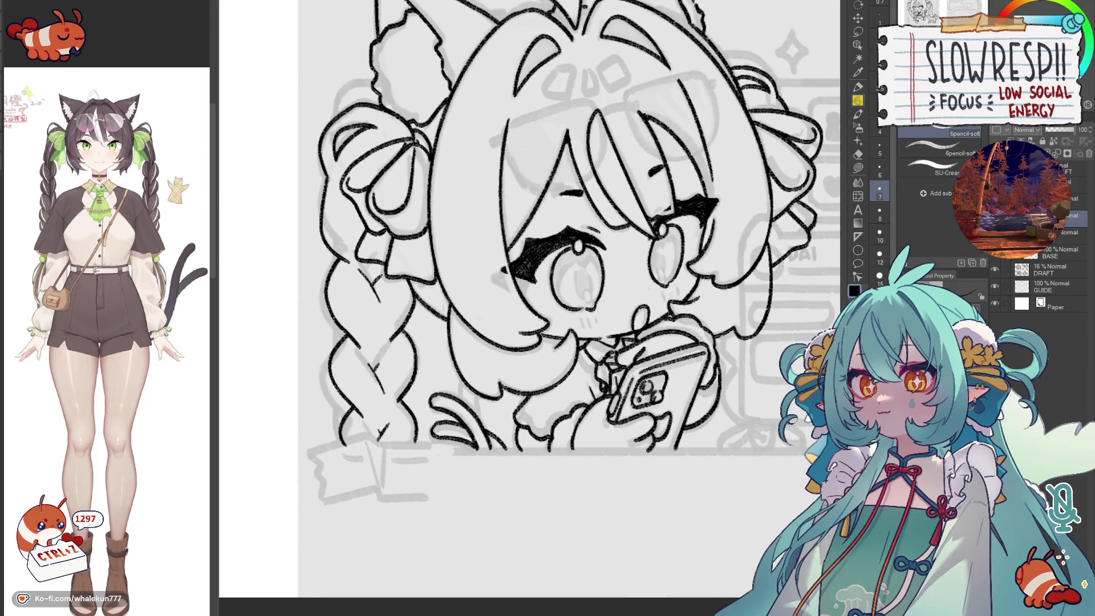
- Reframe the drawing and undo the trial strokes by the hair's edge
key(ctrl+minus)
key(ctrl+minus)
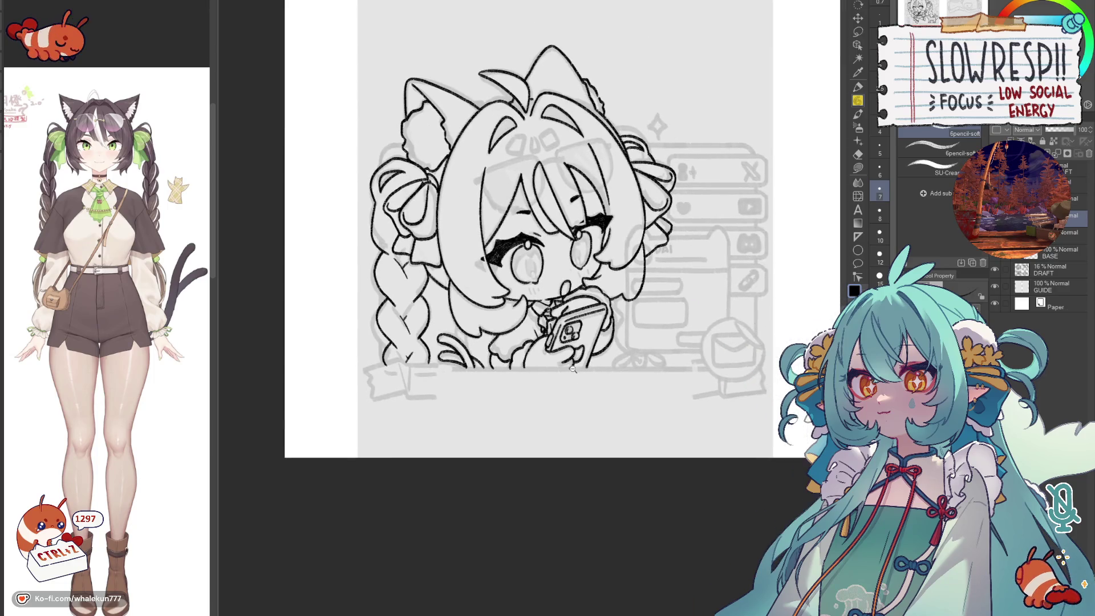
key(ctrl+plus)
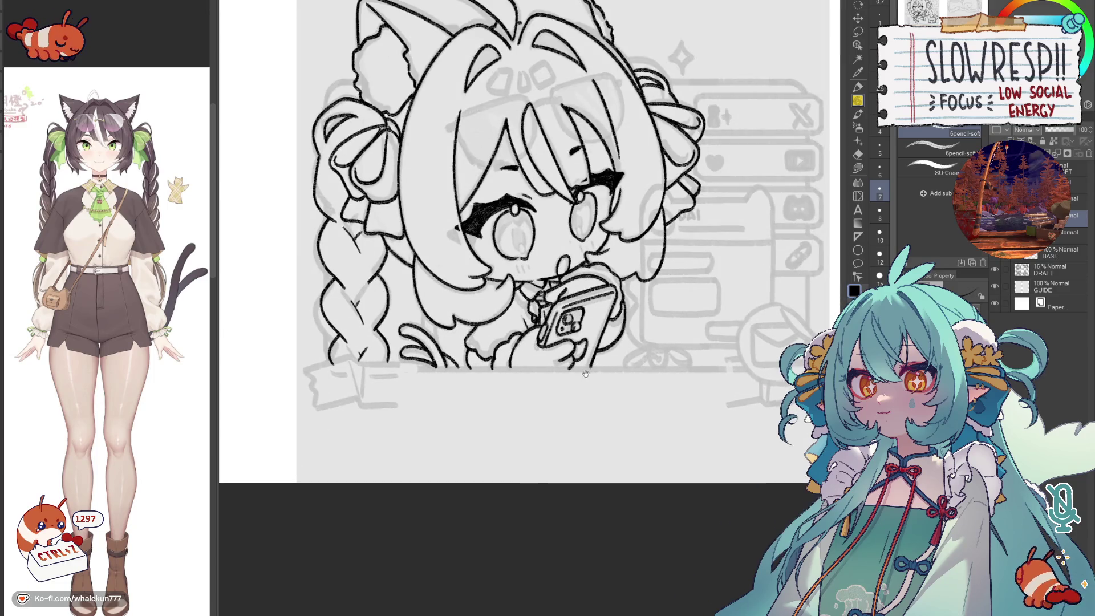
drag(586, 375, 571, 419)
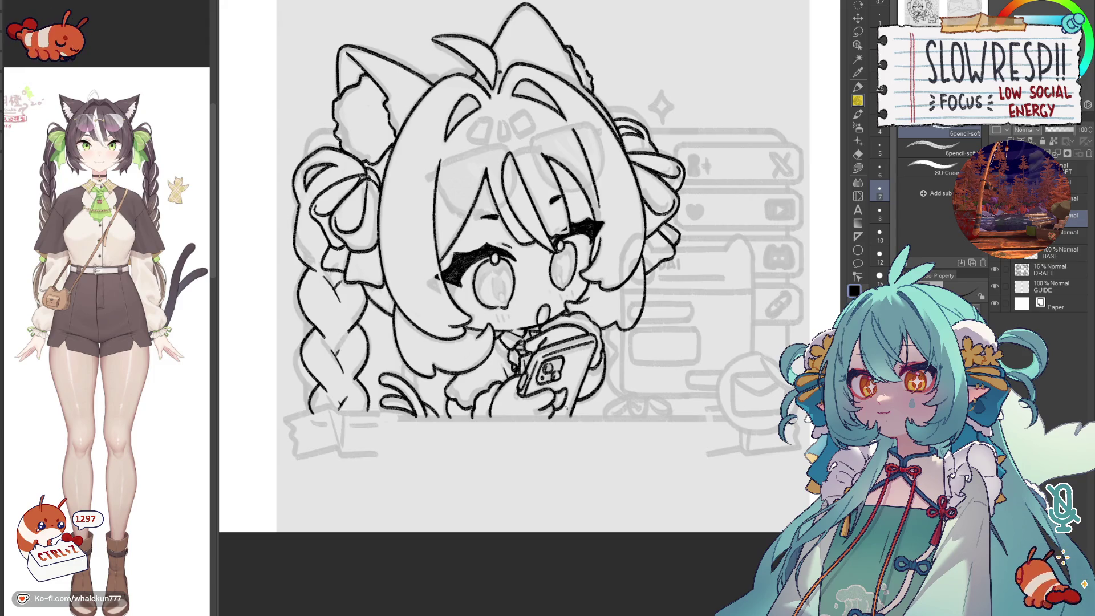
drag(568, 408, 535, 407)
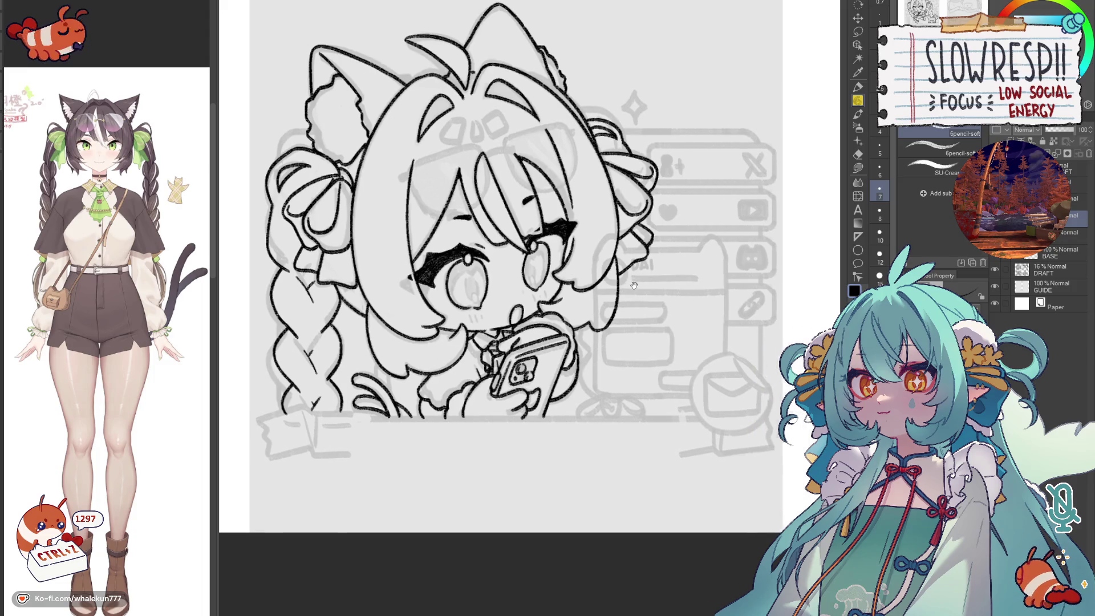
key(ctrl+z)
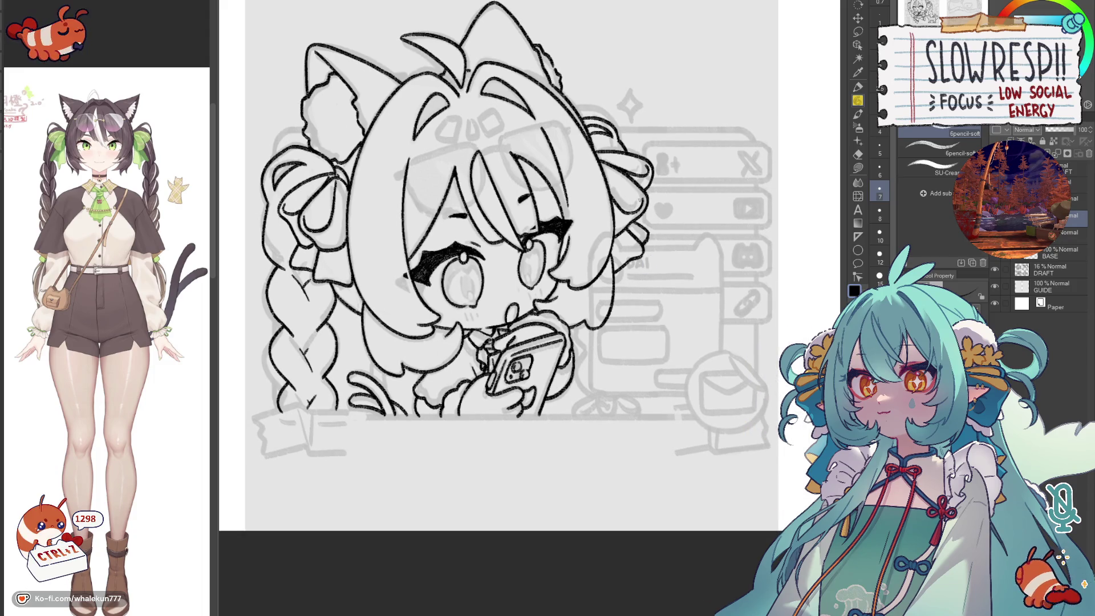
key(ctrl+z)
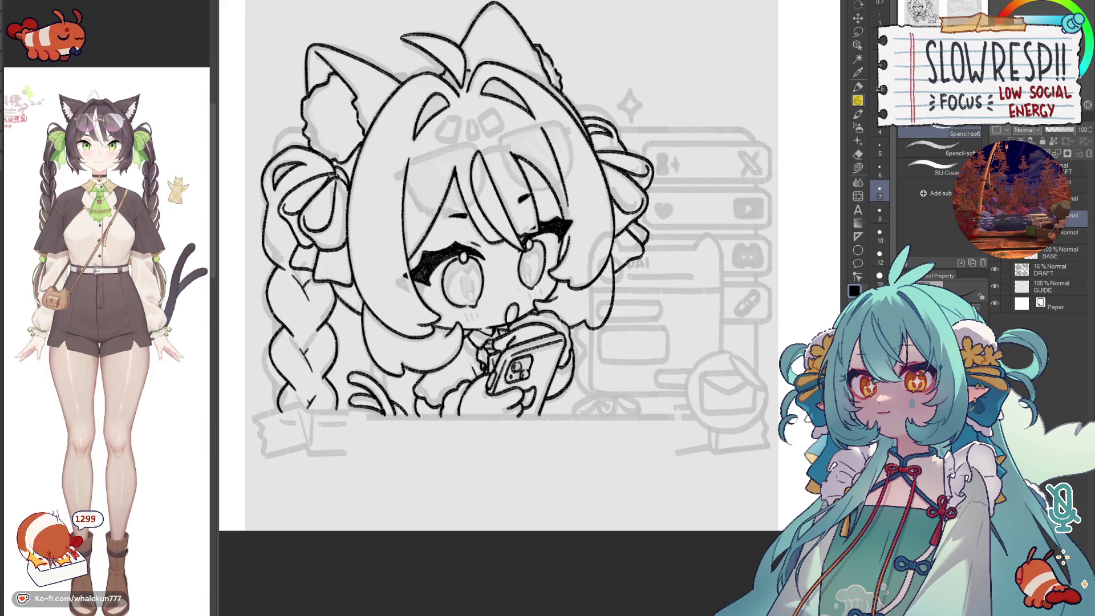
key(ctrl+z)
- Ink the second braid's outer edge and its lower part
mouse_move(642, 260)
mouse_down()
mouse_move(631, 308)
mouse_move(617, 289)
mouse_move(640, 339)
mouse_up()
key(ctrl+z)
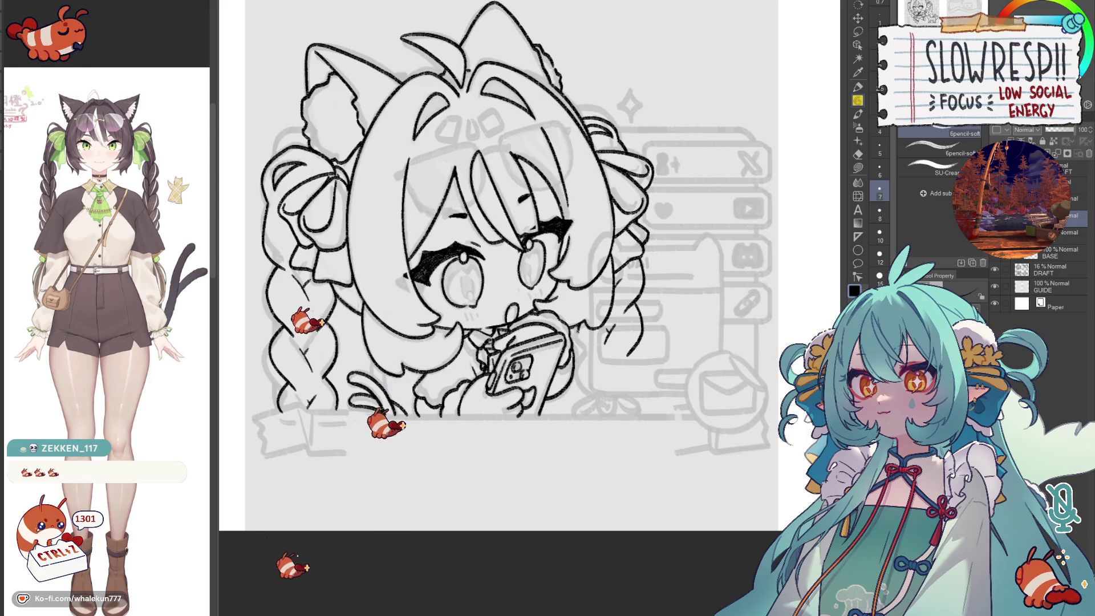
drag(504, 265, 494, 243)
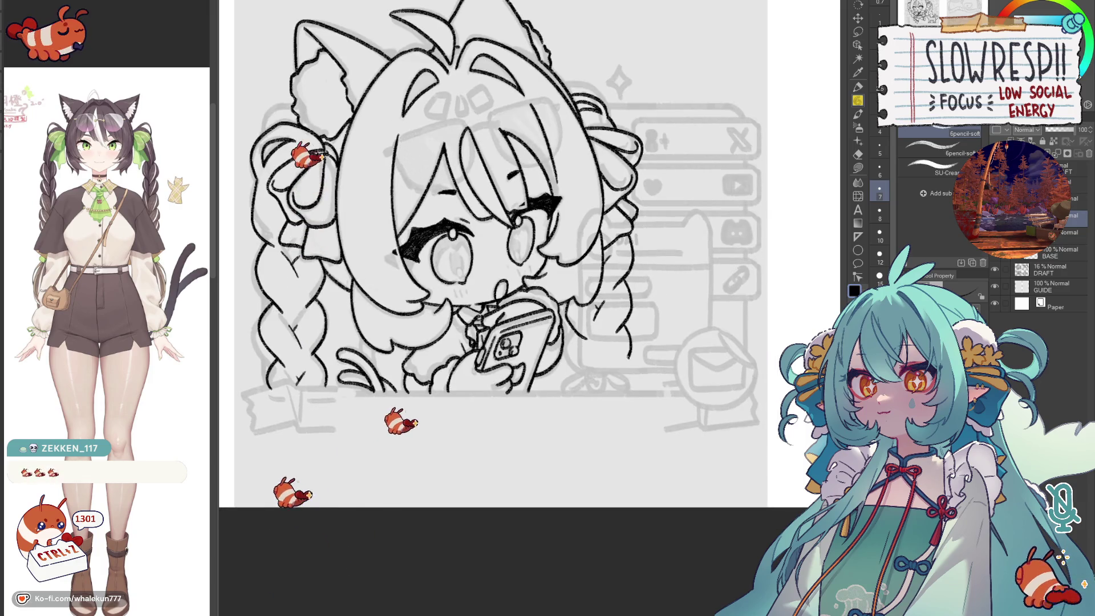
key(ctrl+z)
key(ctrl+z)
key(ctrl+z)
key(ctrl+z)
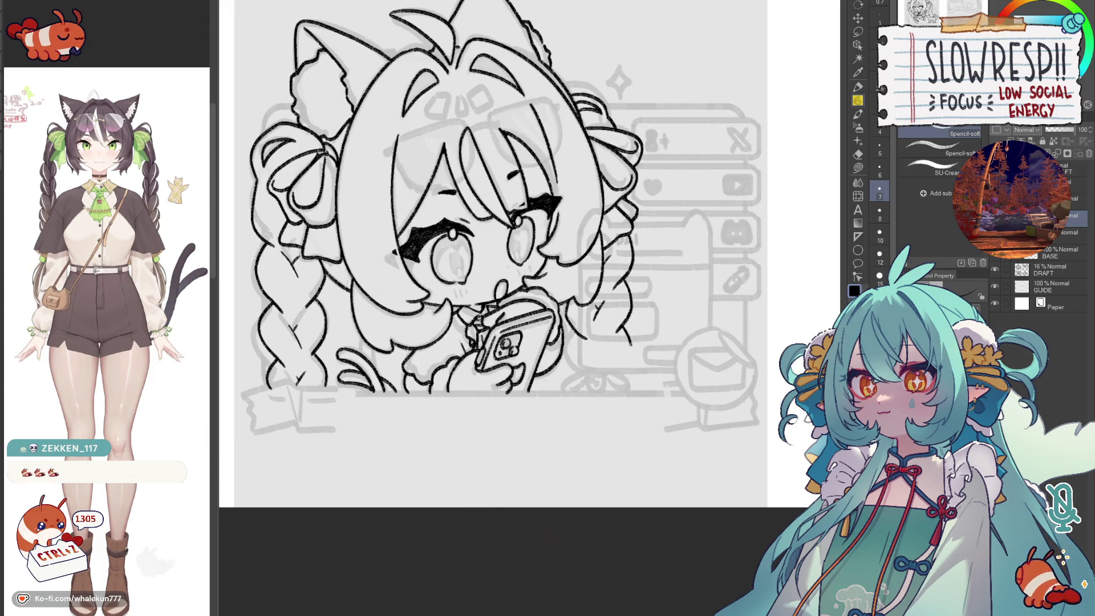
drag(632, 341, 618, 383)
drag(567, 335, 592, 382)
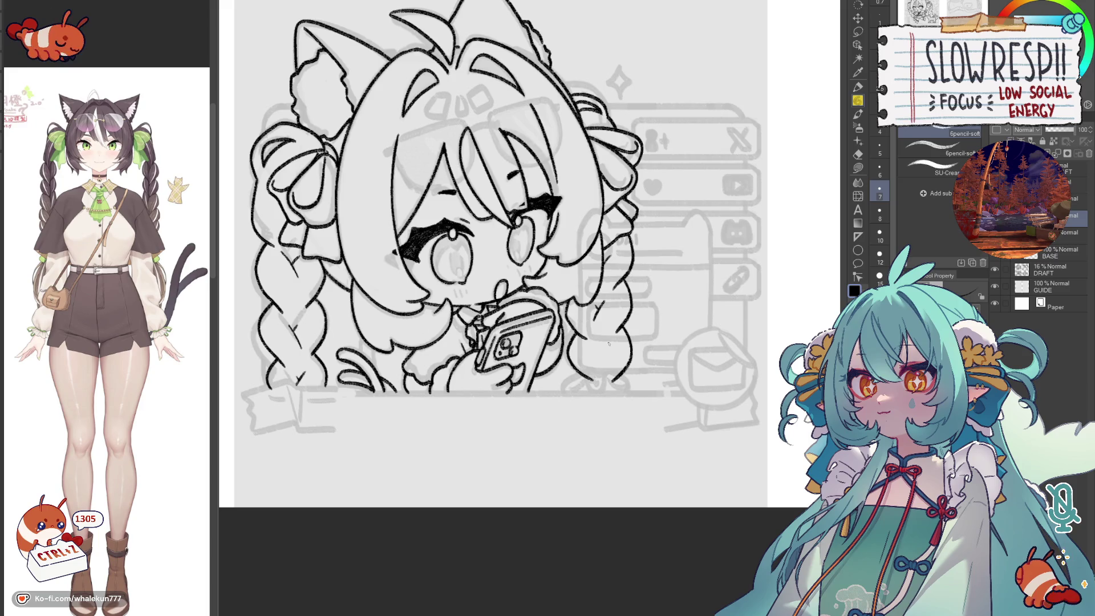
scroll(603, 355, up, 1)
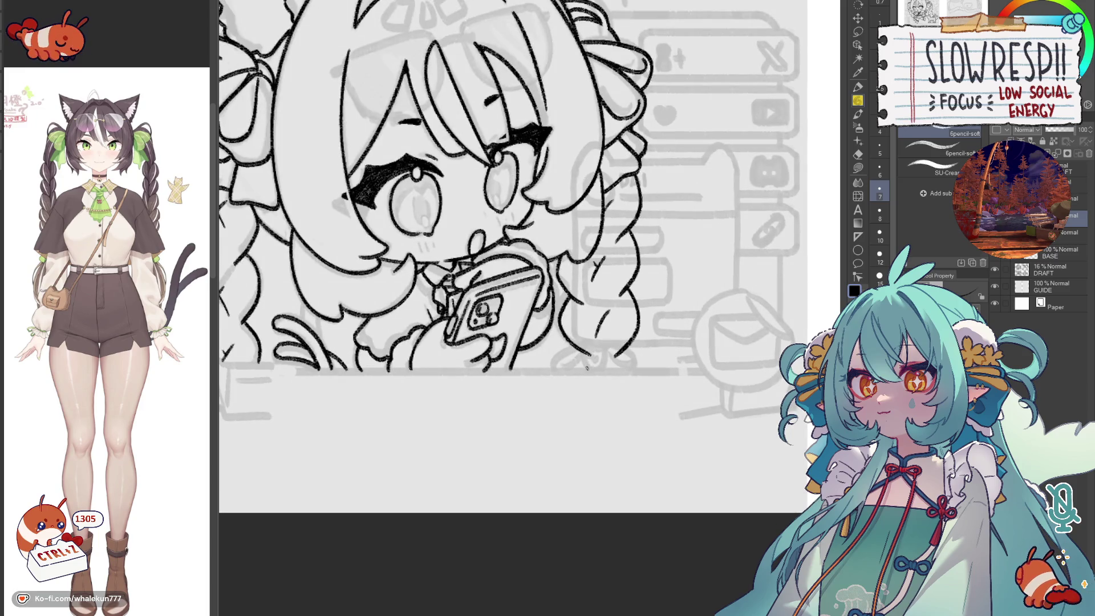
- Ink the first braid's bottom edge and loop, redoing rejected strokes until the curve reads cleanly
drag(591, 359, 558, 370)
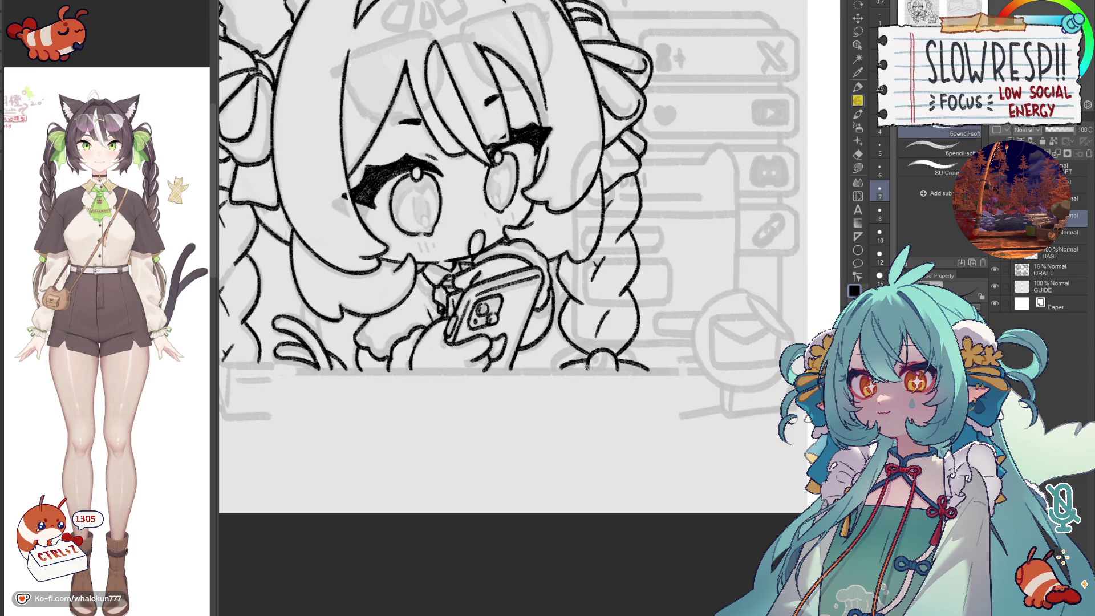
scroll(676, 318, down, 1)
scroll(675, 318, down, 1)
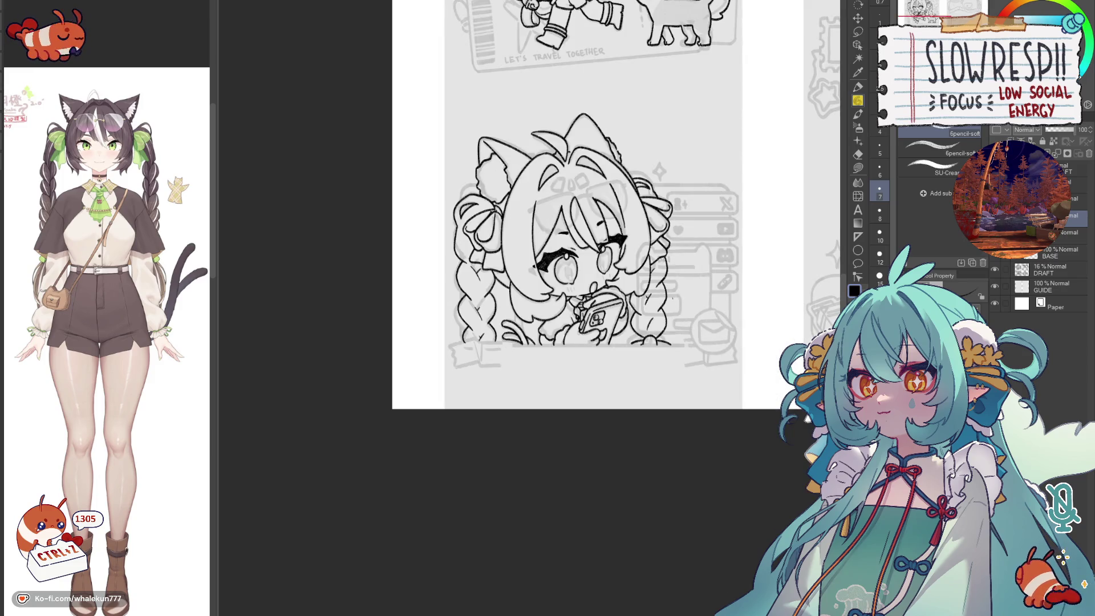
scroll(661, 340, up, 3)
scroll(651, 349, up, 1)
drag(637, 332, 628, 371)
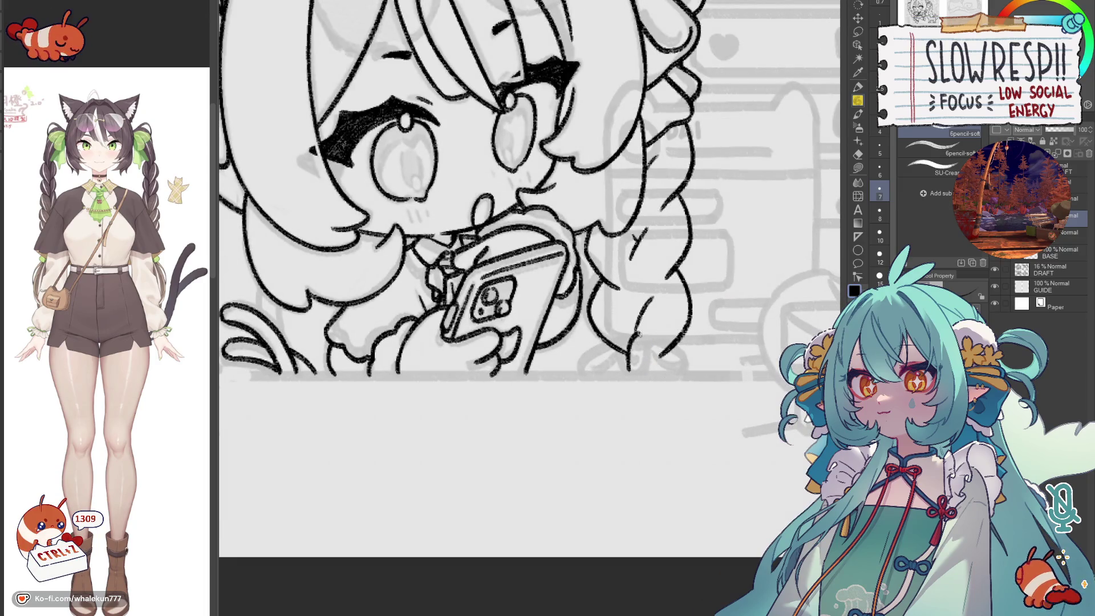
mouse_move(639, 333)
mouse_down()
mouse_move(661, 371)
mouse_move(652, 361)
mouse_up()
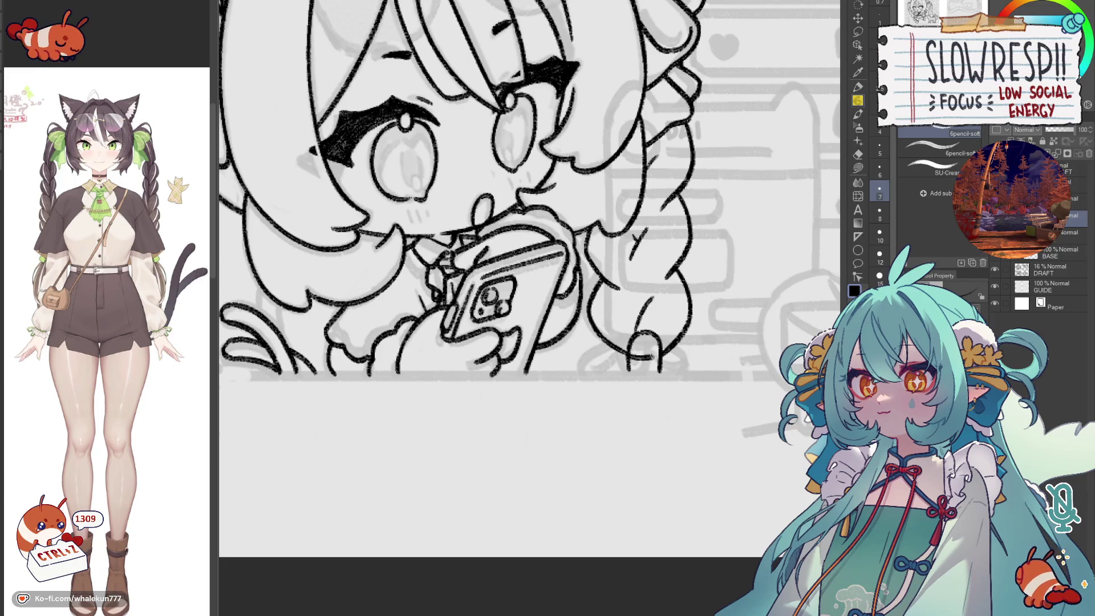
key(ctrl+z)
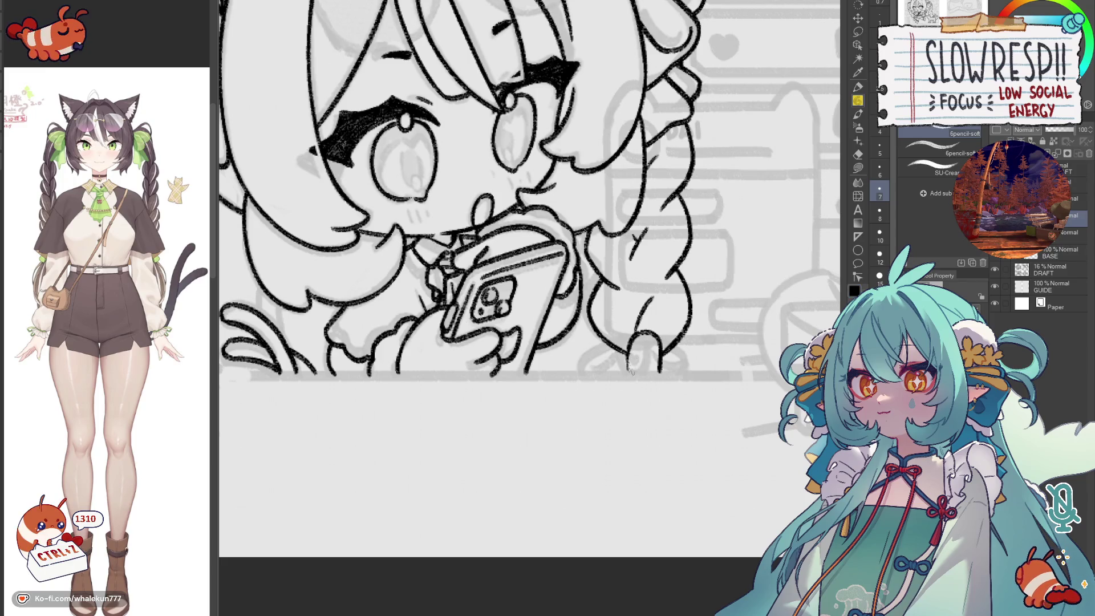
drag(628, 355, 659, 364)
key(ctrl+z)
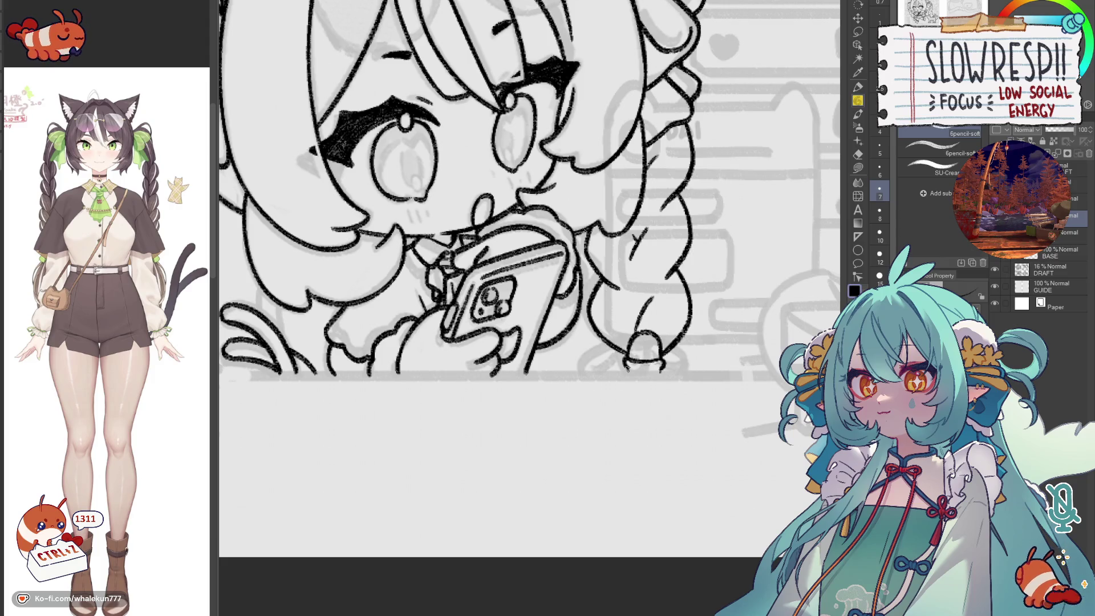
key(e)
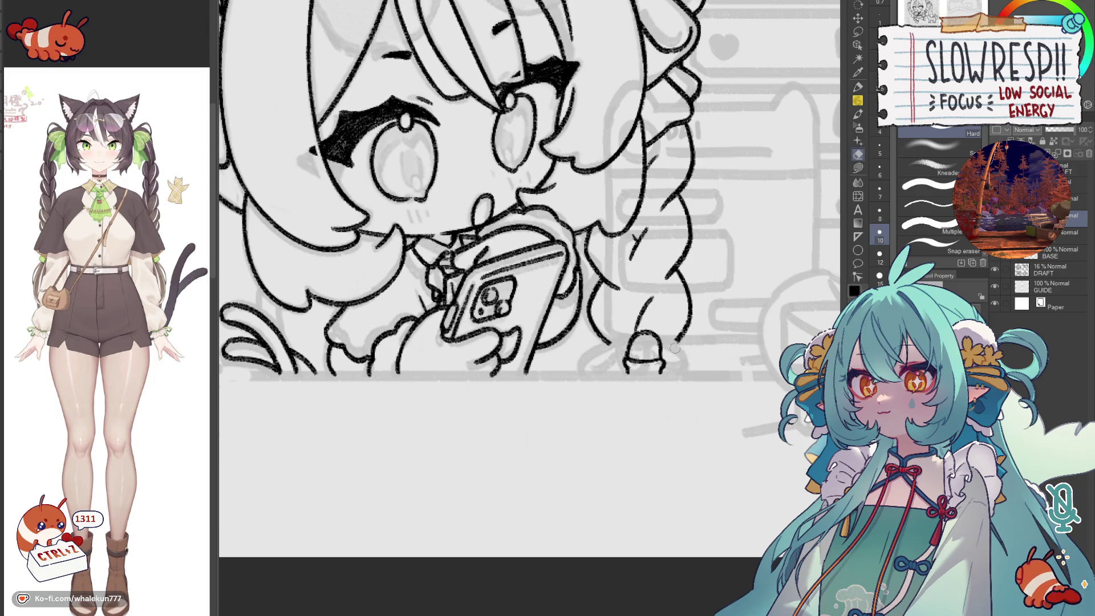
key(p)
mouse_move(635, 339)
mouse_down()
mouse_move(583, 358)
mouse_move(579, 377)
mouse_move(567, 346)
mouse_move(531, 376)
mouse_up()
- Finish the other braid's bottom tip, checking it with mirrored views and darkening the end
drag(744, 291, 445, 257)
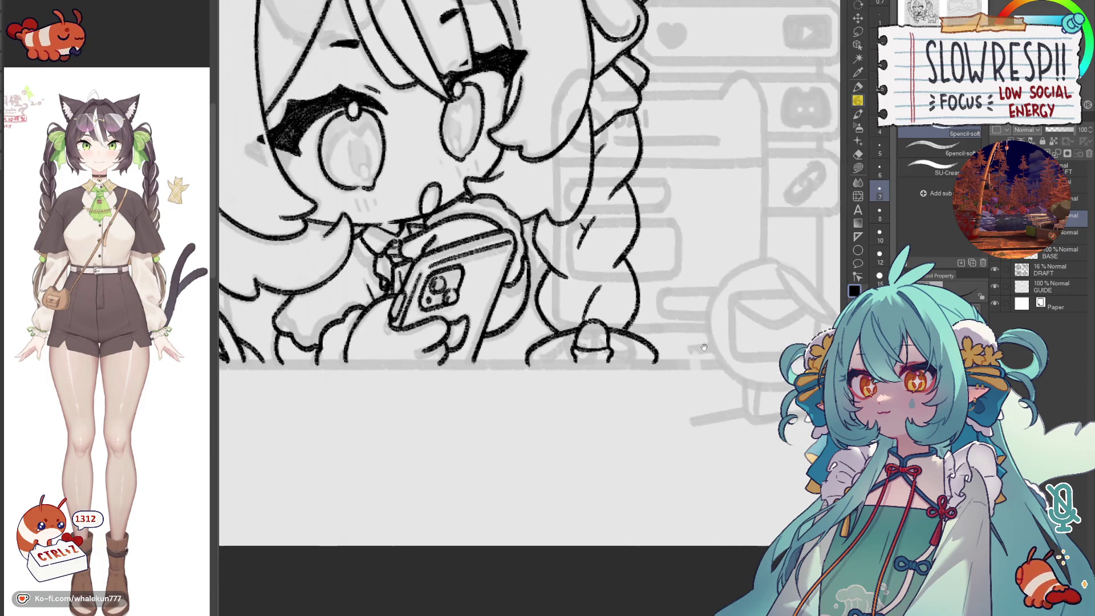
key(ctrl+z)
key(ctrl+z)
mouse_move(589, 327)
mouse_down()
mouse_move(532, 360)
mouse_move(584, 333)
mouse_move(664, 349)
mouse_move(671, 366)
mouse_up()
key(ctrl+z)
key(h)
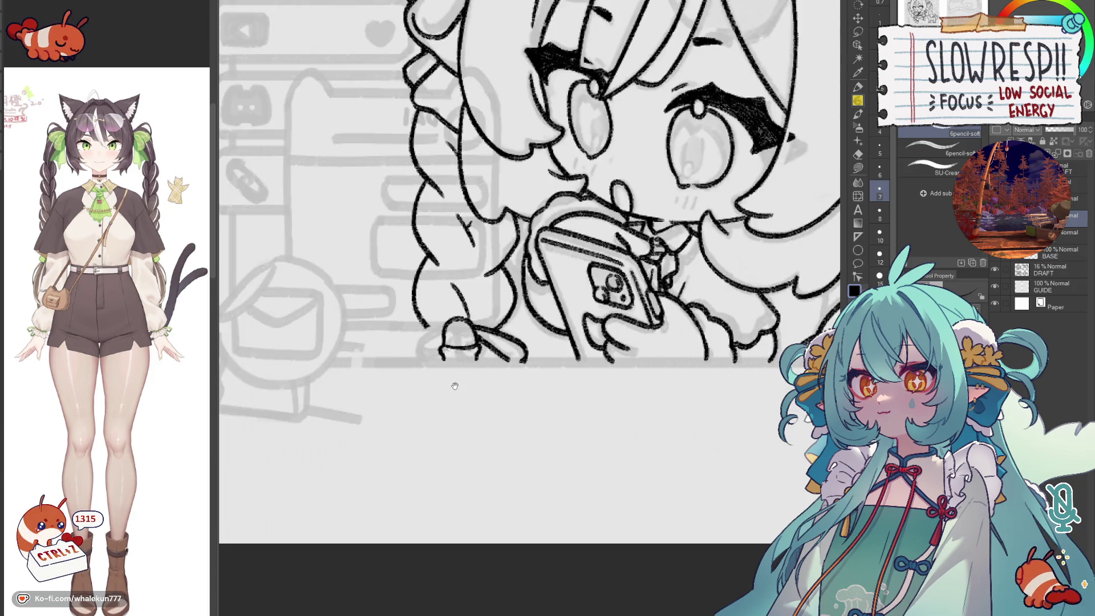
drag(525, 232, 745, 299)
mouse_move(575, 349)
mouse_down()
mouse_move(540, 361)
mouse_move(520, 387)
mouse_up()
key(h)
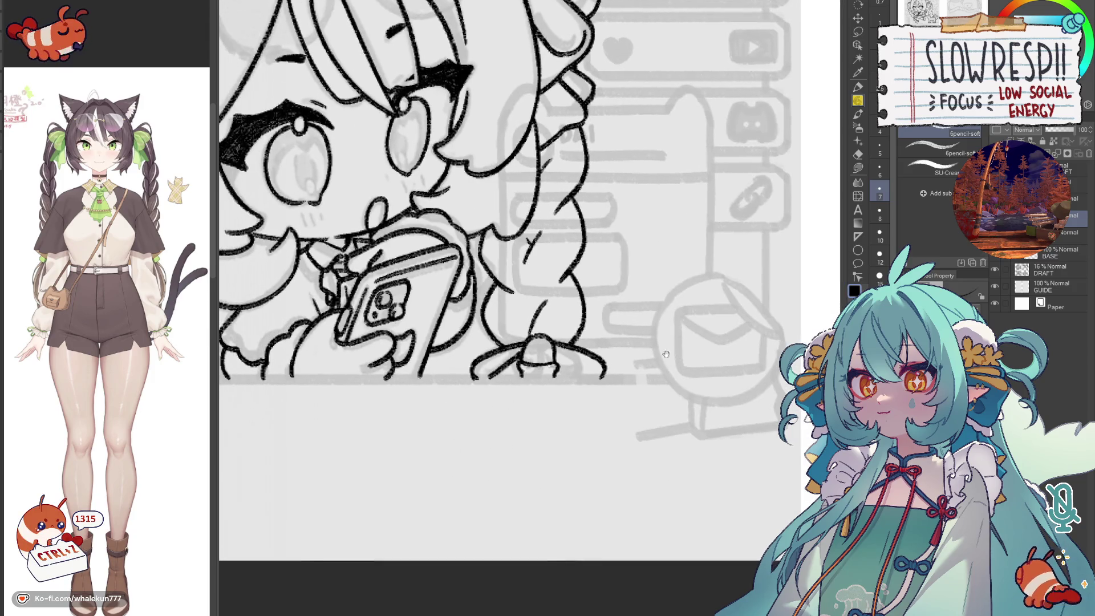
drag(558, 351, 592, 378)
scroll(657, 325, down, 3)
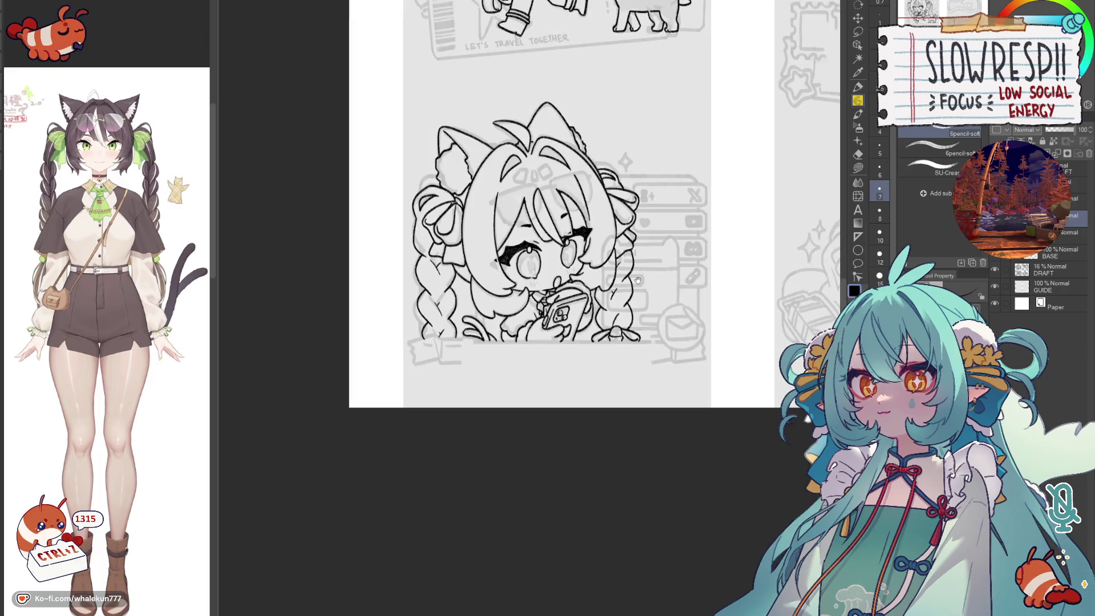
key(h)
key(h)
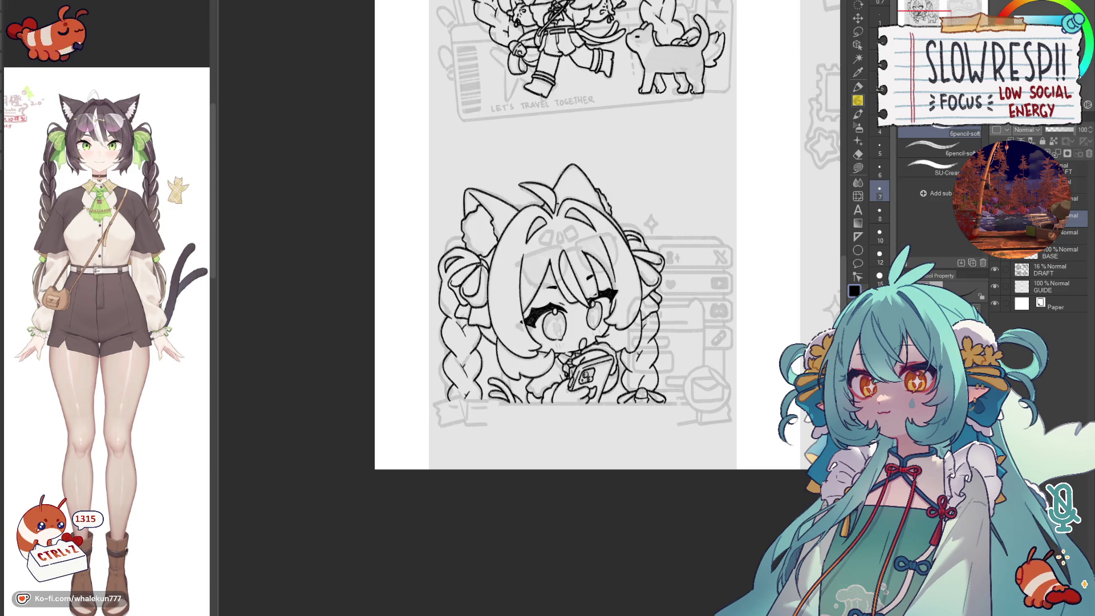
scroll(825, 427, up, 1)
scroll(826, 428, up, 1)
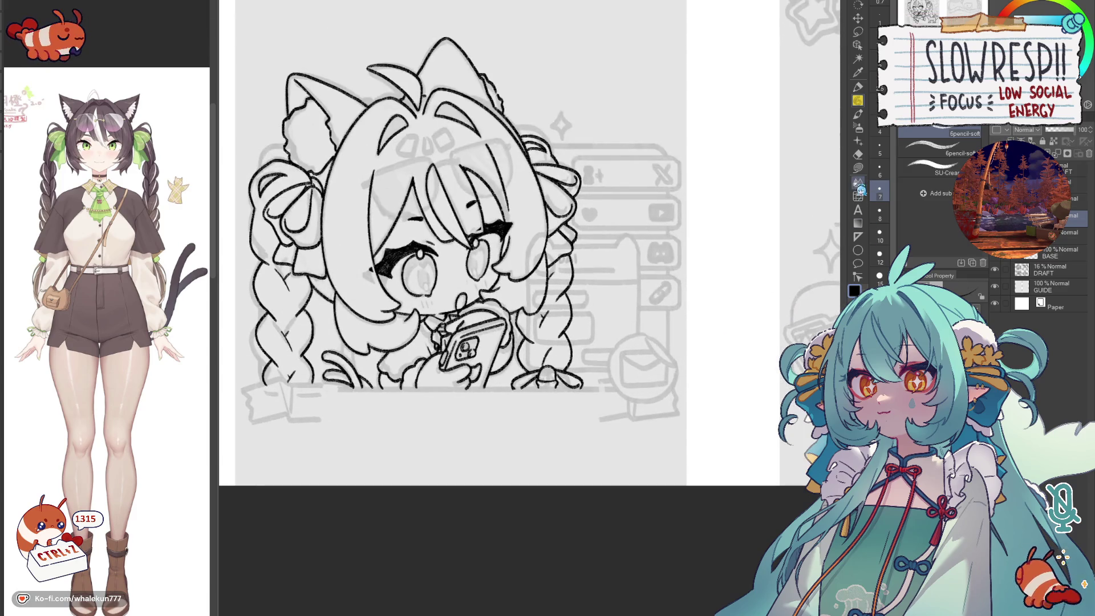
- Switch from the brush to the ruler tools and nudge the view right
click(858, 233)
drag(623, 364, 658, 353)
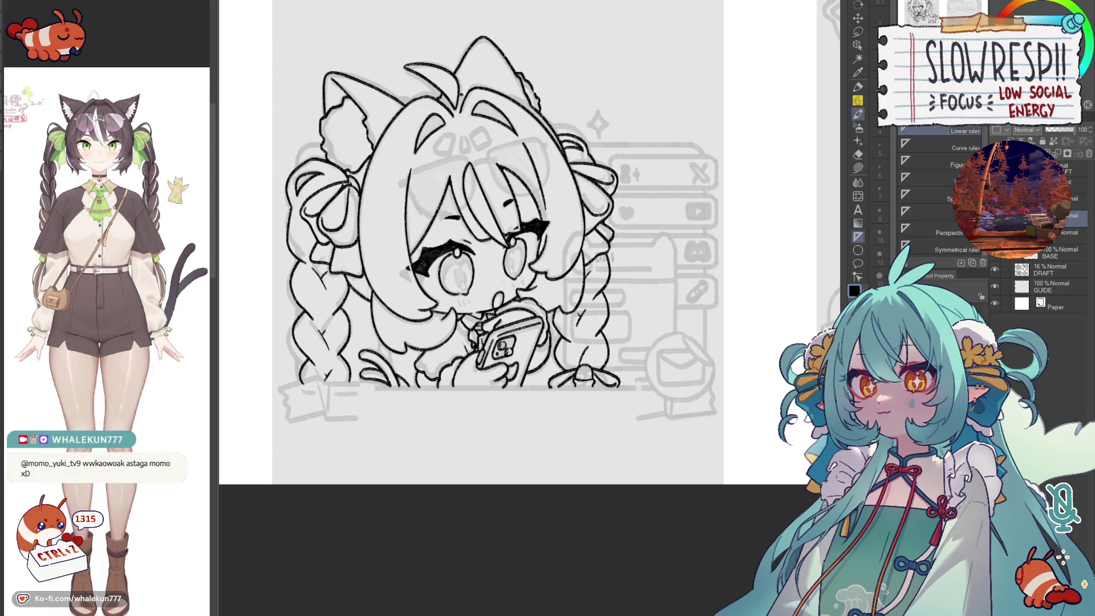
scroll(591, 371, down, 5)
scroll(591, 371, up, 3)
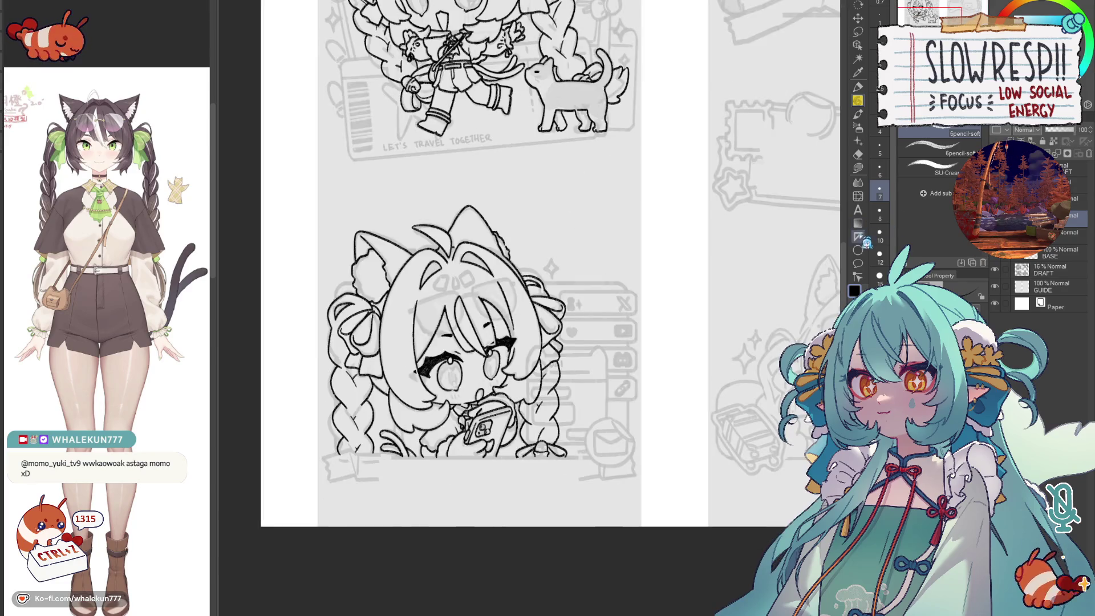
- Ink the message box's bottom and right edges along Linear rulers with the pencil
click(860, 238)
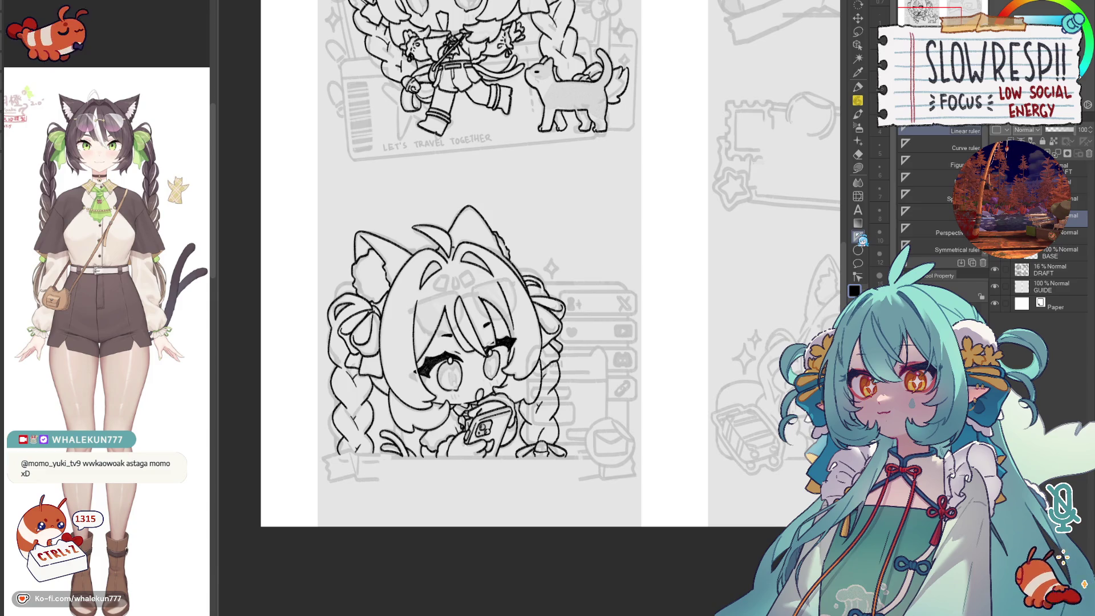
scroll(504, 425, up, 2)
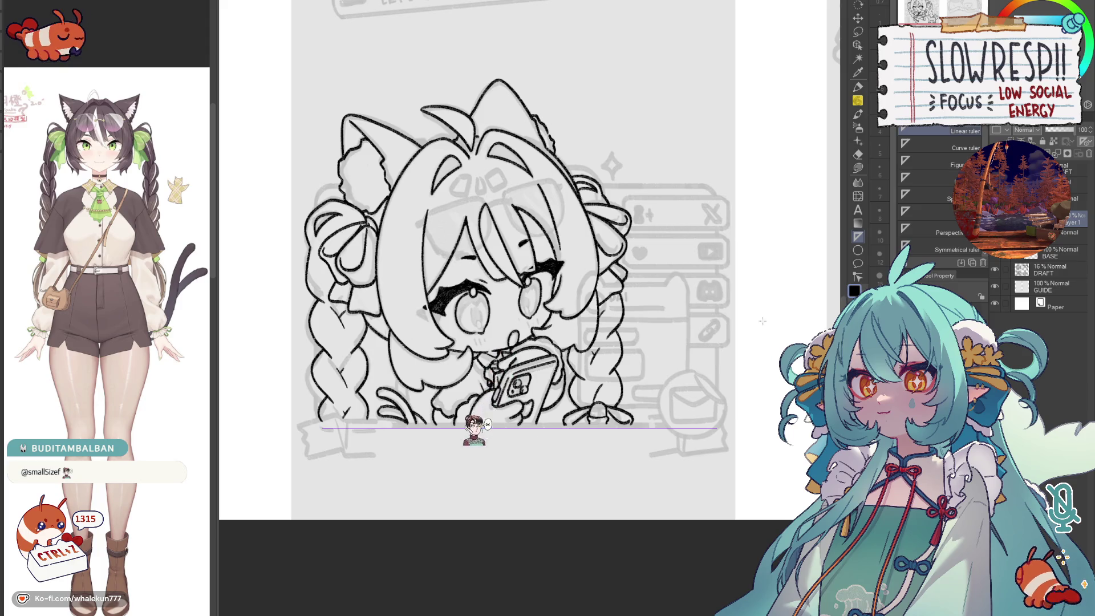
key(p)
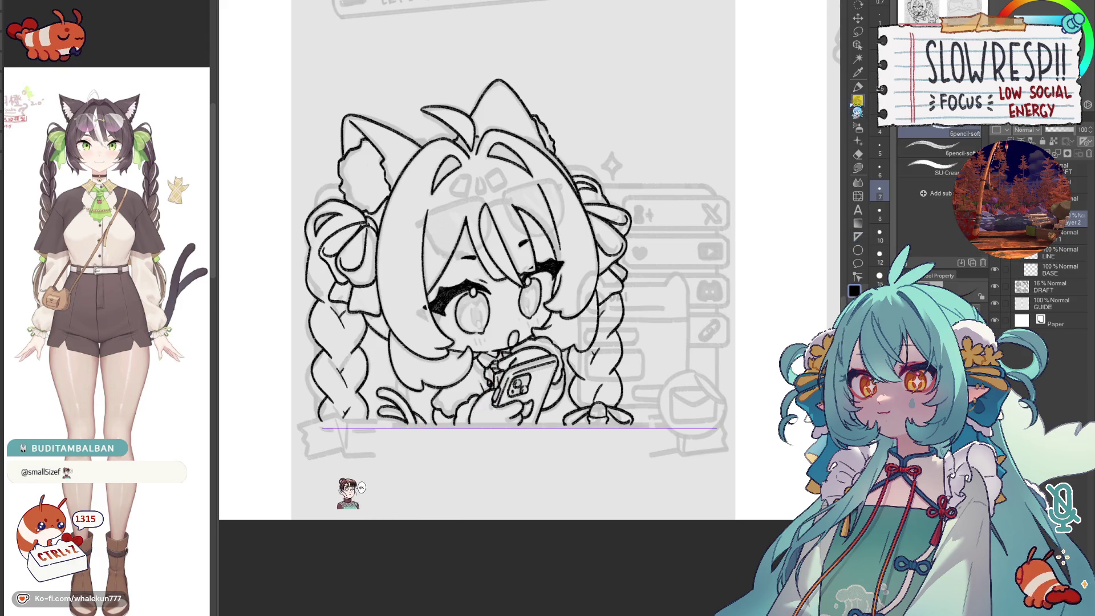
drag(317, 464, 269, 457)
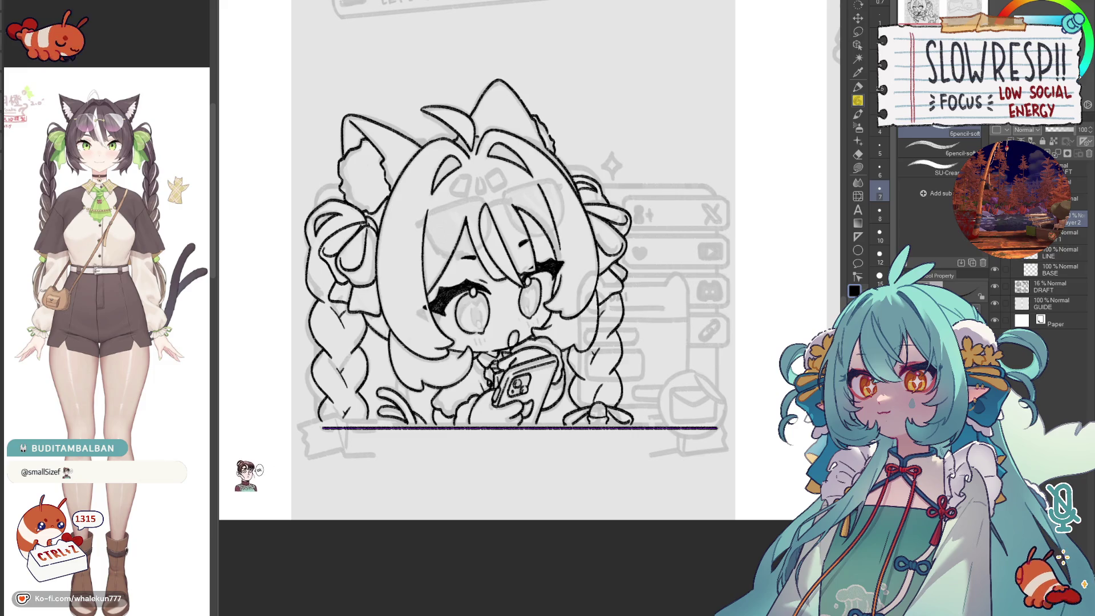
key(u)
drag(689, 235, 689, 149)
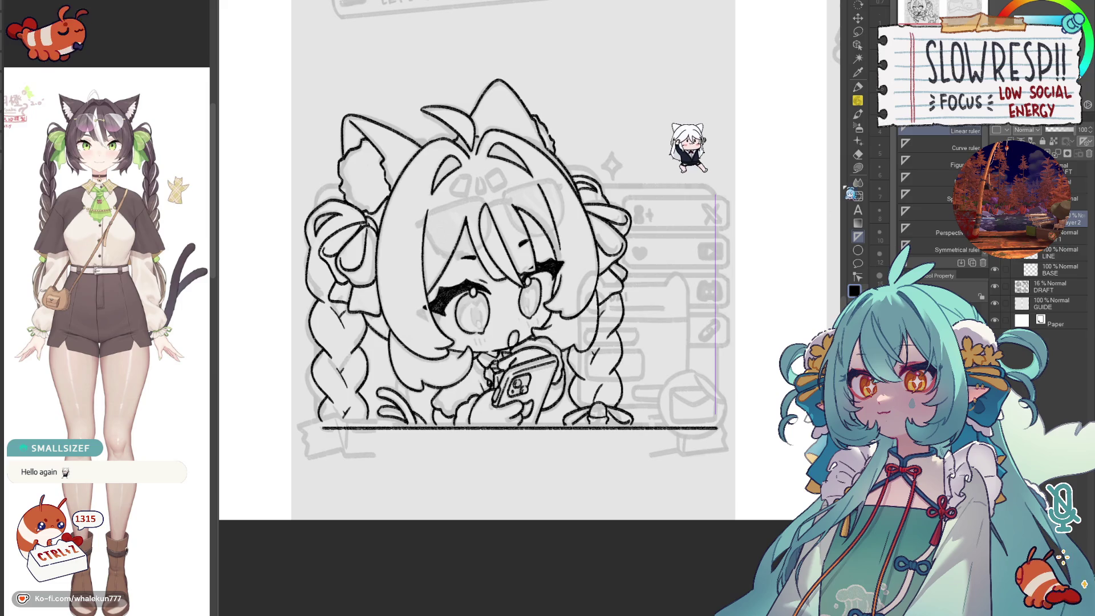
key(p)
drag(715, 193, 716, 409)
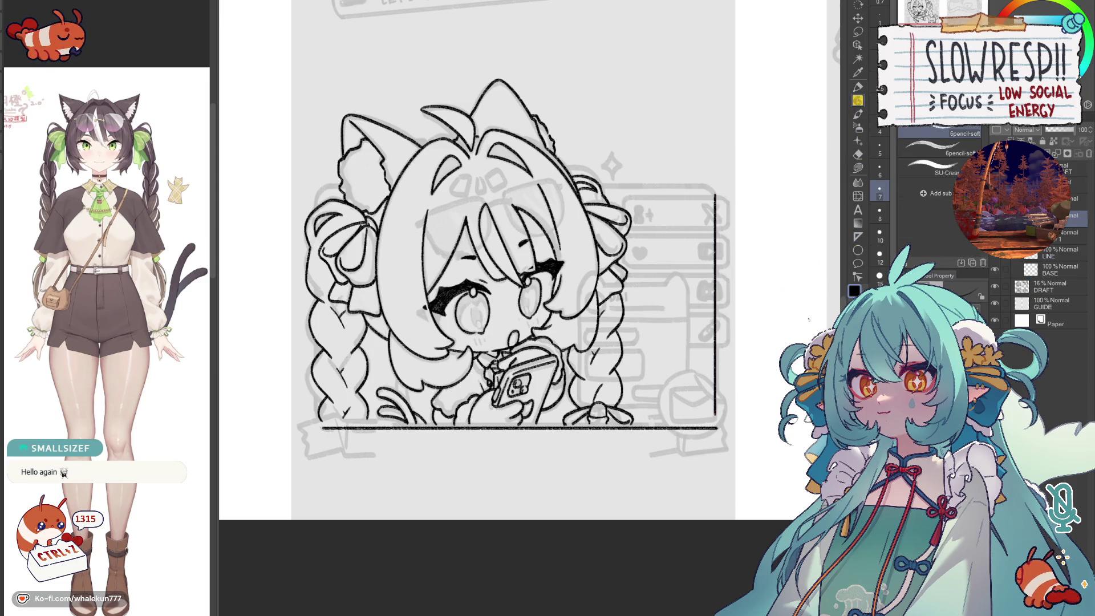
scroll(699, 411, up, 2)
- Undo stray edge strokes and attempt a freehand curve at the bottom-right corner
key(e)
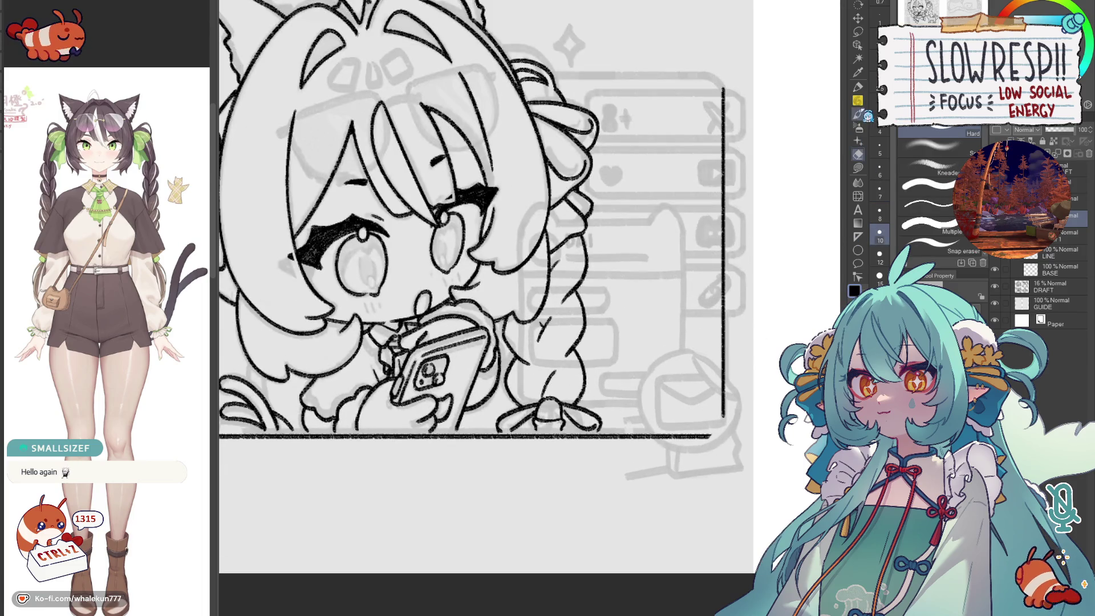
key(p)
scroll(755, 369, up, 2)
key(ctrl+z)
key(ctrl+z)
key(ctrl+z)
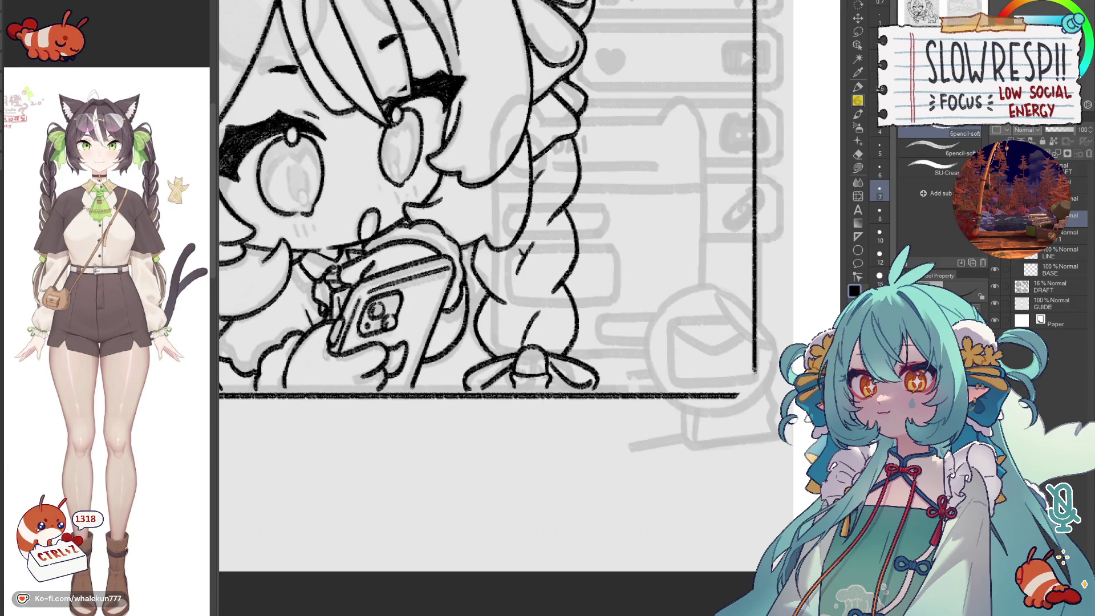
key(ctrl+z)
key(ctrl+z)
drag(753, 370, 735, 396)
key(ctrl+z)
key(ctrl+z)
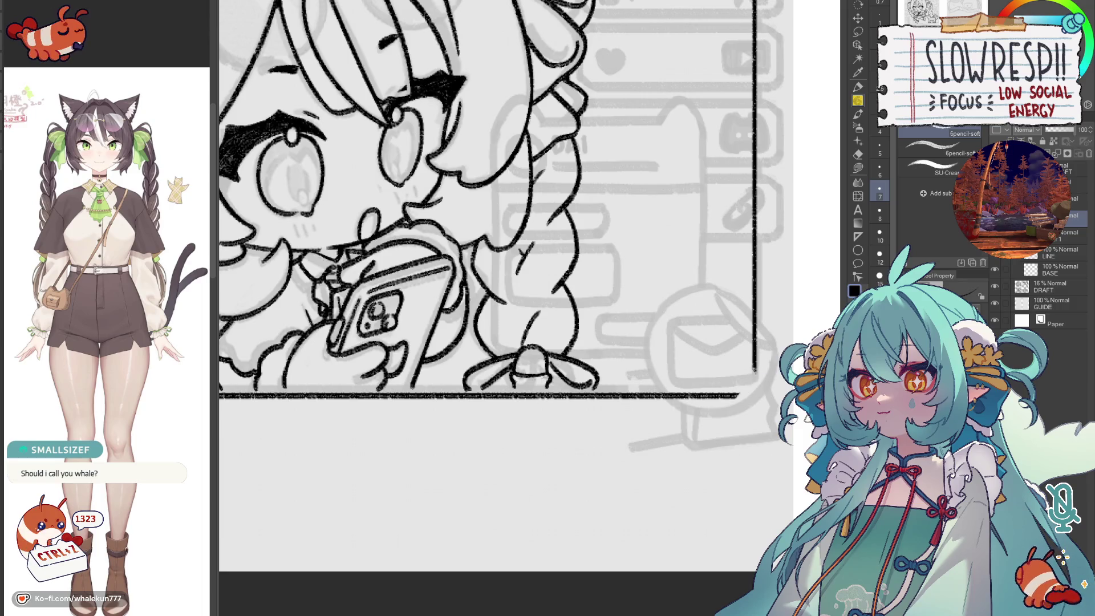
key(ctrl+z)
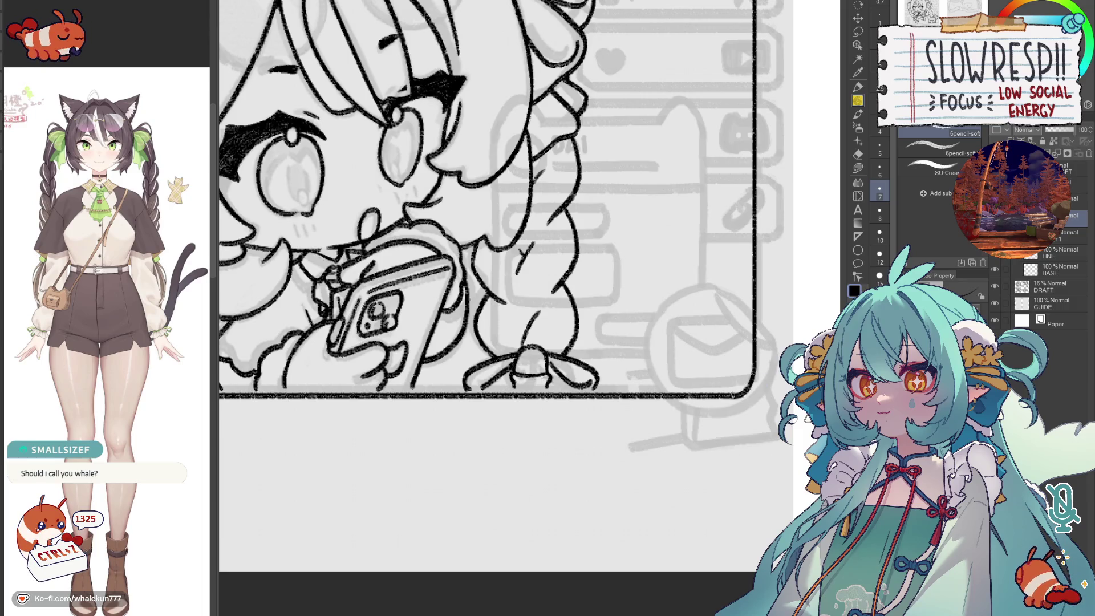
key(ctrl+z)
key(ctrl+z)
key(ctrl+z)
- Place a diagonal symmetry ruler across the corner and ink the rounded bottom-right corner
key(u)
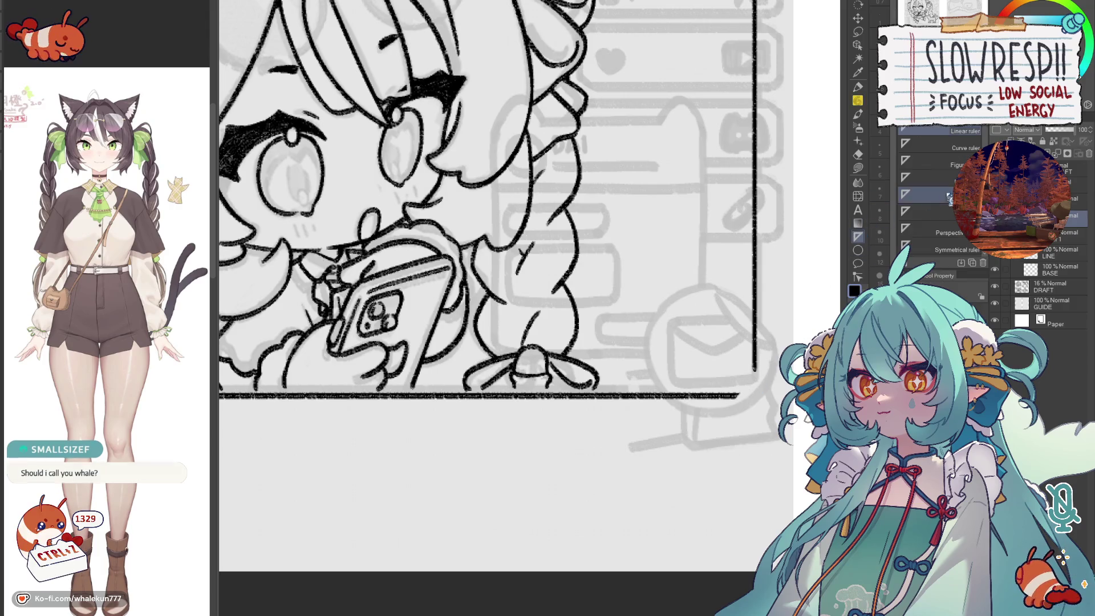
click(956, 249)
drag(574, 210, 742, 378)
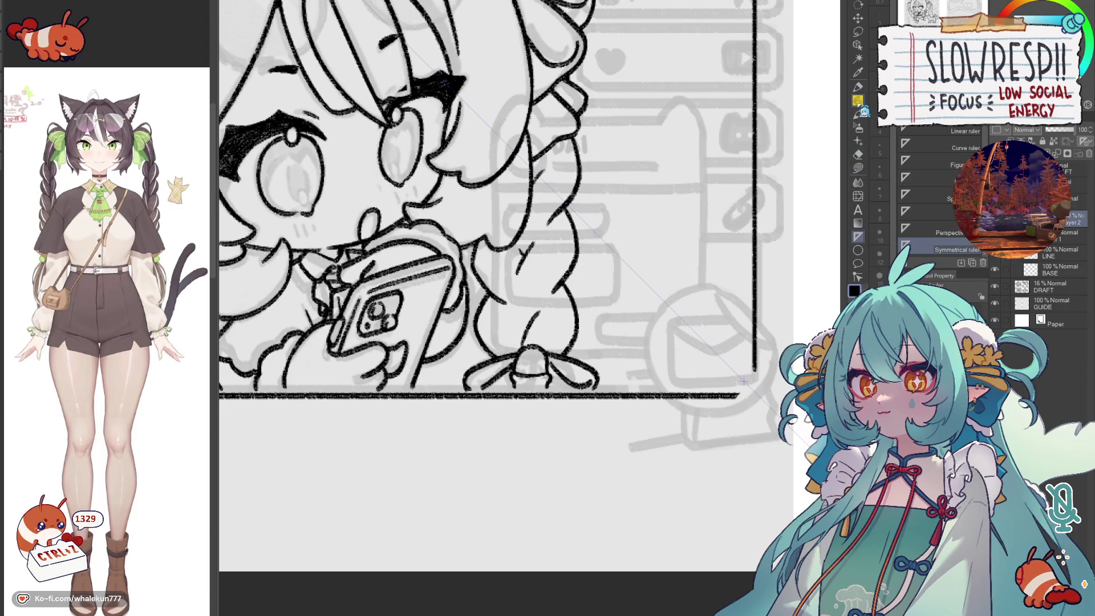
key(p)
key(ctrl+z)
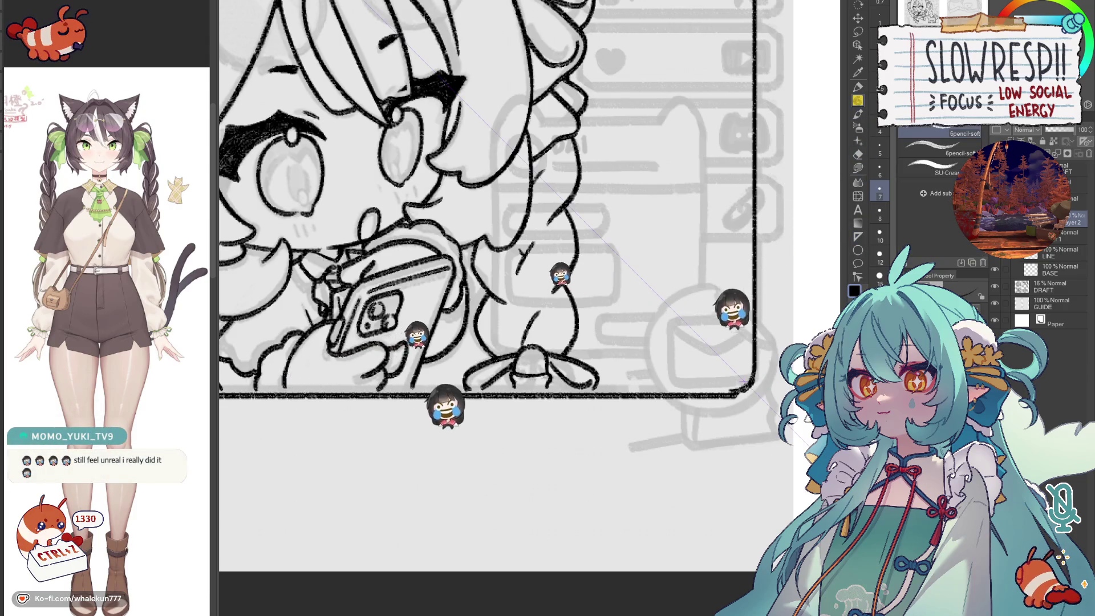
key(ctrl+z)
key(ctrl+z)
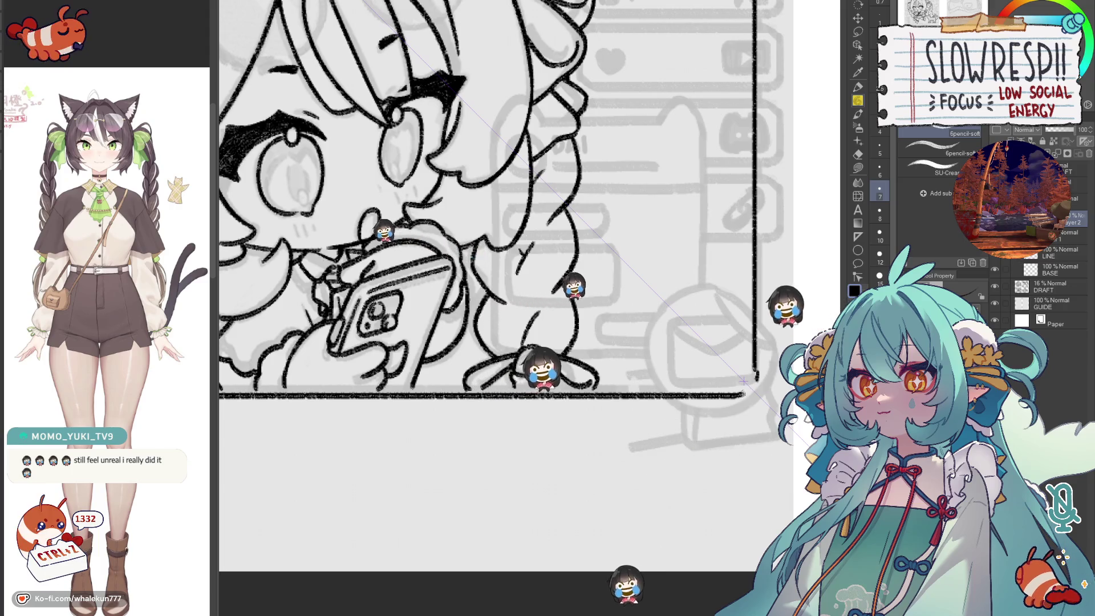
key(ctrl+z)
key(ctrl+z)
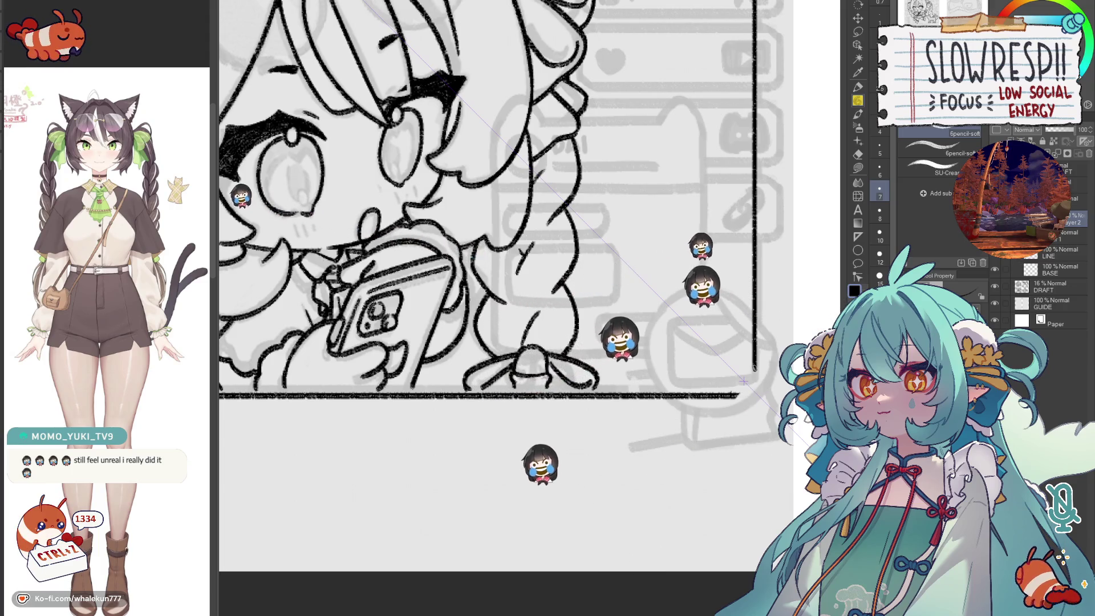
key(ctrl+z)
key(ctrl+z)
drag(754, 368, 734, 395)
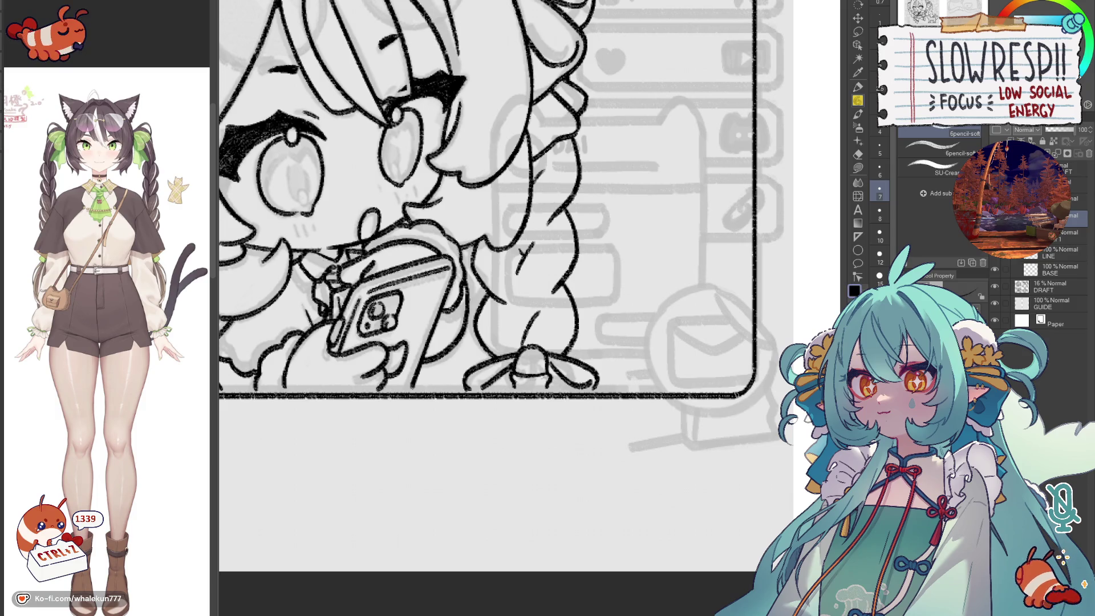
key(ctrl+z)
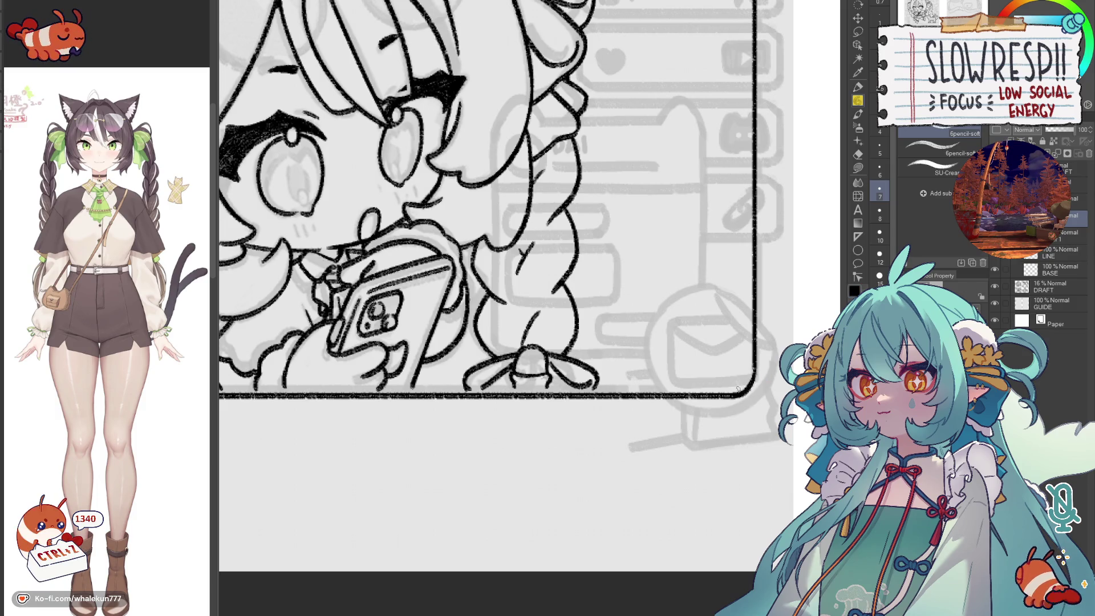
scroll(707, 377, down, 2)
scroll(706, 377, down, 3)
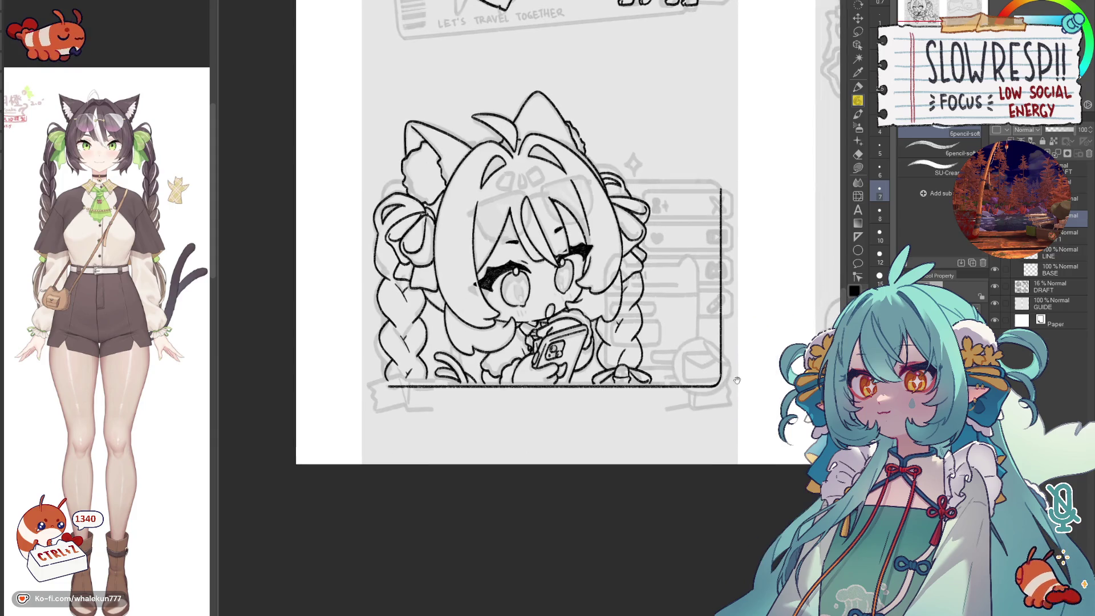
scroll(707, 377, up, 3)
scroll(707, 377, up, 2)
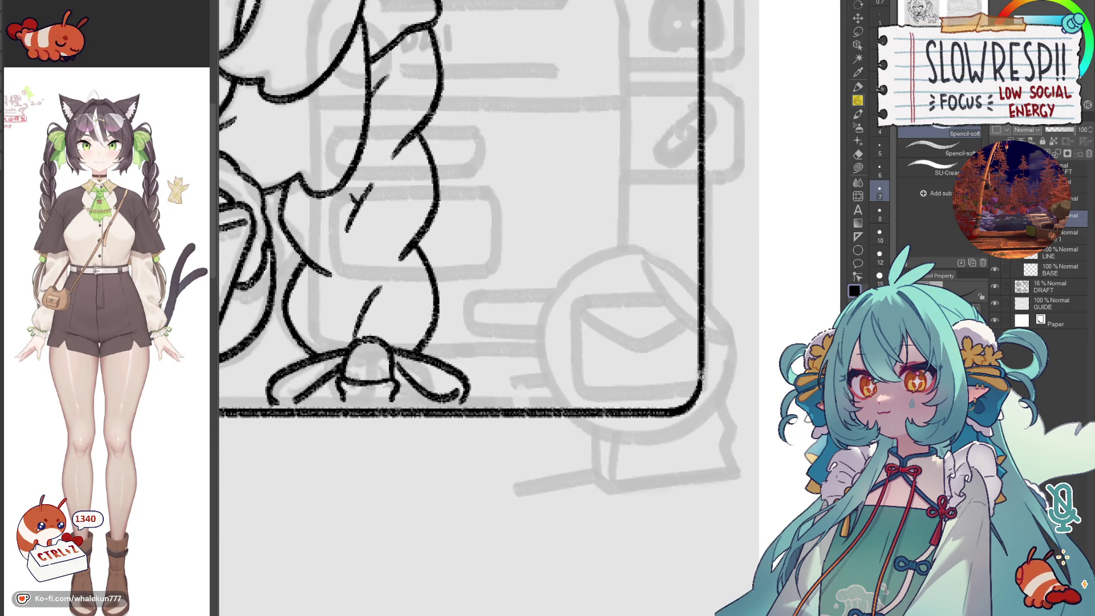
- Lasso the rounded corner, paste it onto a new layer and confirm its transform for reuse
key(ctrl+z)
key(ctrl+z)
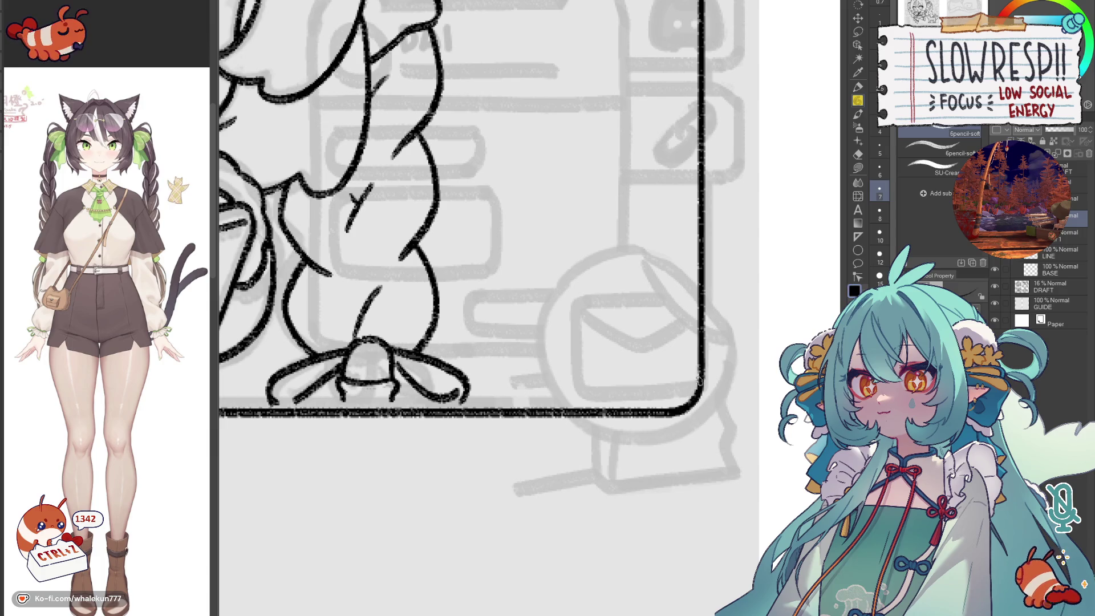
scroll(727, 361, down, 2)
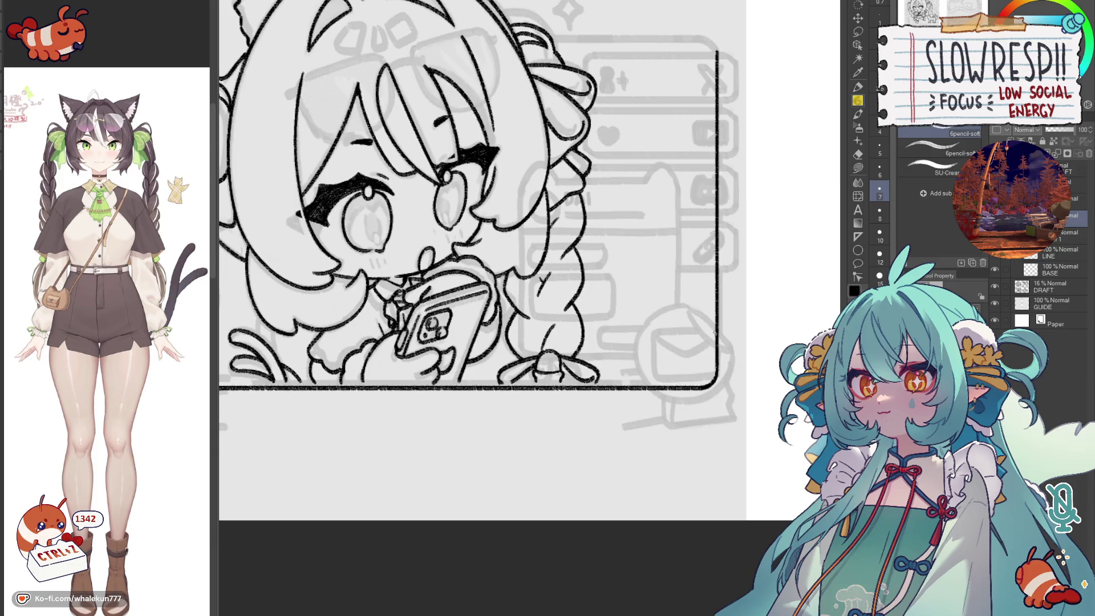
key(m)
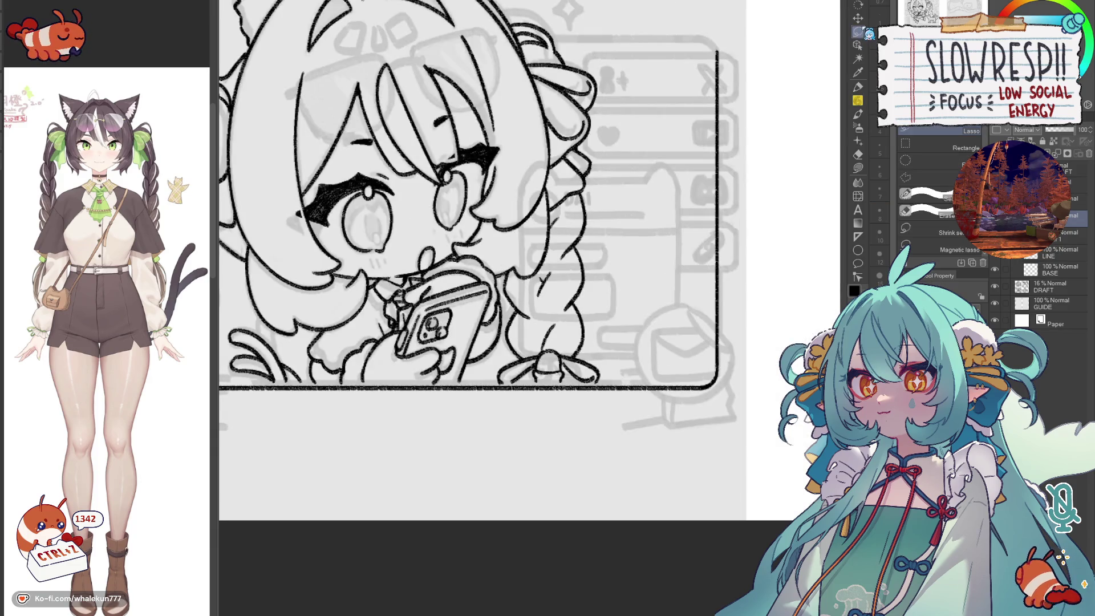
drag(726, 365, 740, 382)
key(ctrl+c)
key(ctrl+v)
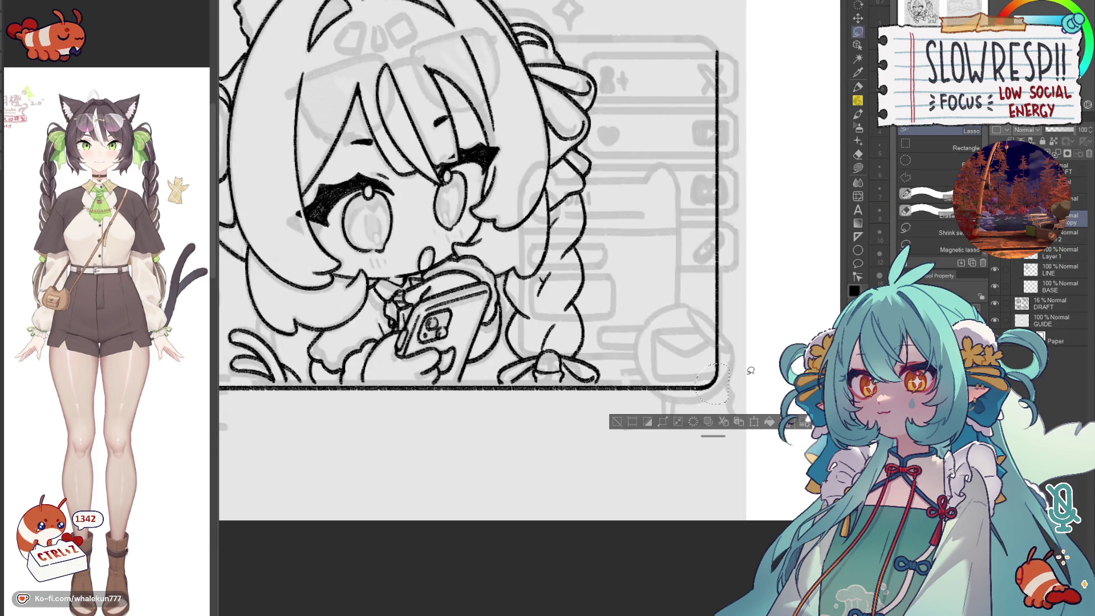
key(ctrl+t)
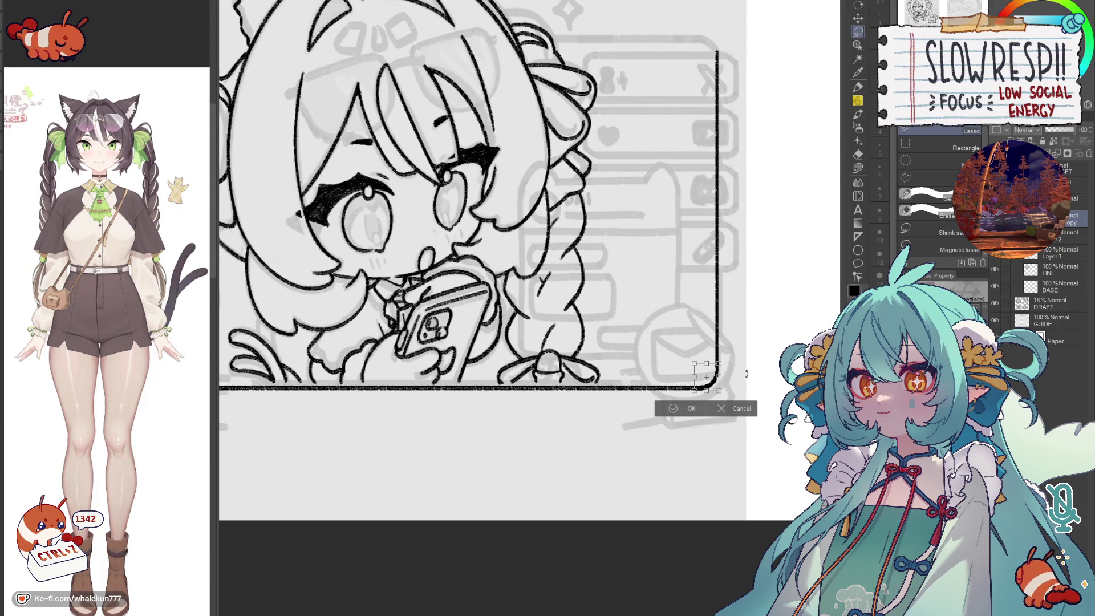
key(Return)
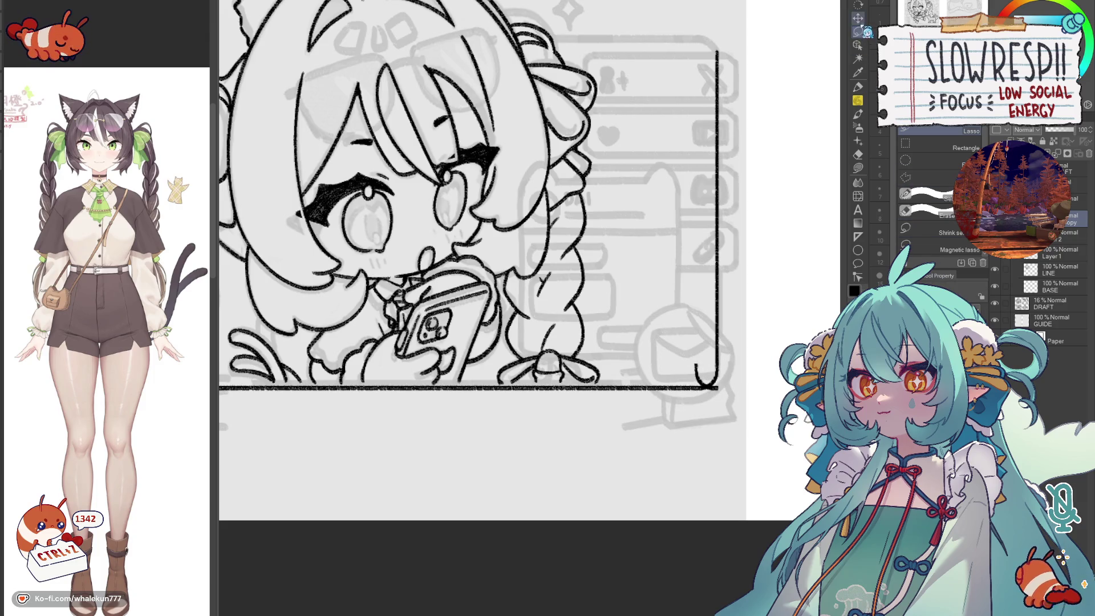
key(k)
scroll(716, 425, up, 1)
drag(716, 425, 898, 412)
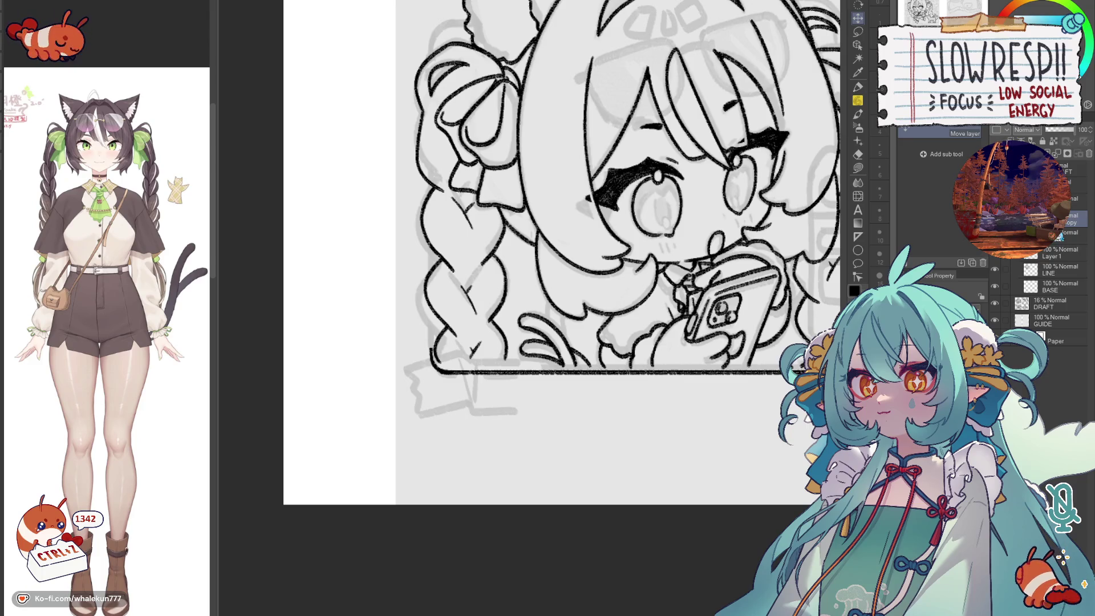
key(e)
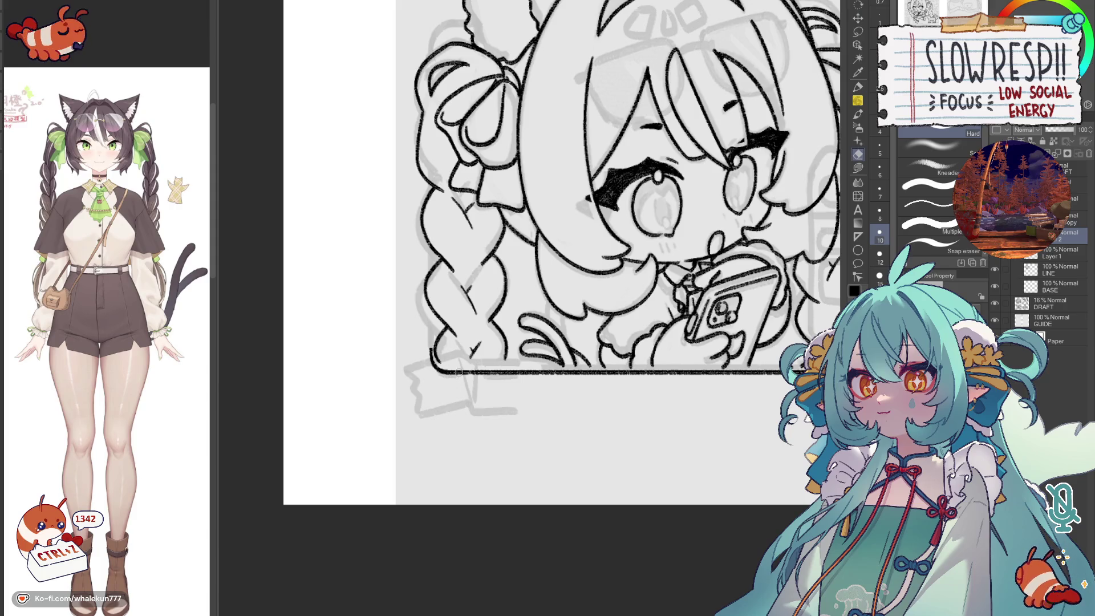
scroll(535, 435, down, 3)
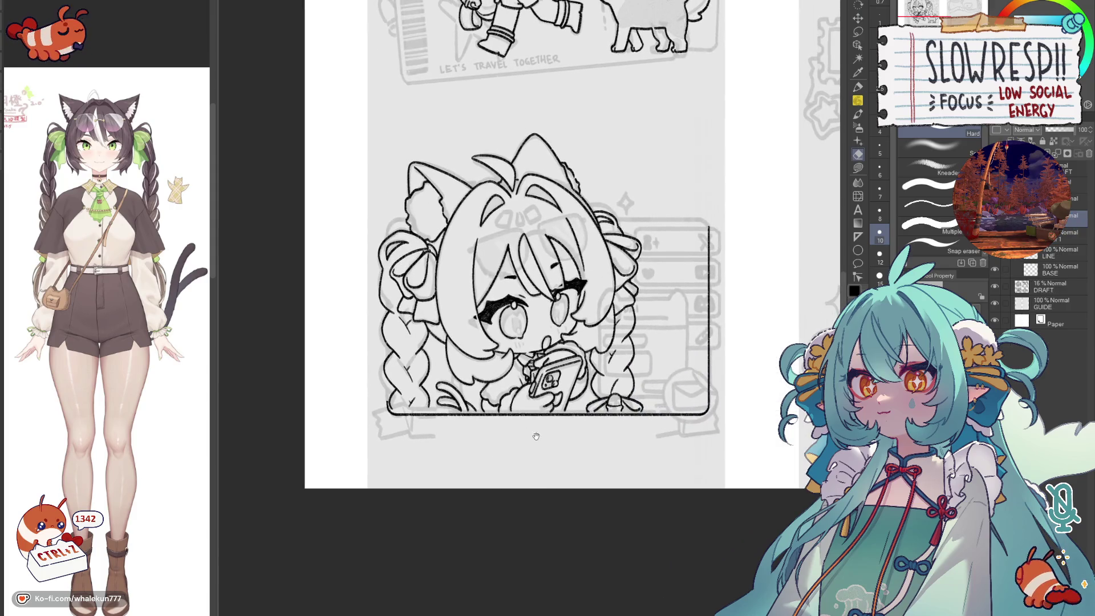
scroll(536, 435, up, 2)
- Paste the frame outline copy, raise its top edge about 30 px and merge it into LINE
key(ctrl+v)
key(ctrl+t)
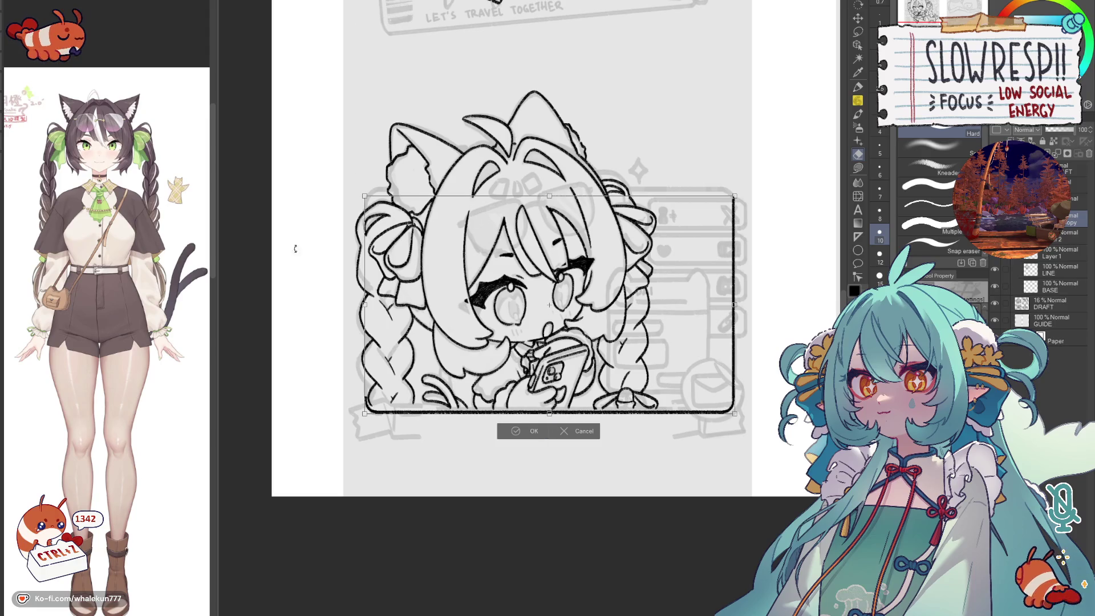
drag(549, 305, 550, 309)
click(526, 431)
click(860, 21)
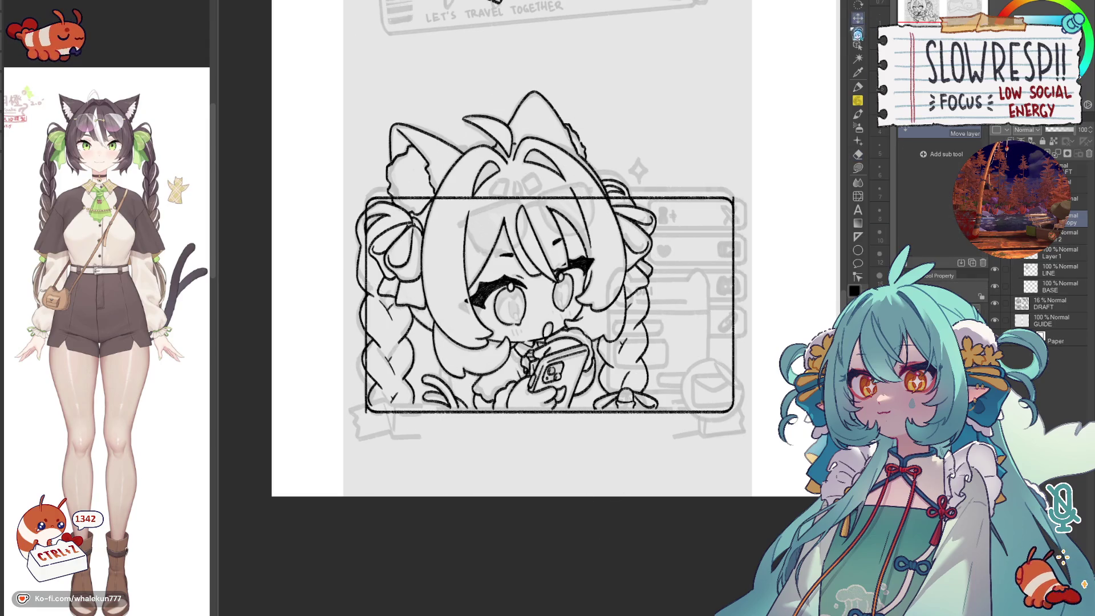
mouse_move(609, 453)
mouse_down()
mouse_move(613, 427)
mouse_move(613, 444)
mouse_up()
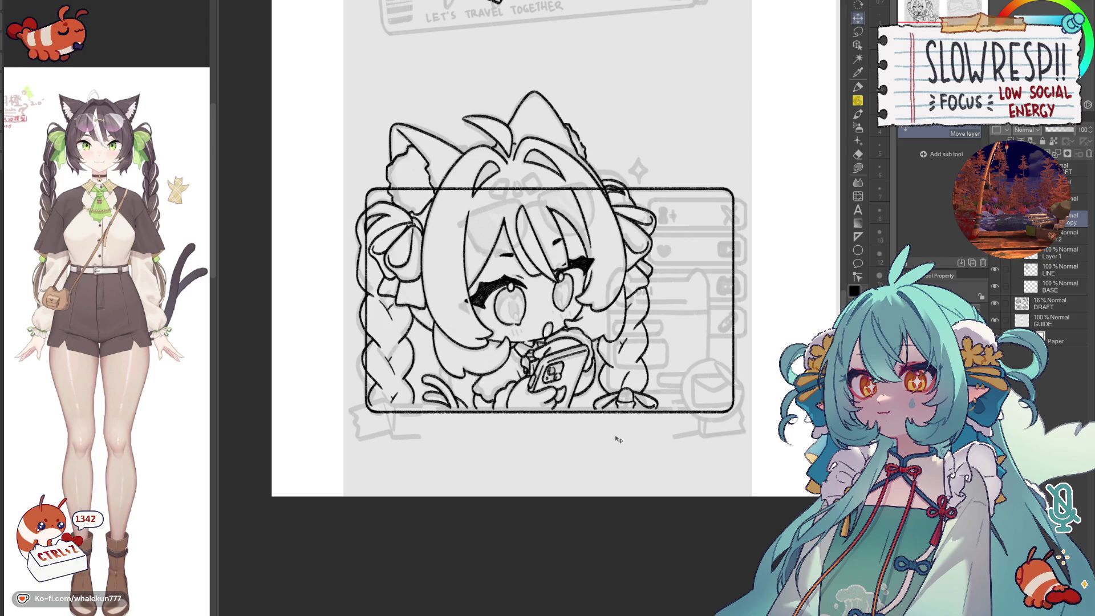
key(ctrl+e)
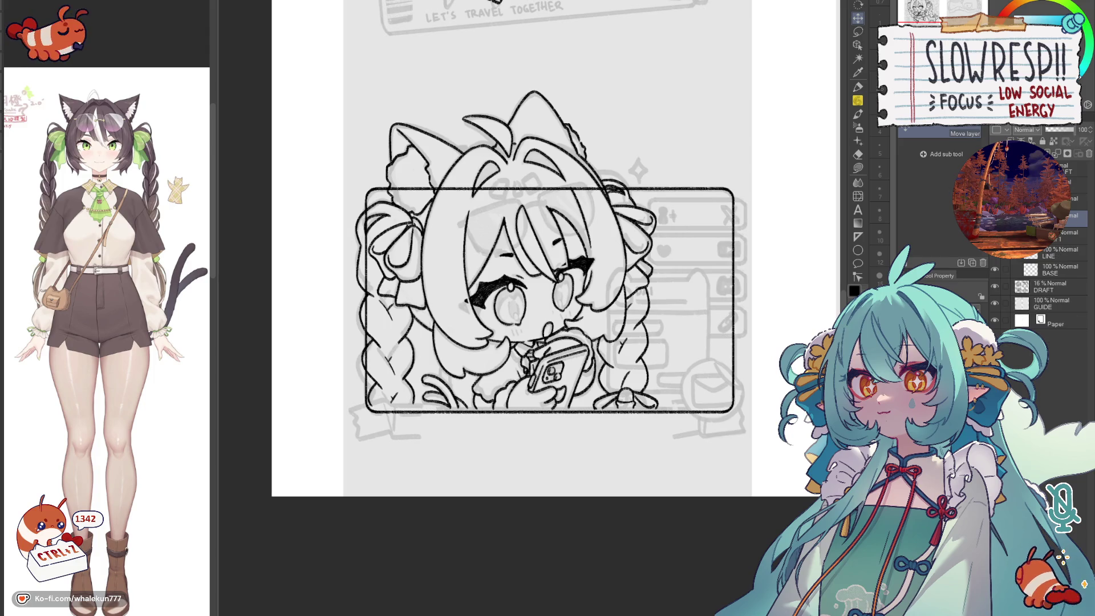
- On the GUIDE layer, Auto Select the area around the finished frame edges
key(p)
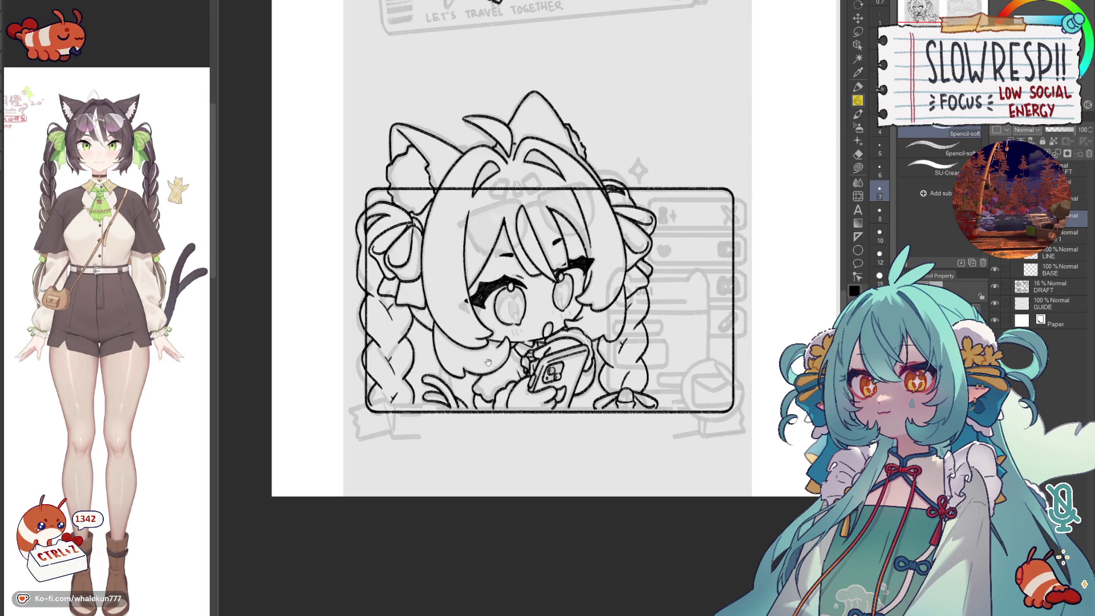
drag(547, 299, 521, 272)
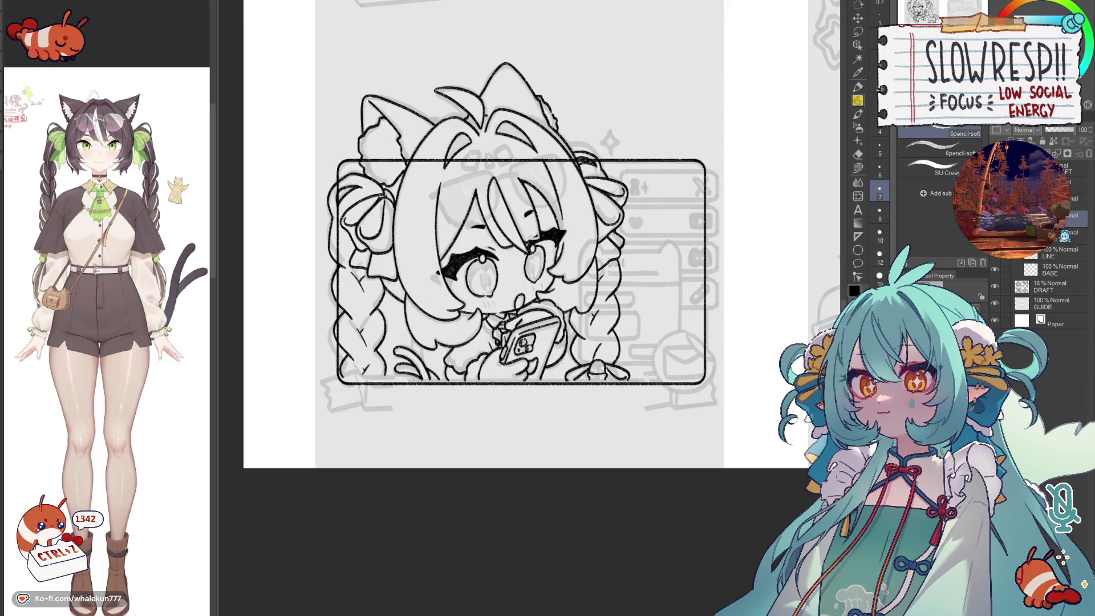
key(e)
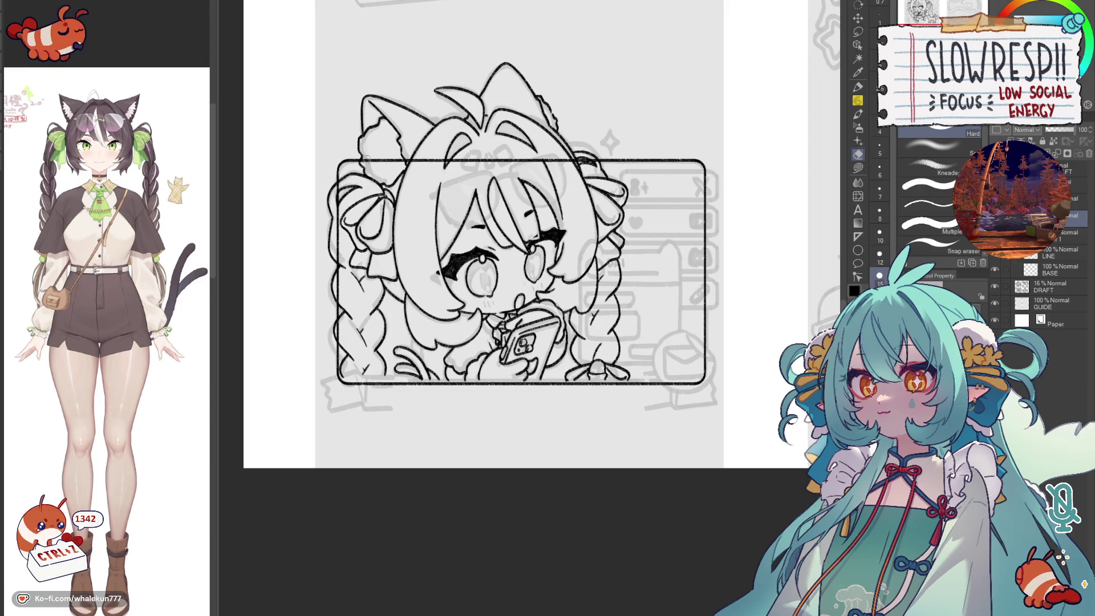
click(1050, 304)
key(w)
click(649, 391)
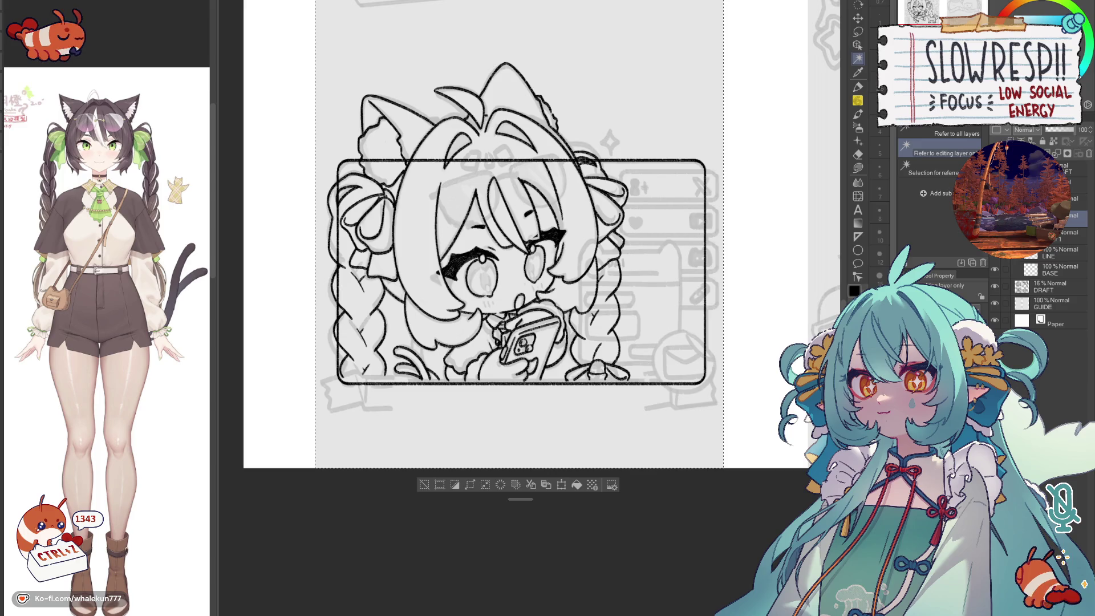
key(ctrl+d)
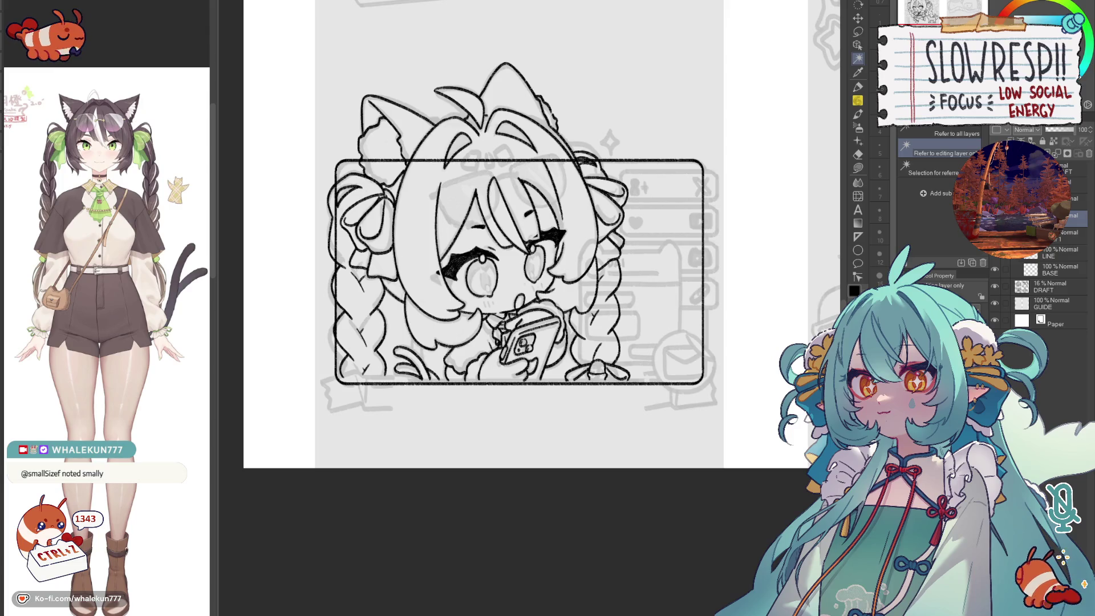
click(860, 101)
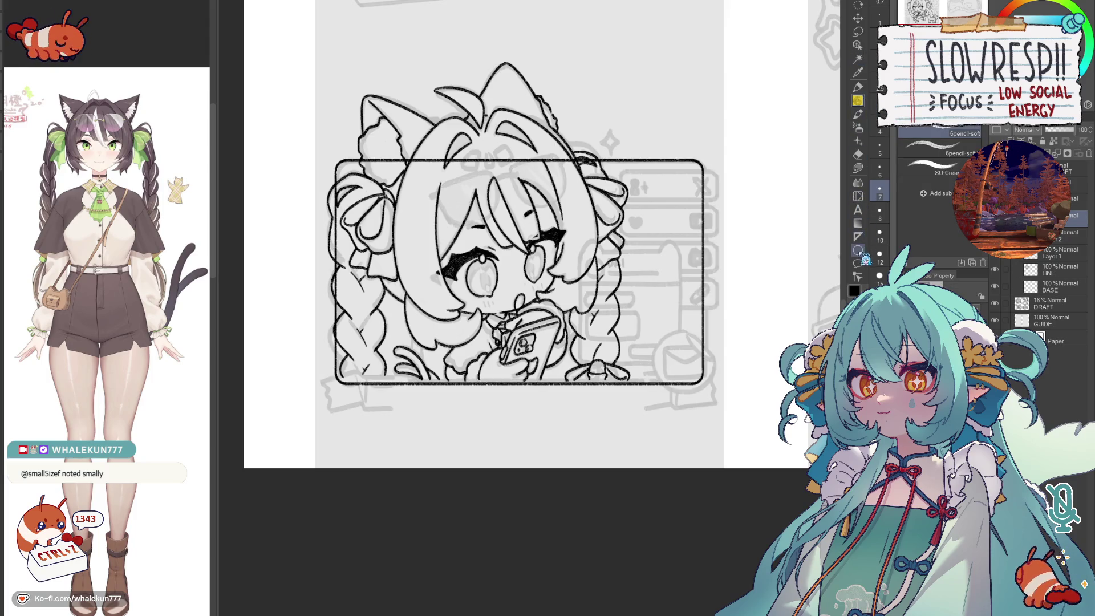
click(859, 236)
scroll(704, 295, up, 2)
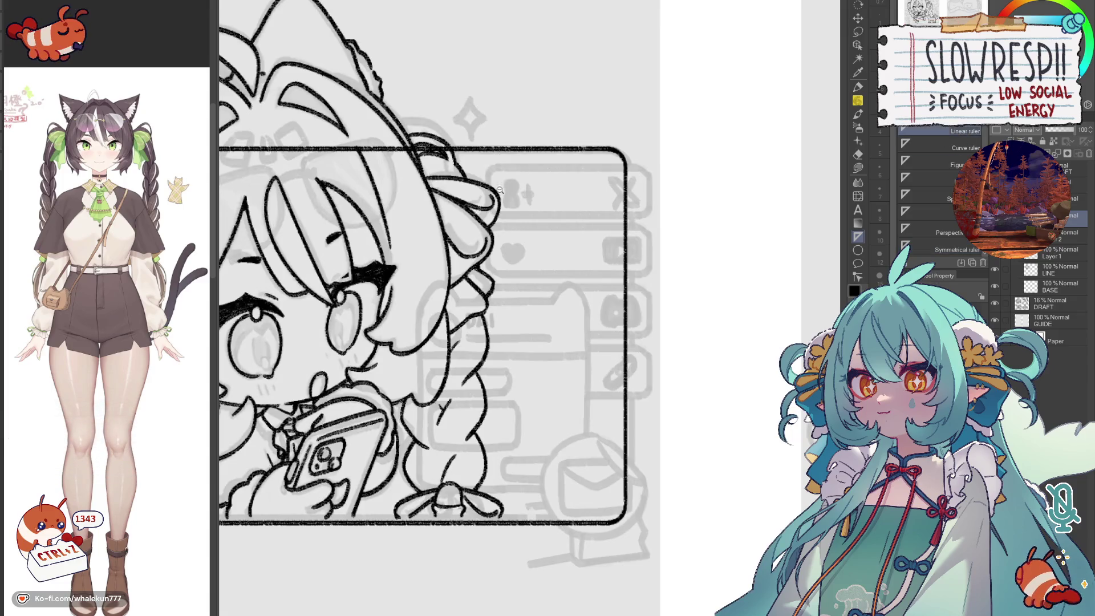
scroll(585, 246, up, 1)
- Trace the top button's top edge along a Linear ruler and add a rounded left corner
drag(584, 246, 516, 338)
drag(485, 254, 614, 255)
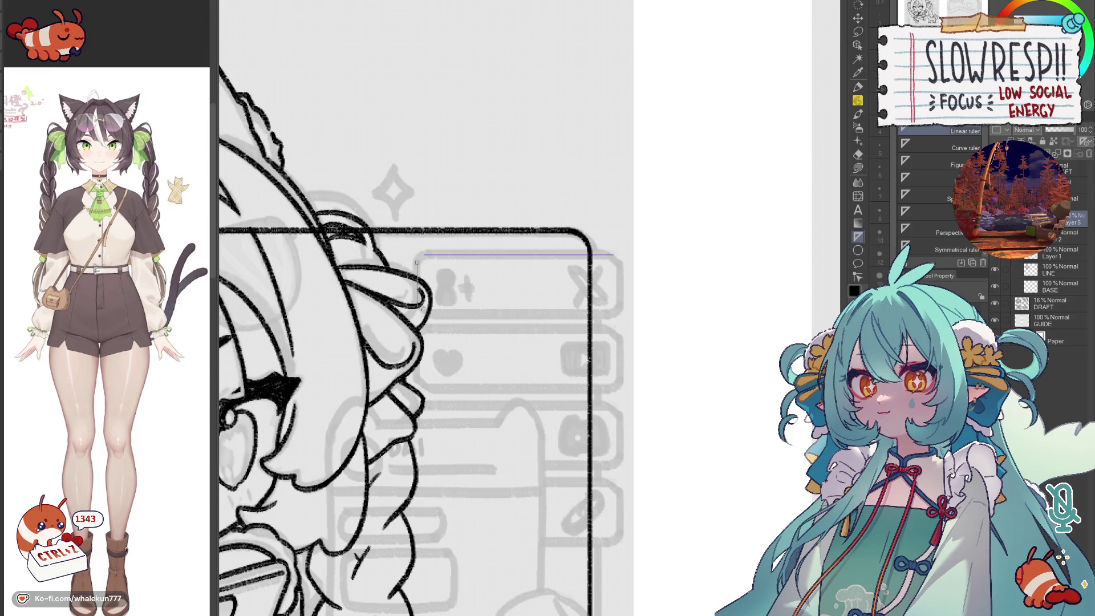
key(p)
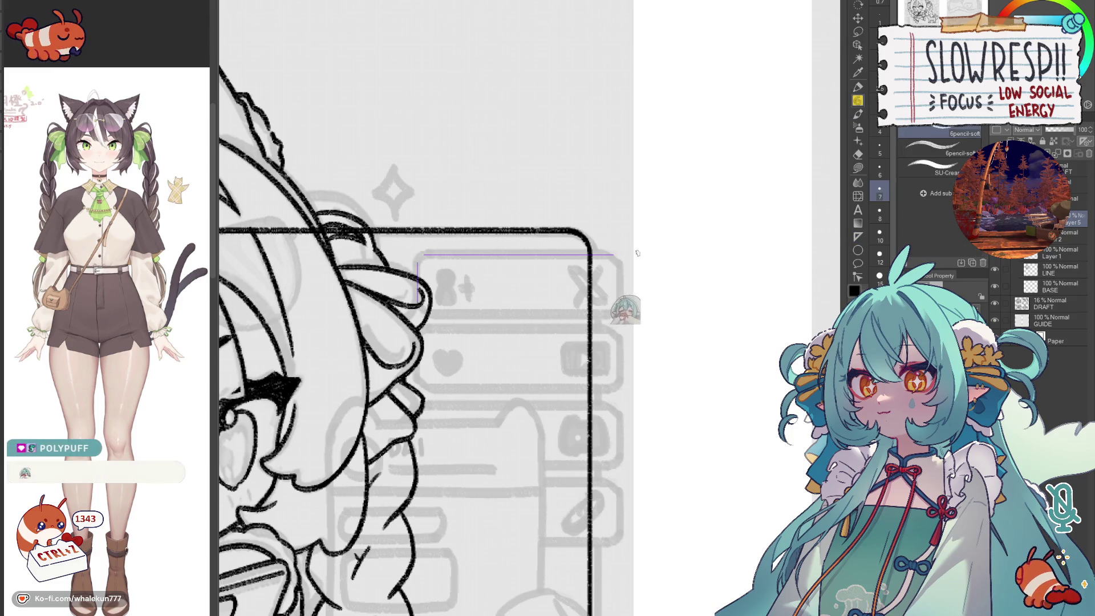
drag(422, 254, 614, 256)
drag(415, 259, 417, 303)
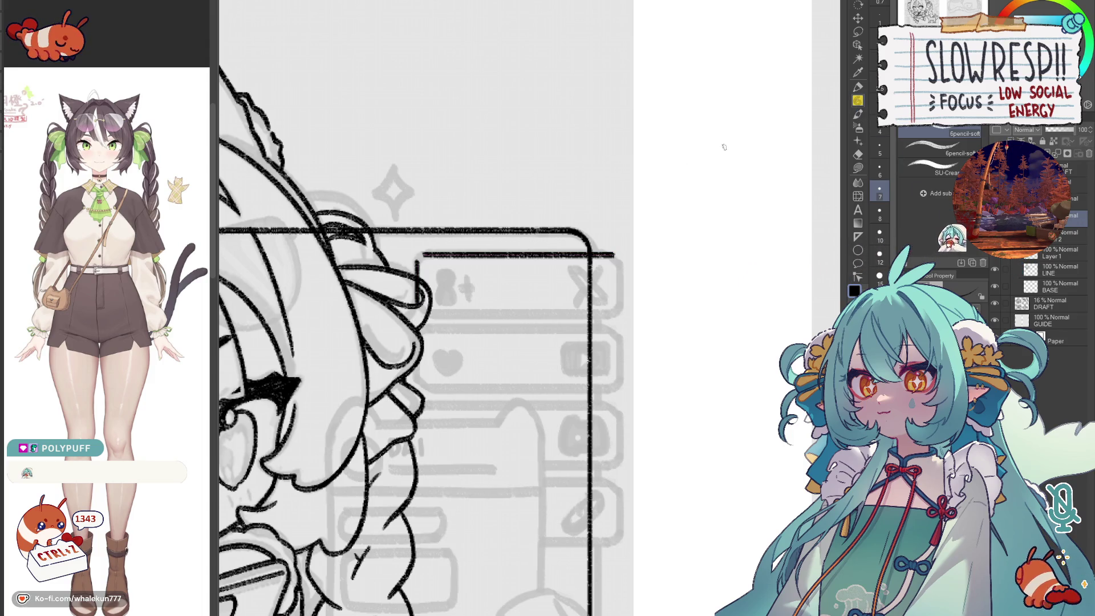
scroll(414, 258, up, 2)
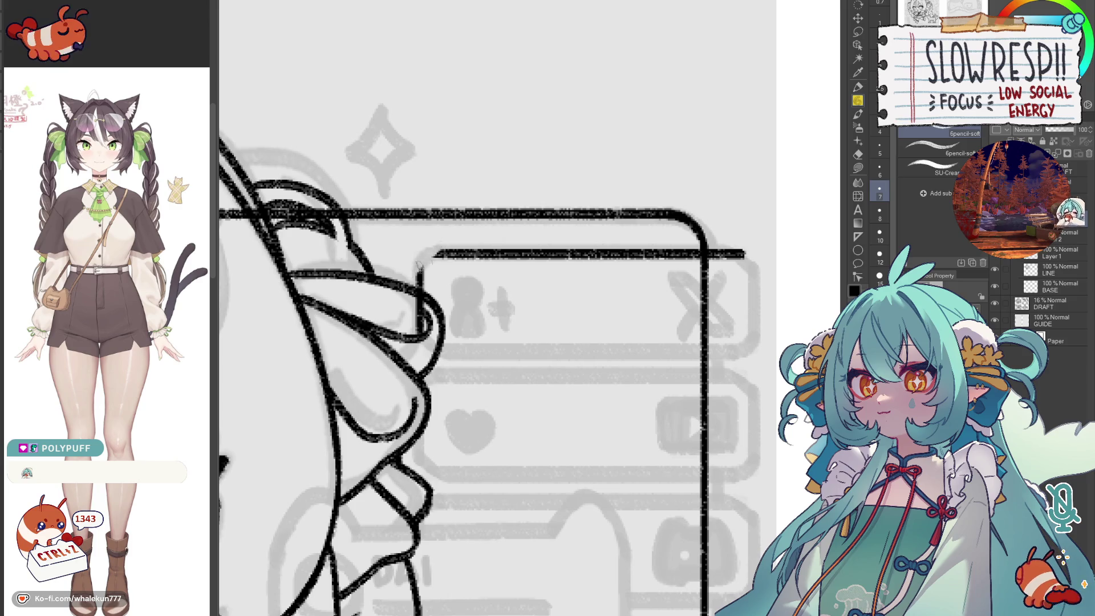
key(ctrl+z)
key(ctrl+z)
key(ctrl+z)
key(ctrl+z)
key(ctrl+z)
key(ctrl+z)
drag(419, 281, 436, 254)
key(ctrl+z)
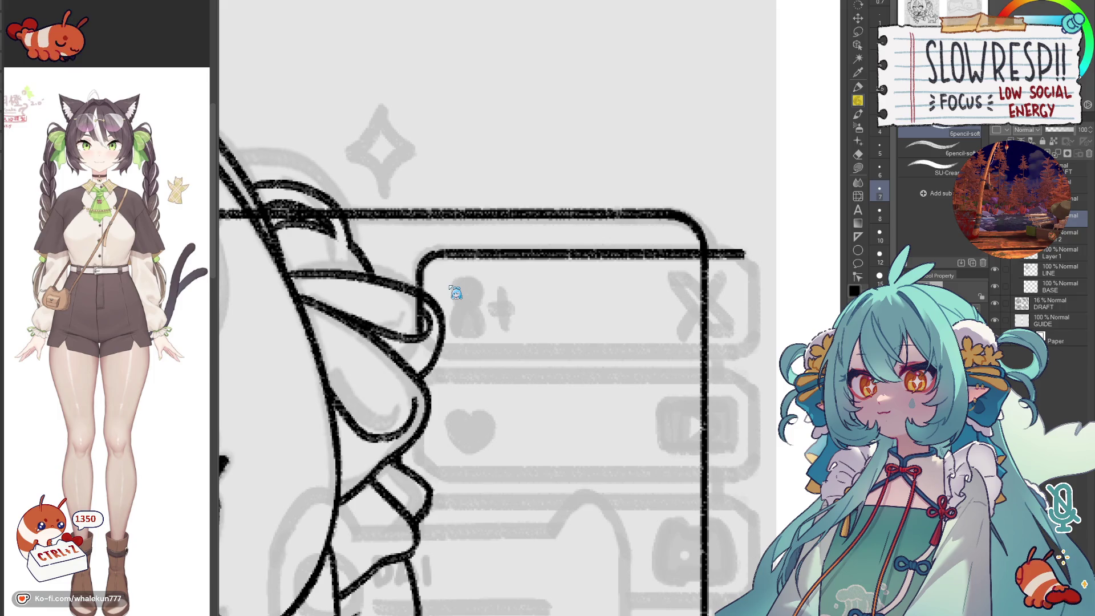
key(ctrl+z)
drag(835, 153, 771, 198)
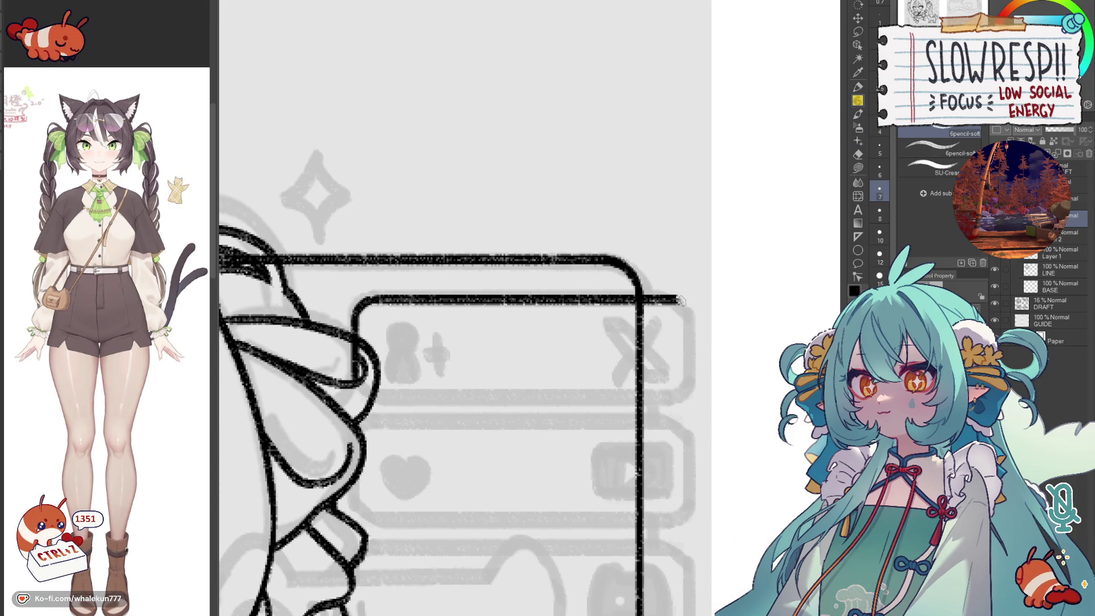
key(ctrl+z)
key(ctrl+z)
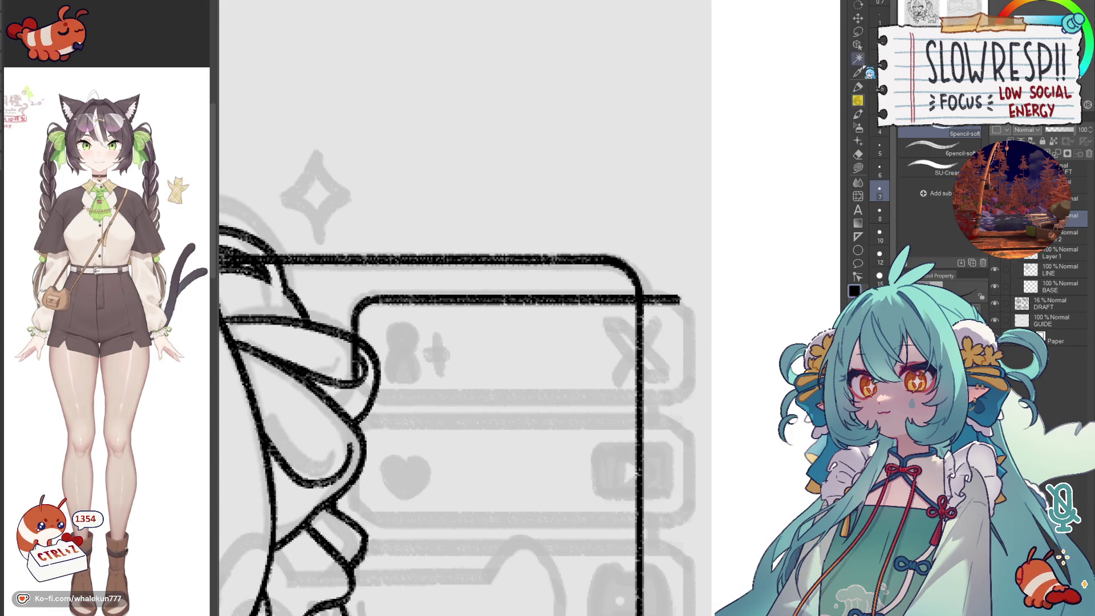
- Lasso-copy the drawn edge and corner, paste and move the copy to close the button box's right end
key(m)
mouse_move(403, 293)
mouse_down()
mouse_move(386, 332)
mouse_move(380, 326)
mouse_up()
key(ctrl+c)
key(ctrl+v)
key(ctrl+t)
key(k)
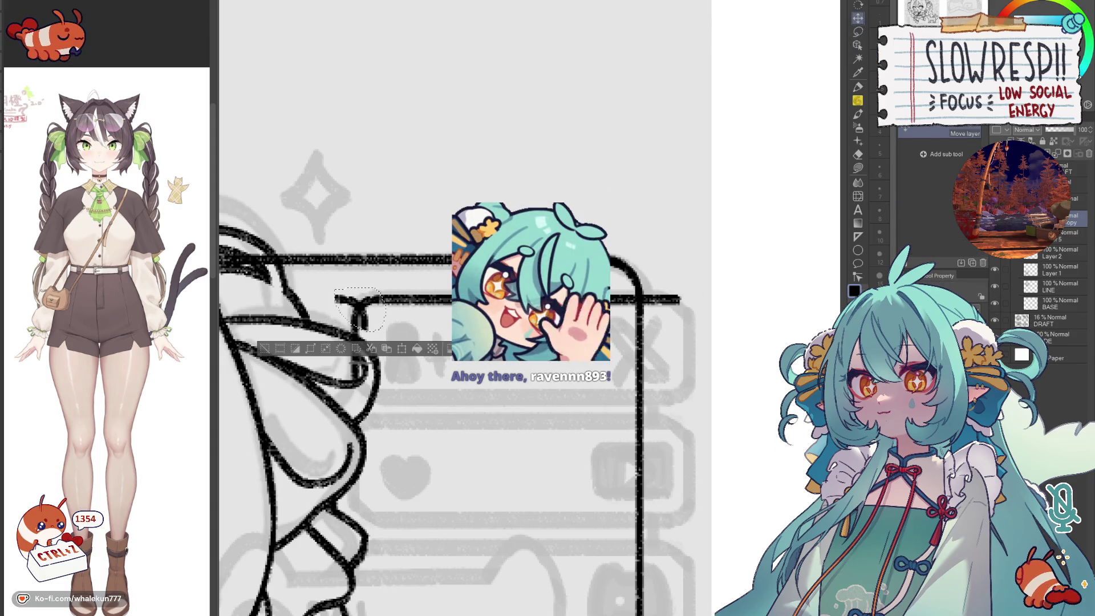
drag(700, 325, 716, 312)
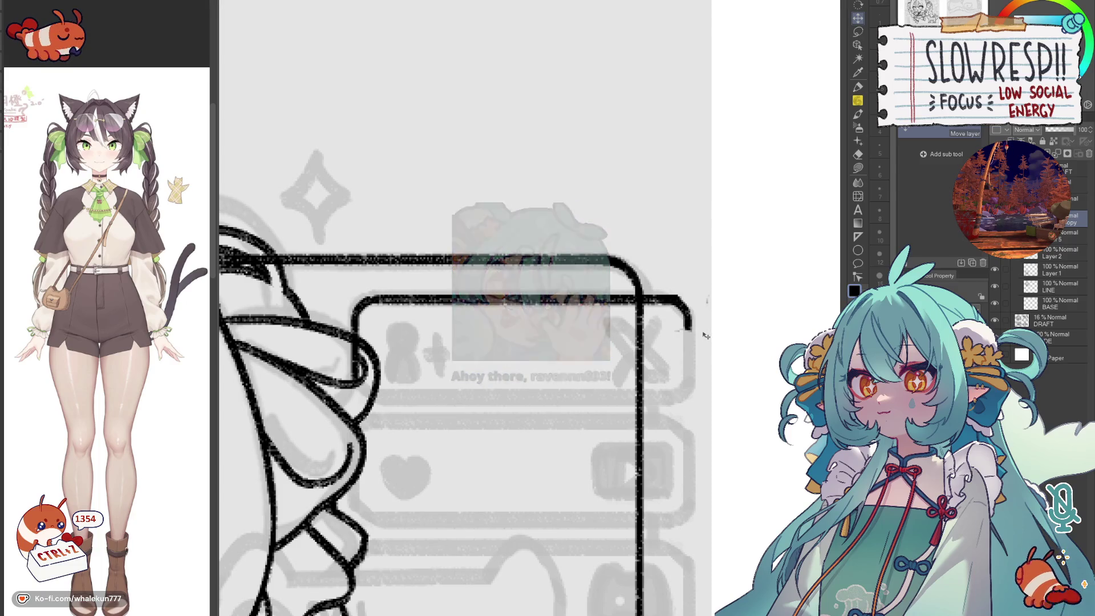
key(e)
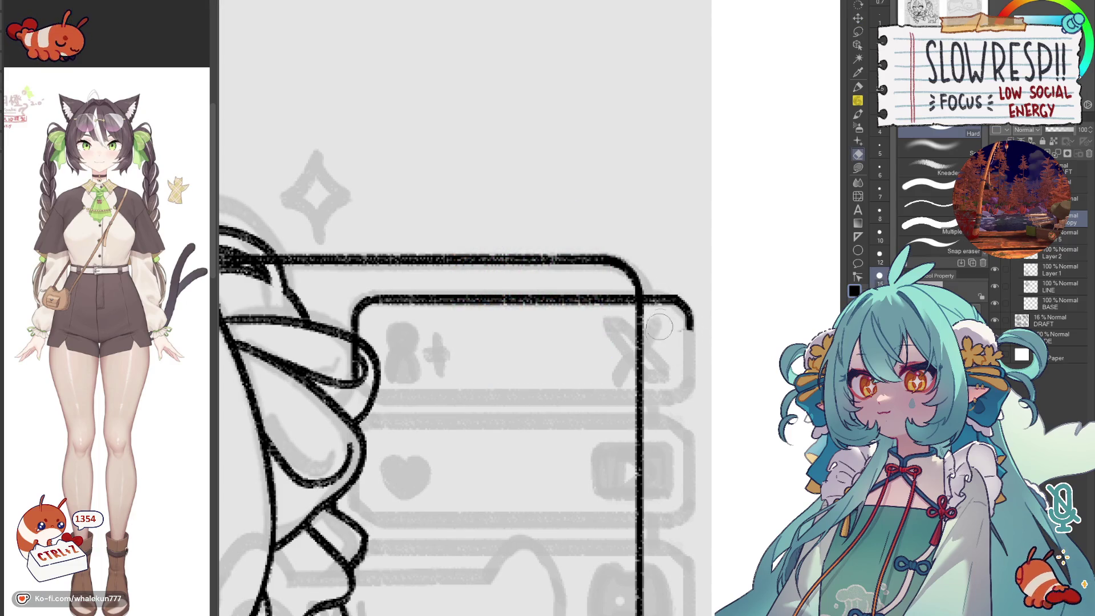
key(k)
drag(688, 323, 712, 334)
key(ctrl+t)
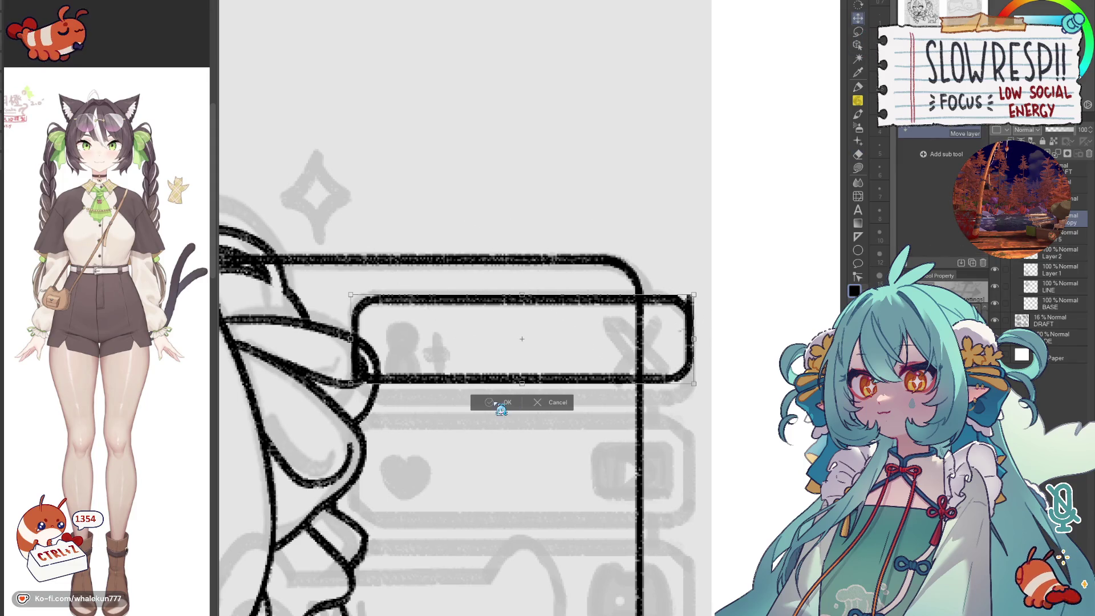
click(500, 409)
drag(650, 381, 657, 393)
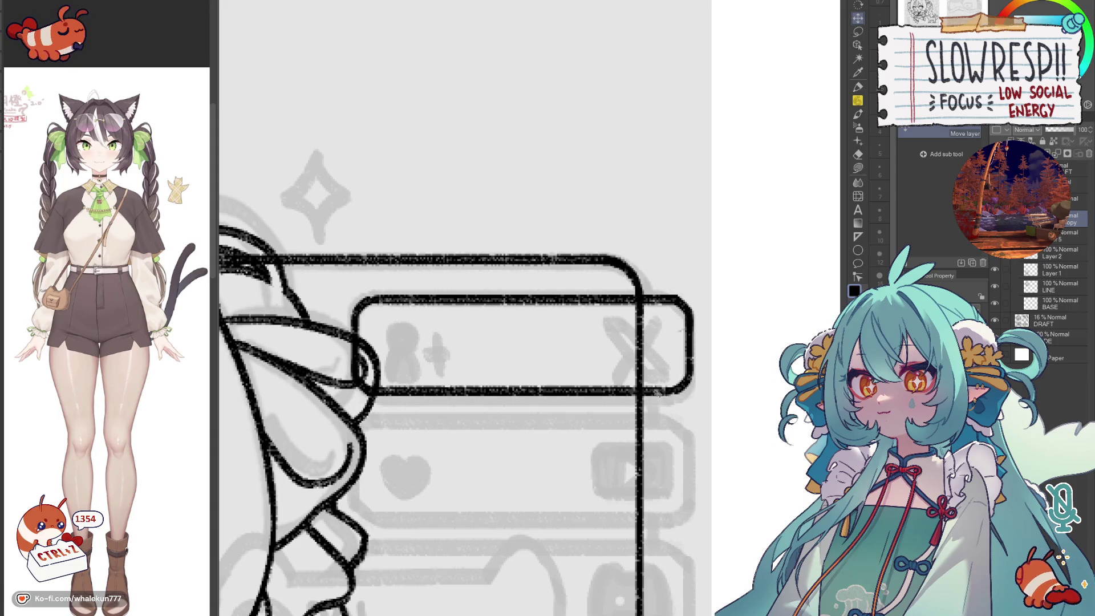
- Test-shift the top-right button box, paste a duplicate below it, then undo the copy
key(e)
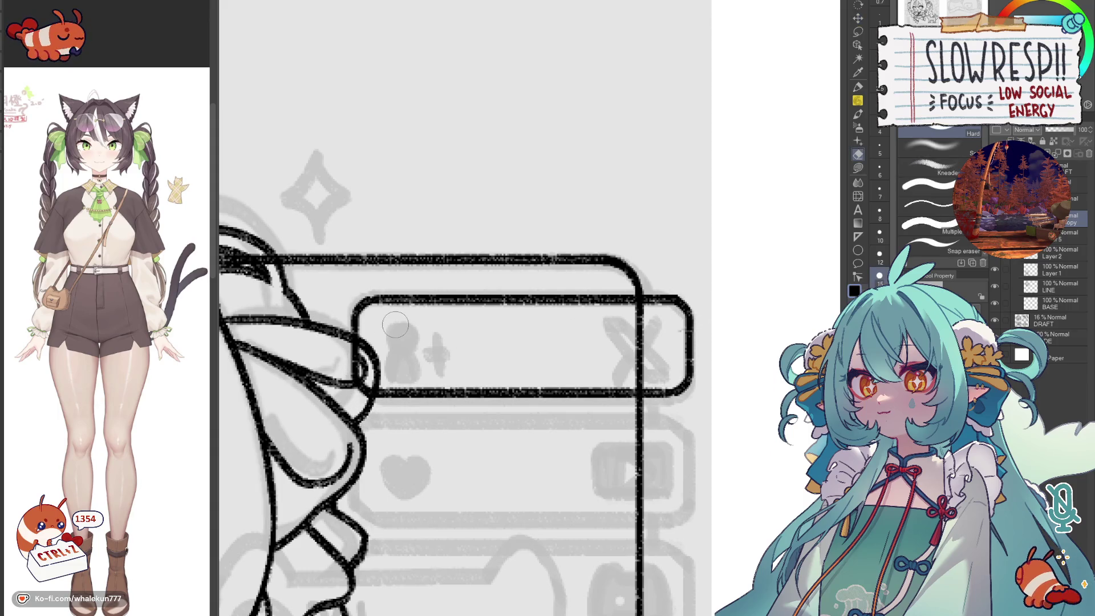
key(k)
scroll(647, 323, down, 2)
scroll(648, 323, down, 2)
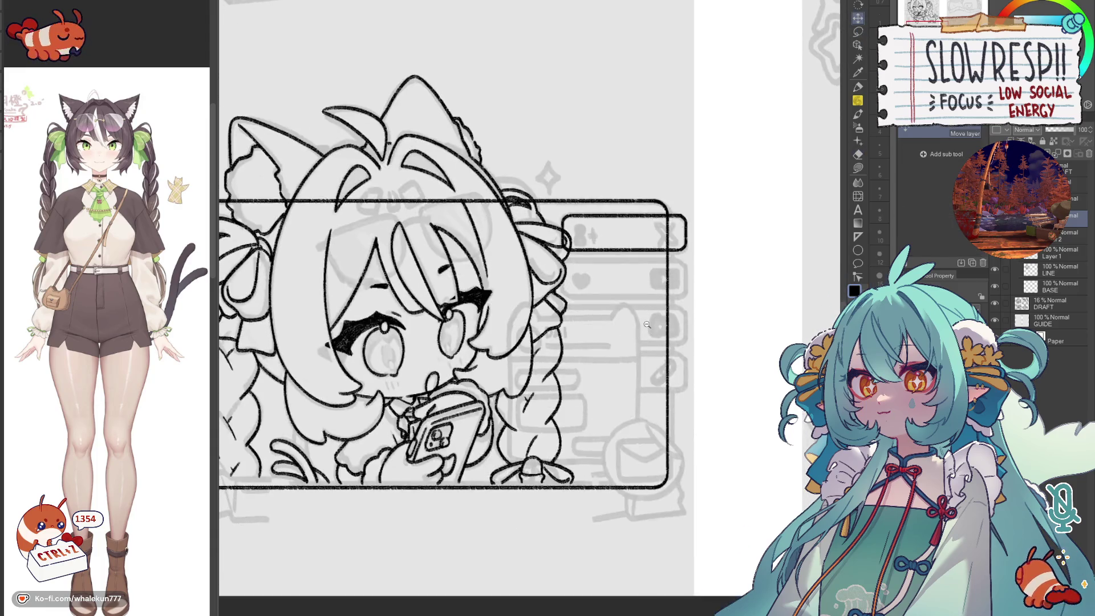
scroll(648, 324, up, 2)
drag(679, 323, 681, 373)
key(ctrl+c)
key(ctrl+v)
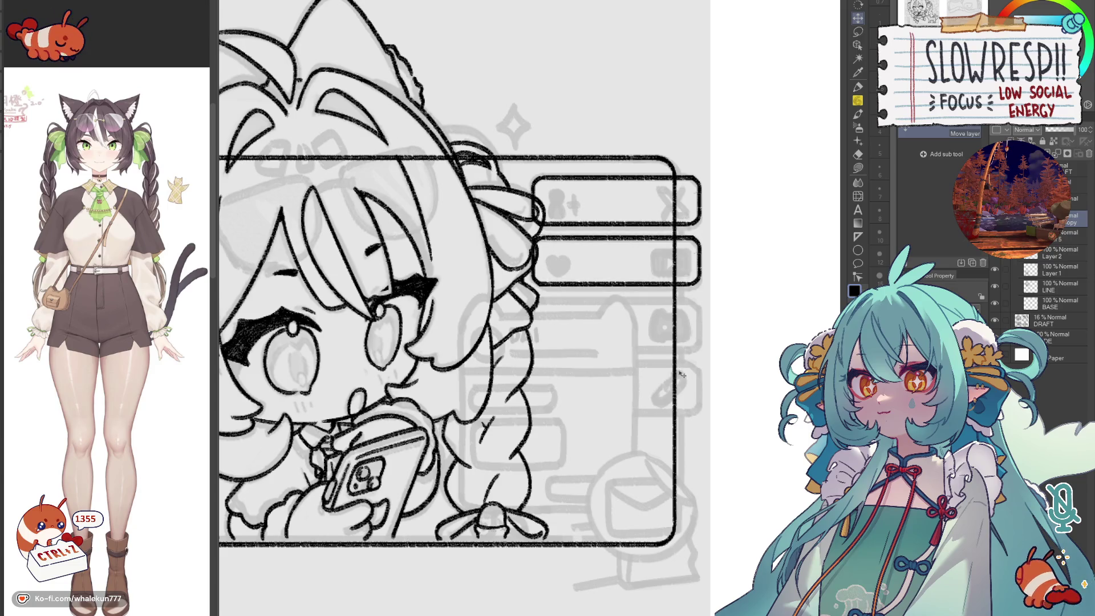
key(ctrl+z)
key(e)
scroll(642, 305, up, 2)
key(k)
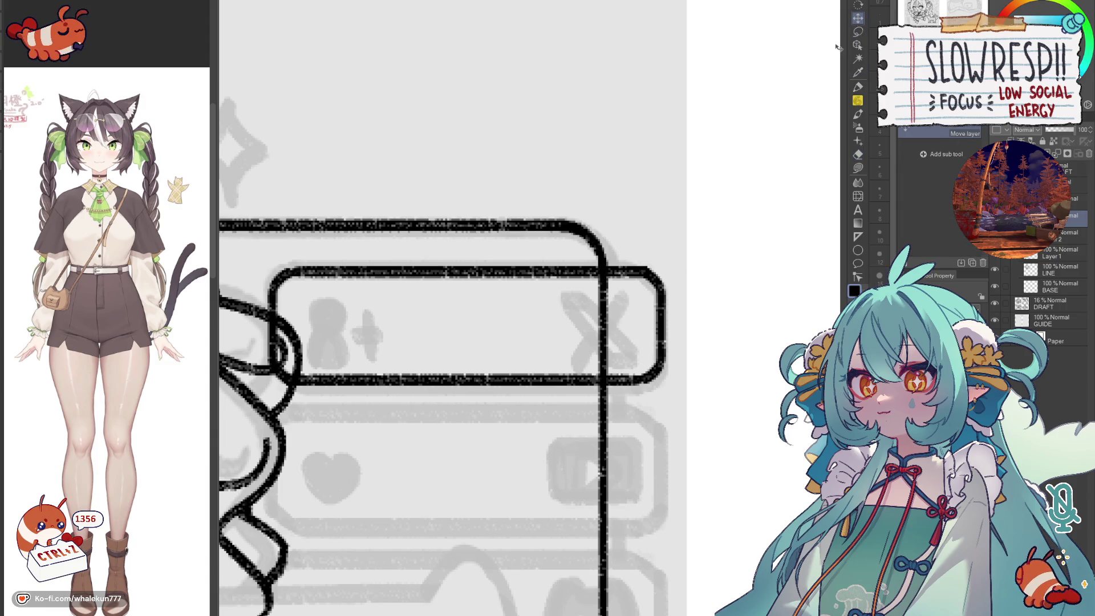
scroll(648, 321, down, 2)
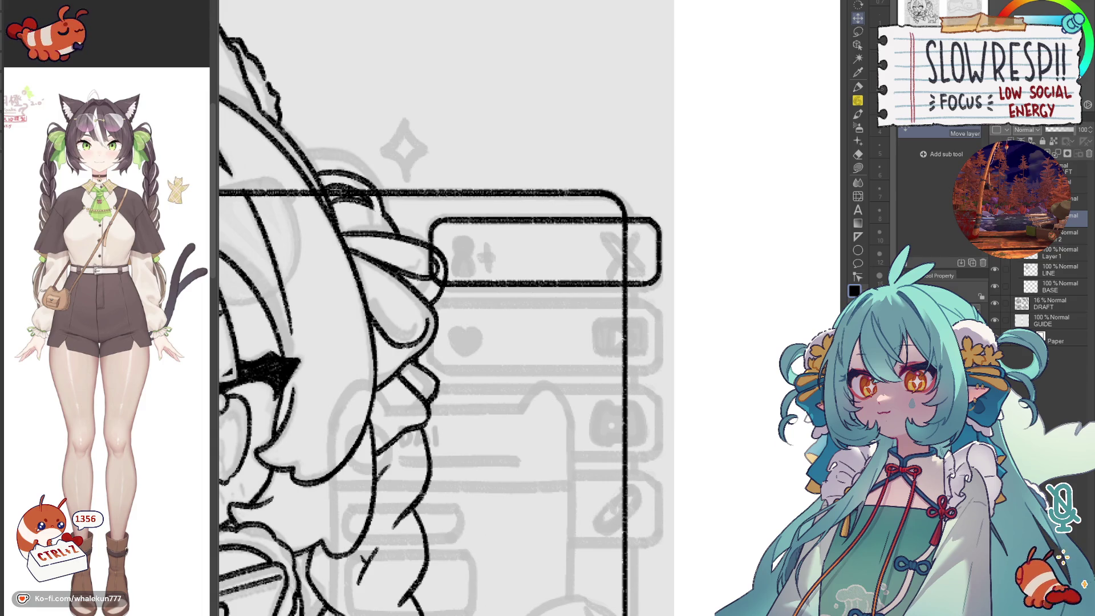
scroll(646, 297, down, 2)
- Paste copies of the button box and move each below the last to stack four down the frame
mouse_move(428, 219)
mouse_down()
mouse_move(655, 282)
mouse_move(646, 323)
mouse_up()
key(Delete)
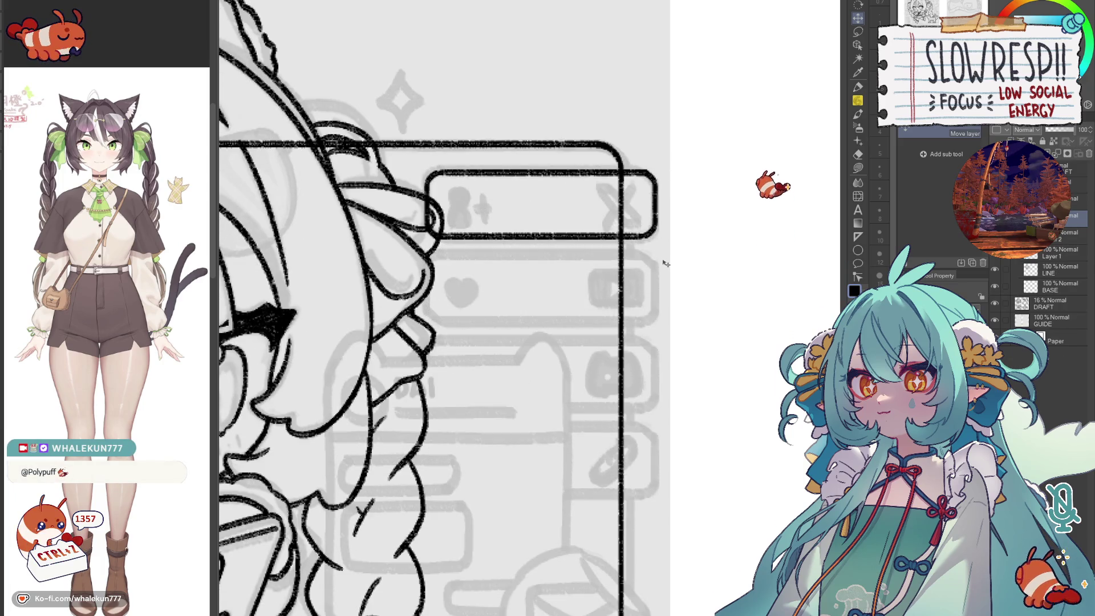
key(ctrl+v)
drag(655, 252, 659, 341)
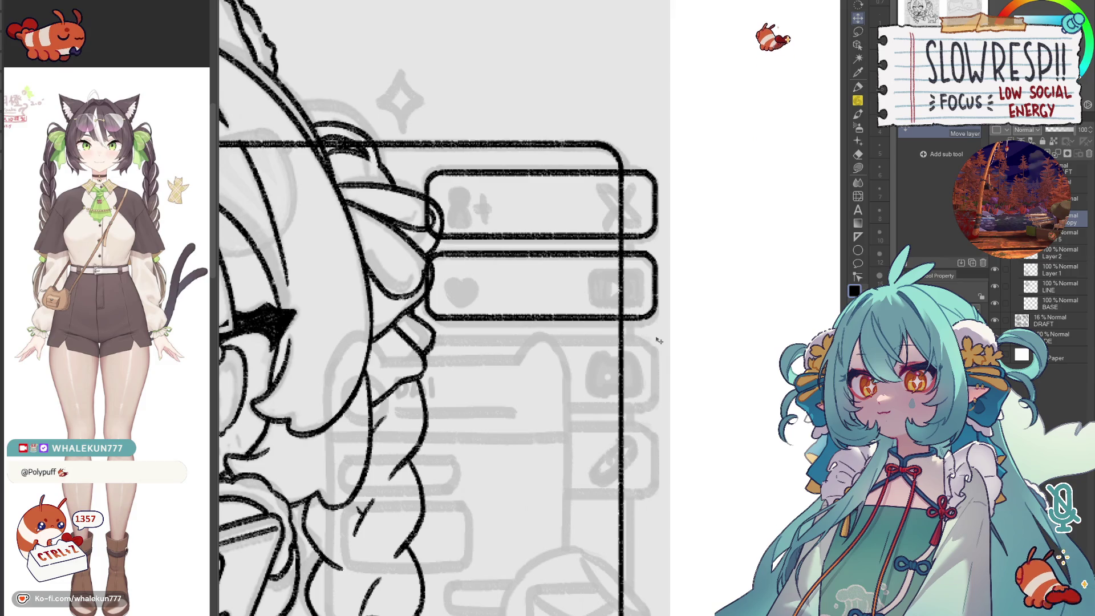
key(Up)
key(Down)
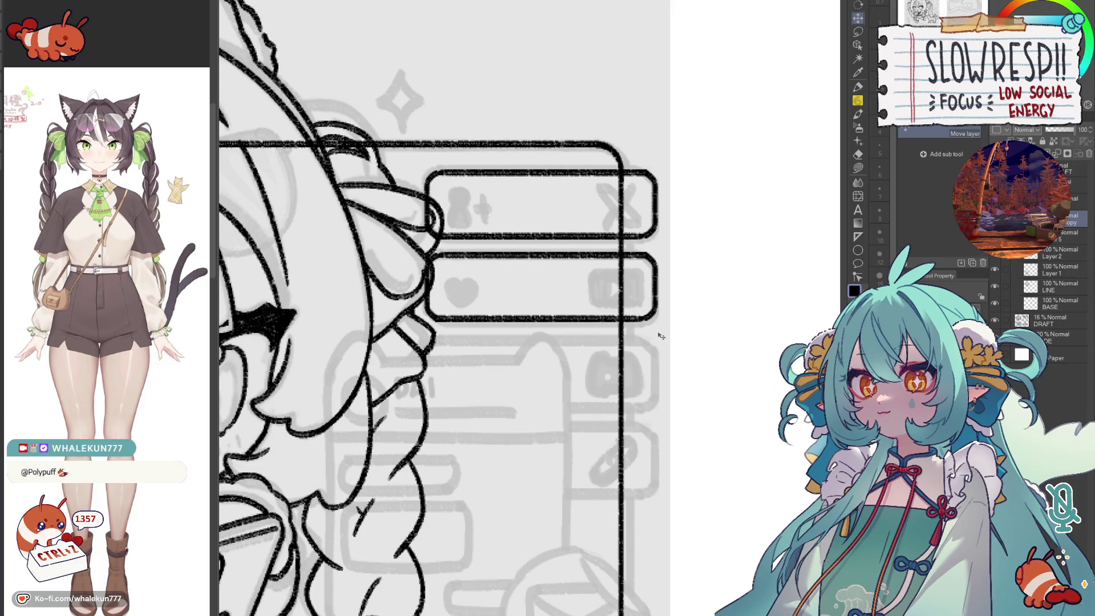
key(ctrl+v)
drag(658, 335, 658, 402)
key(ctrl+z)
key(ctrl+e)
key(ctrl+v)
key(ctrl+v)
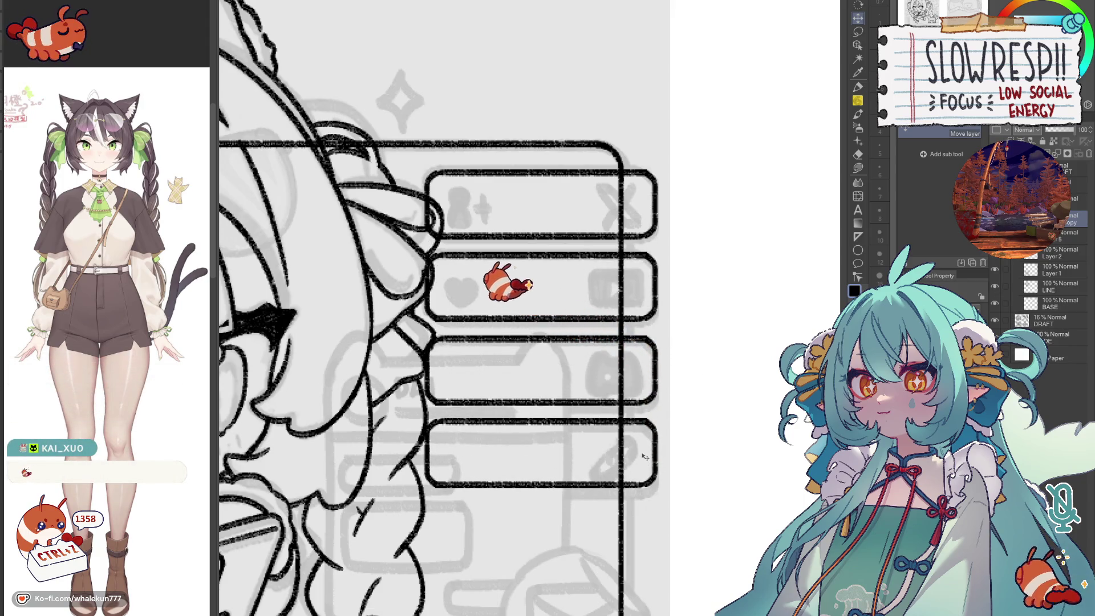
scroll(657, 274, down, 3)
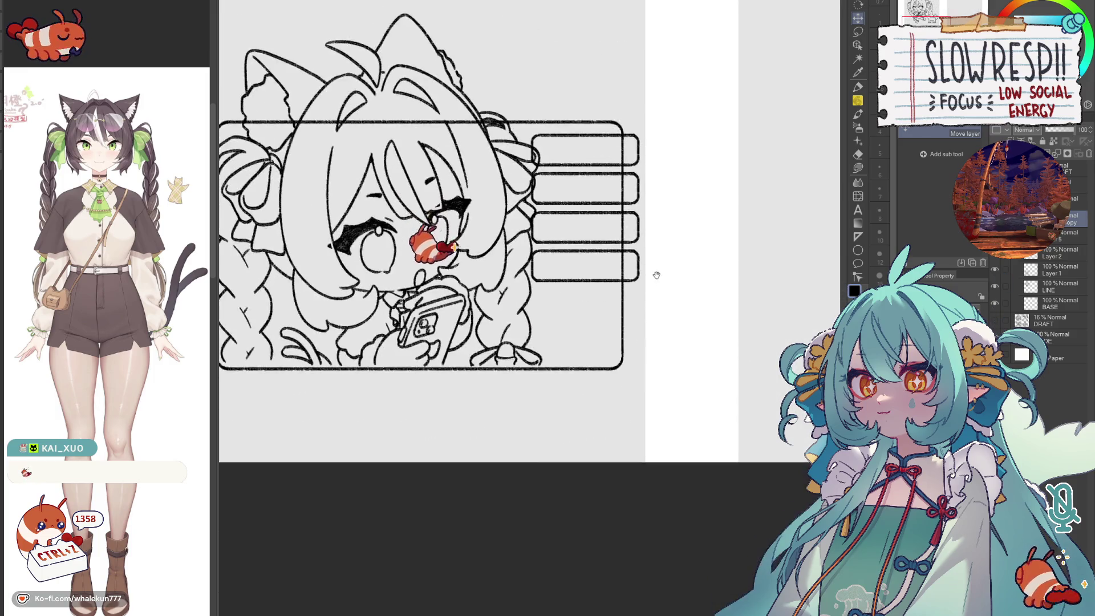
scroll(638, 263, up, 1)
scroll(618, 334, up, 1)
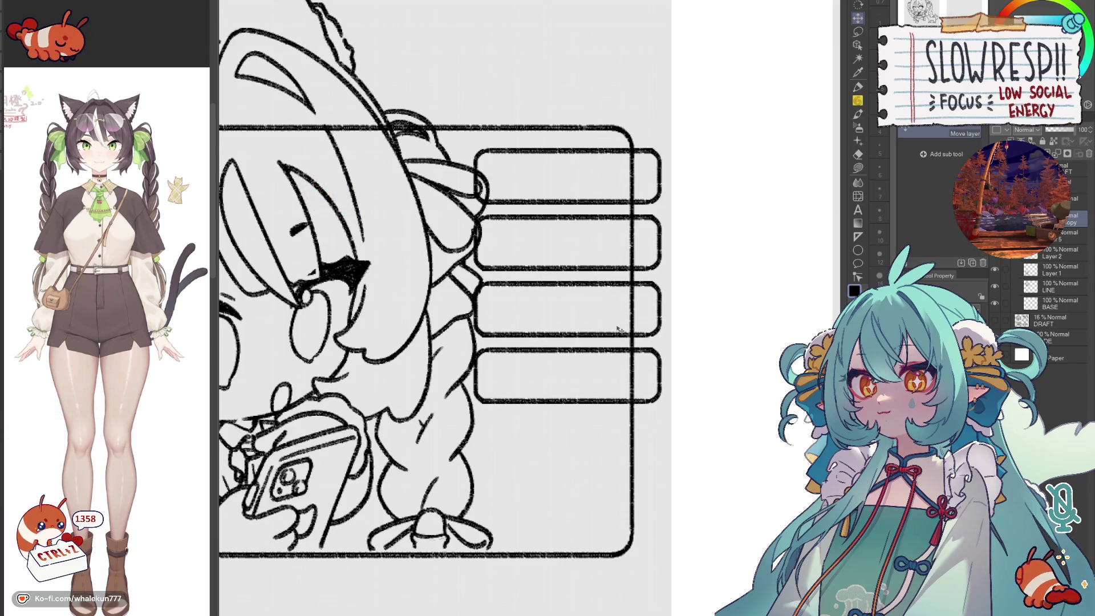
- Merge the box copies into one layer and erase the frame line inside the fourth box
key(ctrl+e)
key(e)
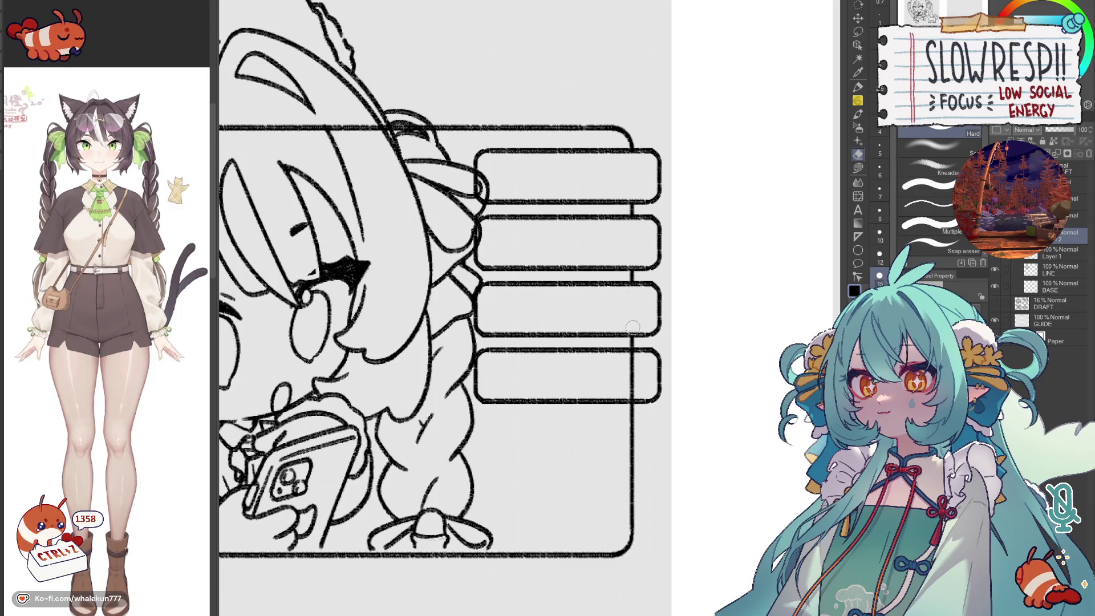
drag(631, 357, 632, 377)
- Show the grey DRAFT sketch, merge the boxes into the line art, and return to the Linear ruler
click(995, 303)
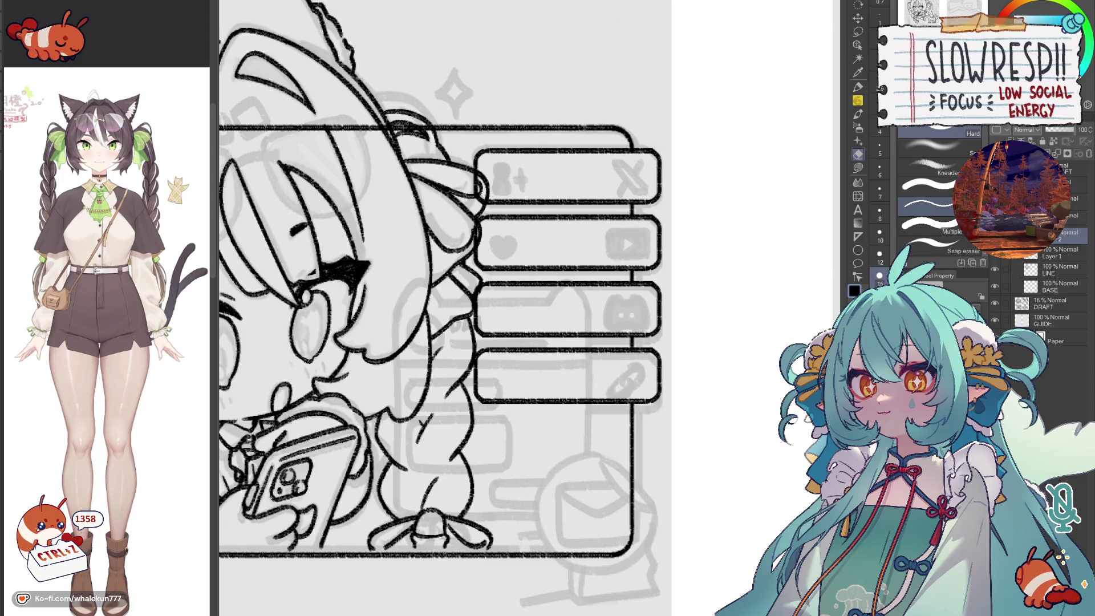
drag(469, 189, 546, 264)
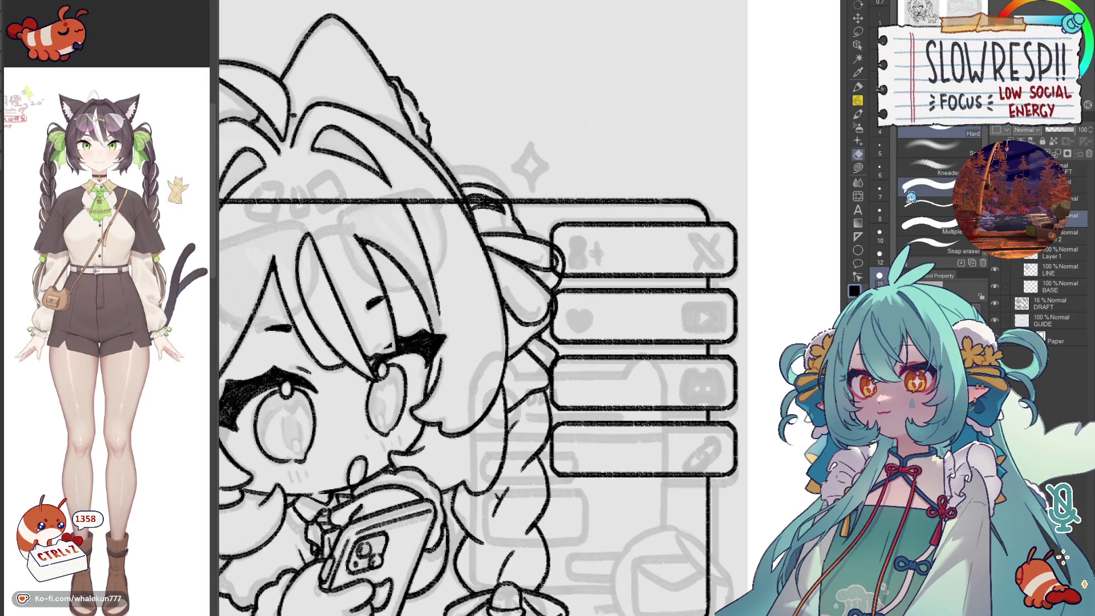
key(ctrl+e)
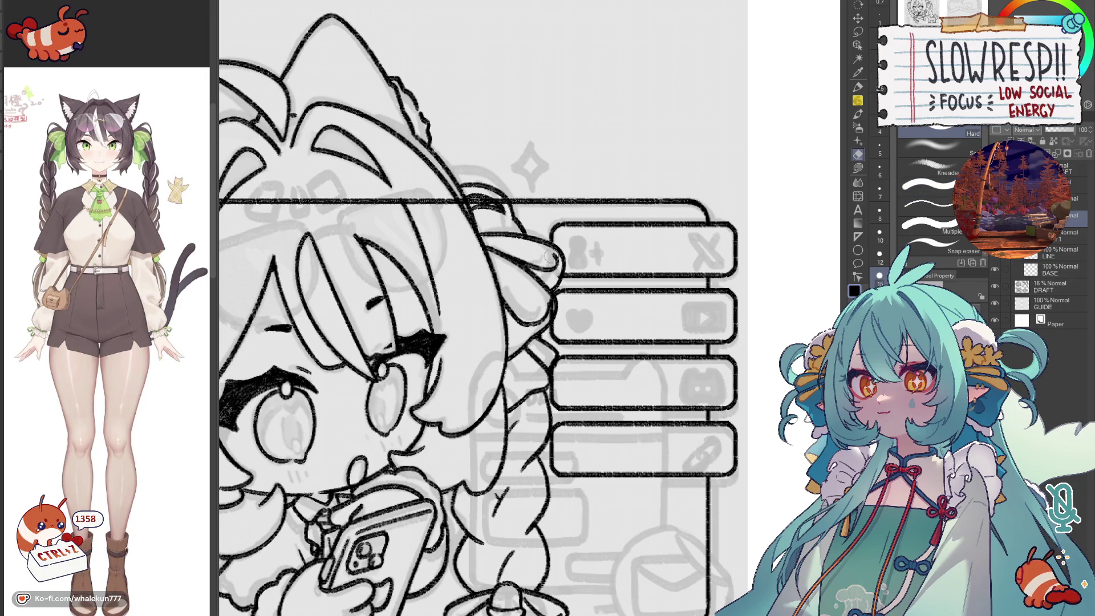
drag(559, 326, 582, 264)
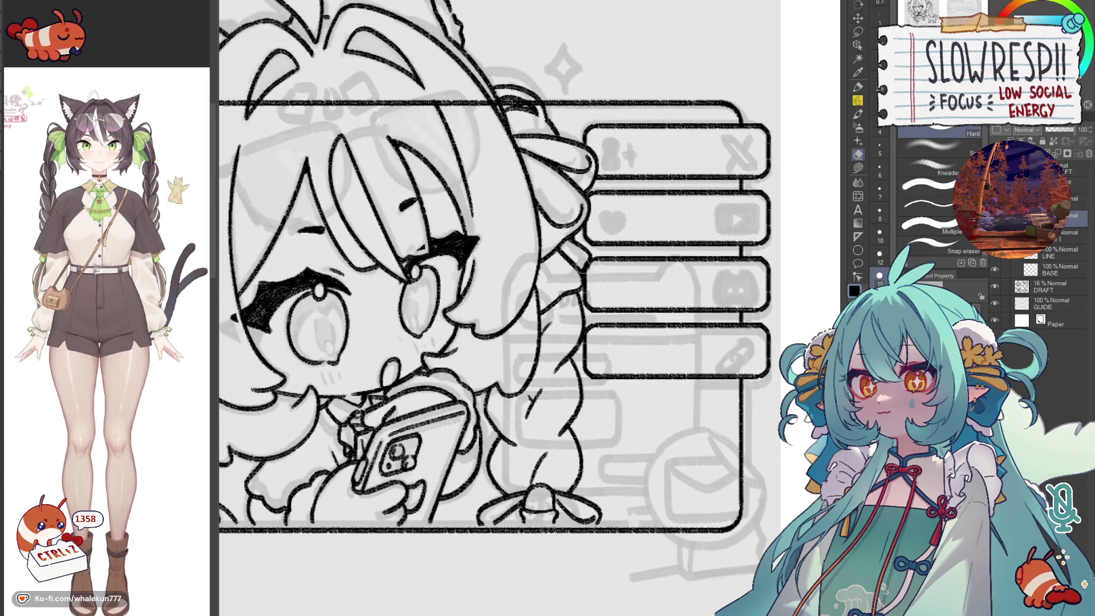
key(ctrl+z)
click(859, 235)
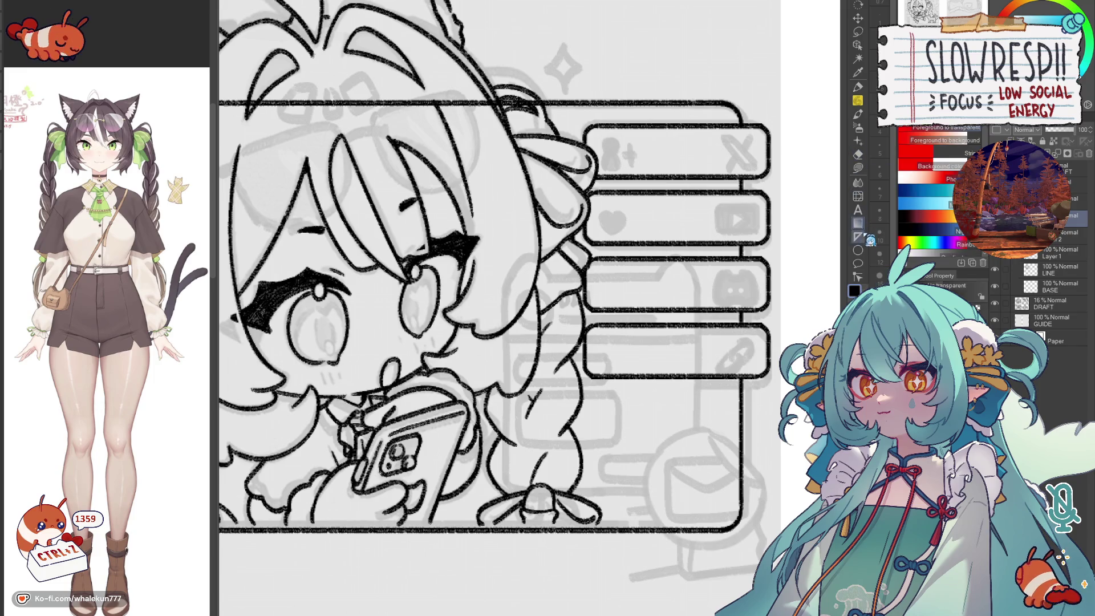
- Draw the message box's right side and bottom edge along Linear rulers, joining the corner
drag(505, 294, 495, 192)
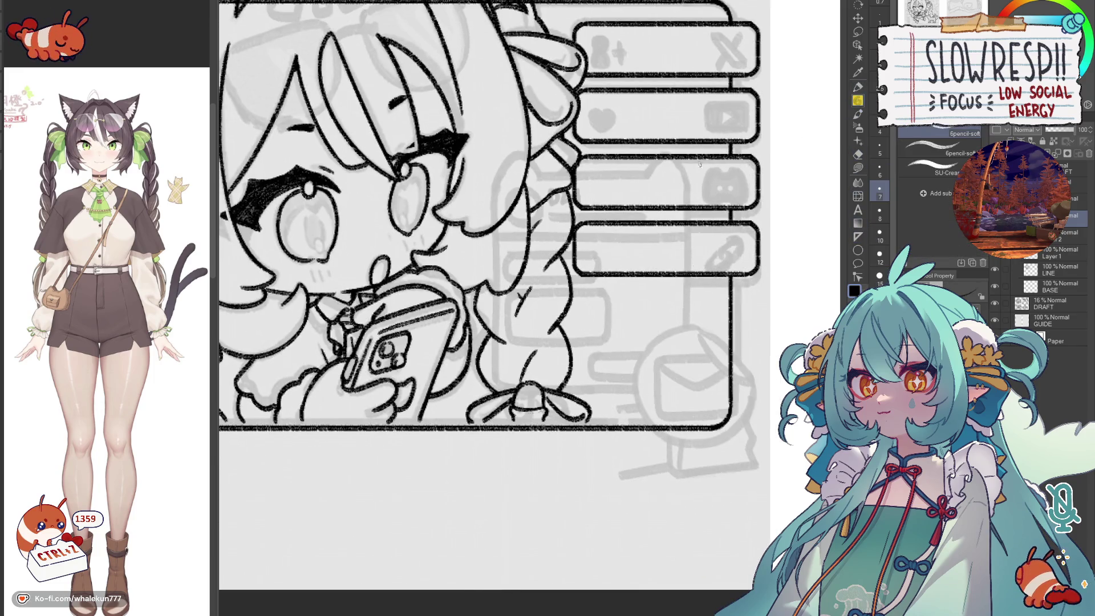
drag(494, 195, 494, 377)
drag(682, 399, 682, 394)
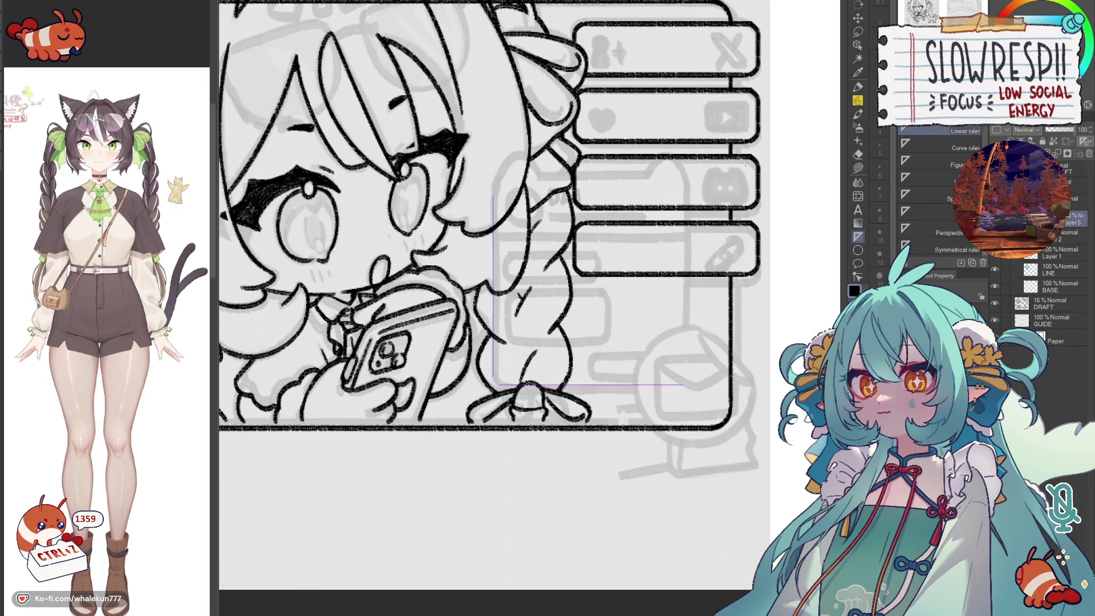
key(ctrl+z)
key(ctrl+z)
drag(688, 184, 688, 418)
key(ctrl+z)
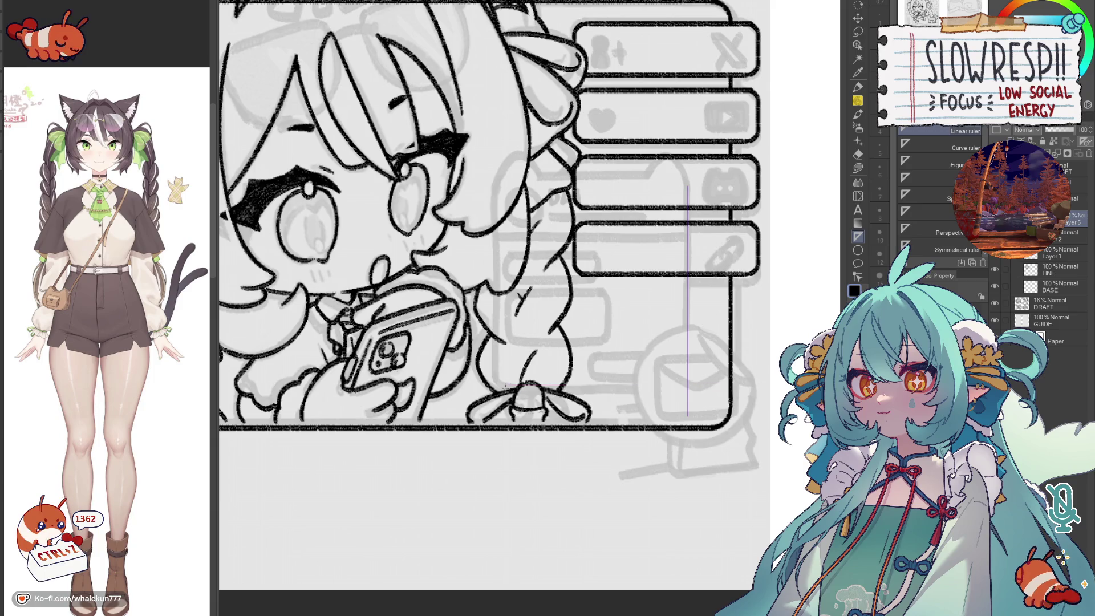
key(p)
drag(688, 185, 687, 370)
drag(504, 388, 680, 387)
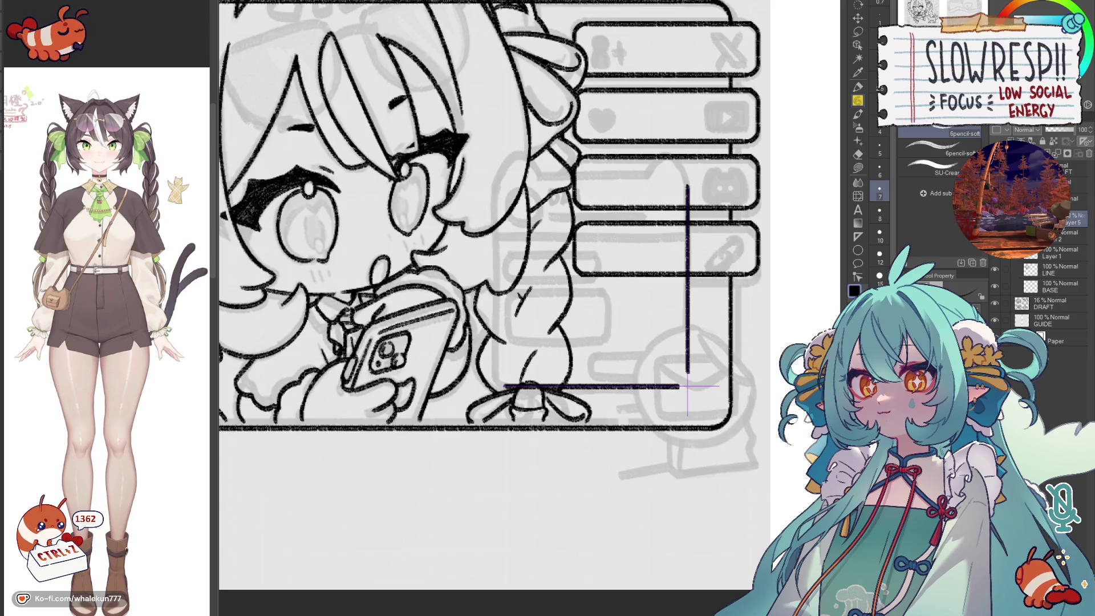
scroll(729, 323, up, 1)
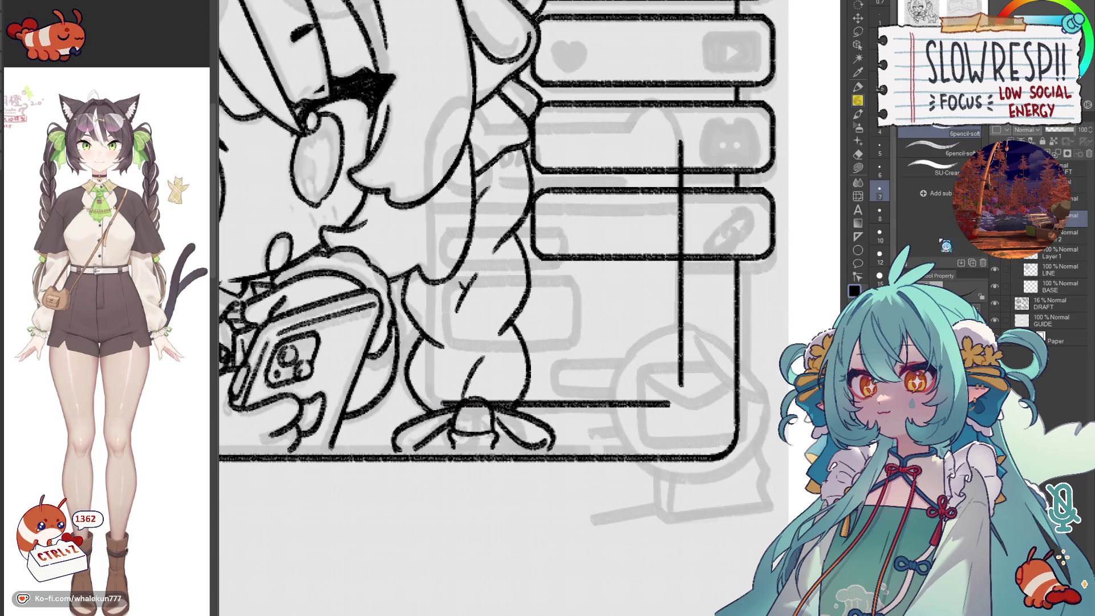
key(ctrl+z)
drag(681, 381, 660, 404)
key(ctrl+z)
key(ctrl+z)
key(ctrl+z)
key(ctrl+z)
key(ctrl+z)
key(ctrl+z)
key(ctrl+z)
scroll(499, 308, up, 3)
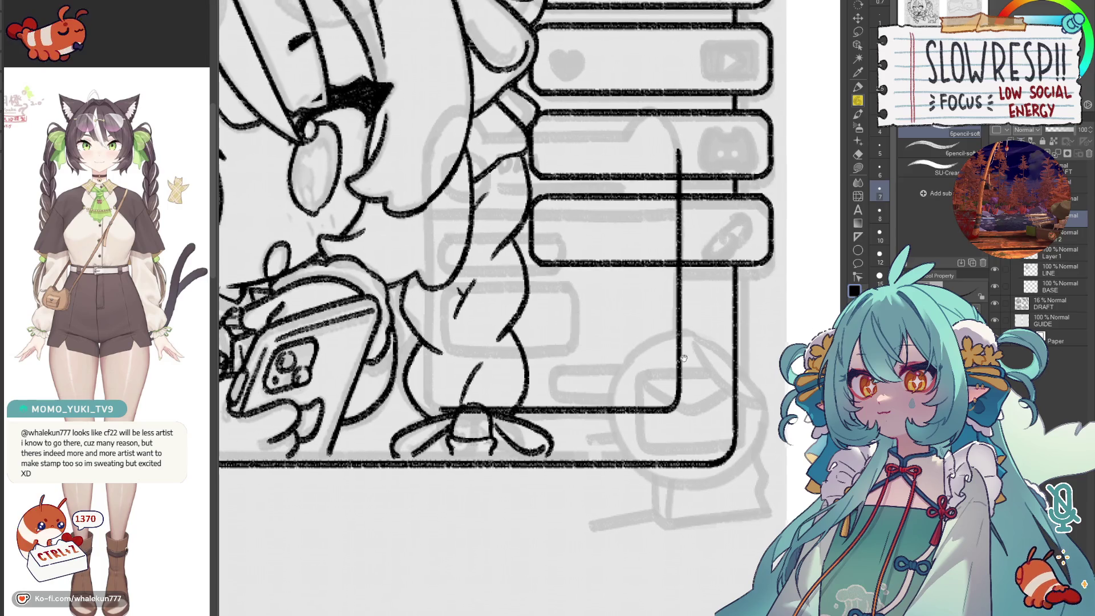
- Draw the message box's straight top edge along a horizontal Linear ruler
key(u)
drag(475, 277, 646, 278)
key(p)
drag(477, 279, 625, 278)
scroll(494, 308, up, 2)
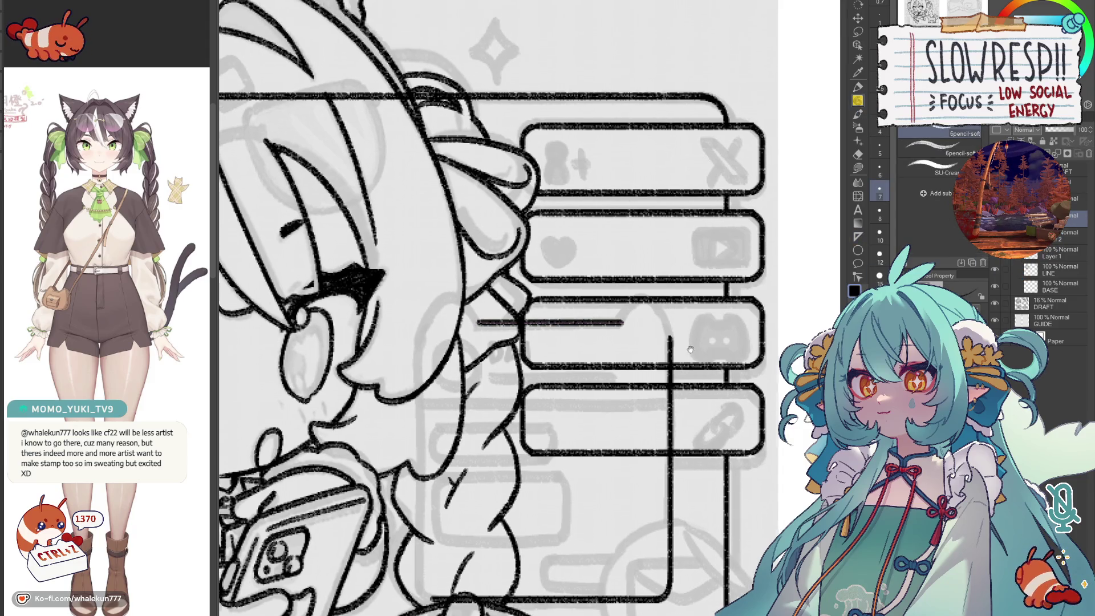
- Draw a rounded mirrored peak on the top edge with a Symmetrical ruler and hide the button boxes layer
click(859, 239)
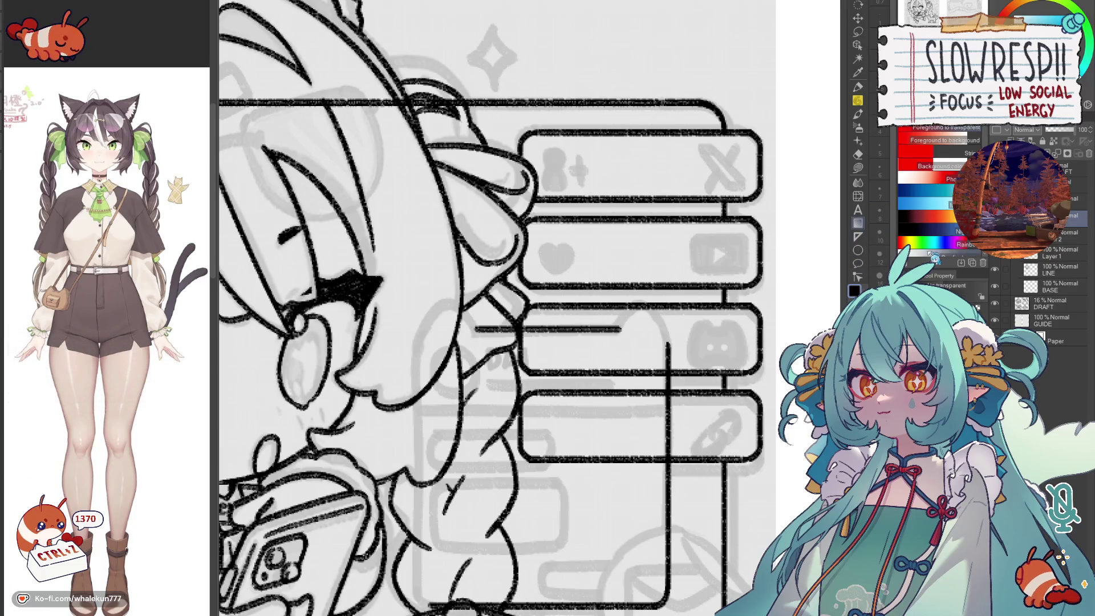
click(958, 249)
drag(640, 462, 641, 599)
drag(642, 330, 647, 331)
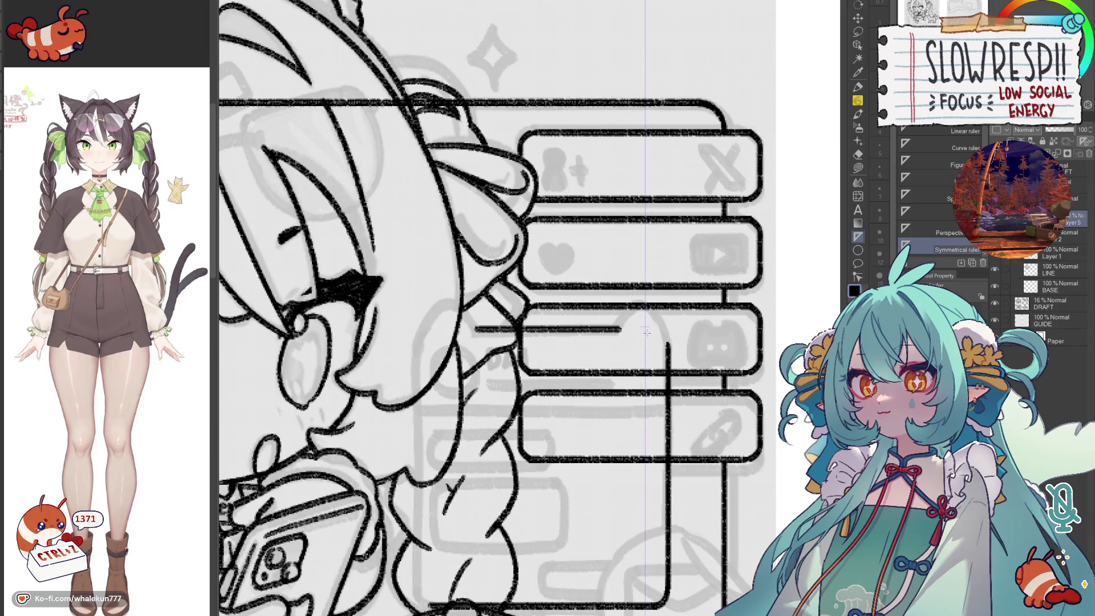
click(858, 100)
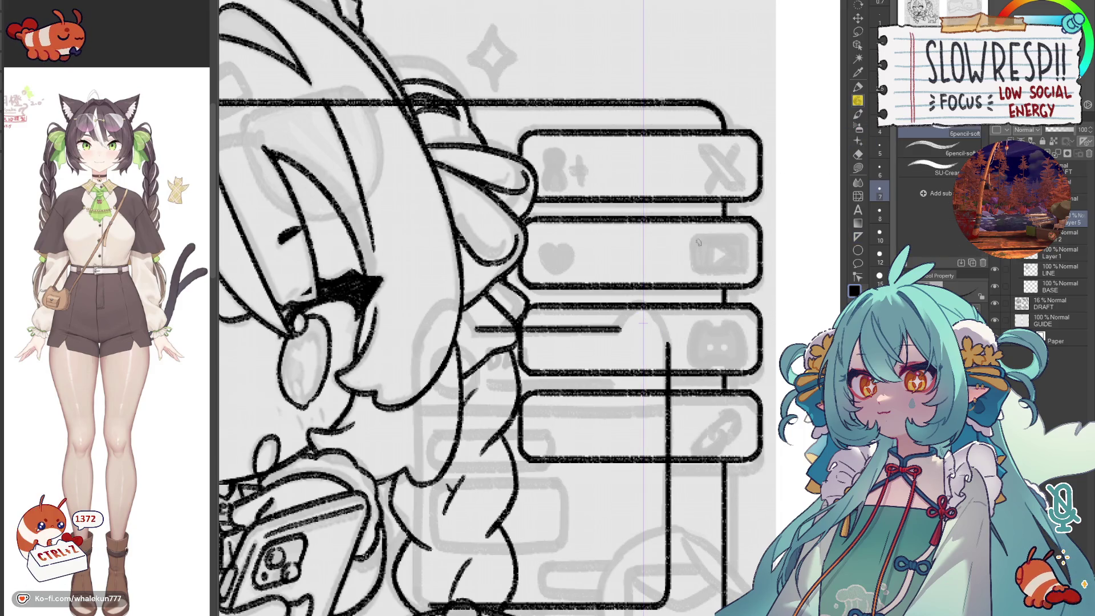
drag(622, 327, 643, 305)
click(1012, 266)
key(ctrl+z)
key(ctrl+z)
drag(619, 327, 665, 325)
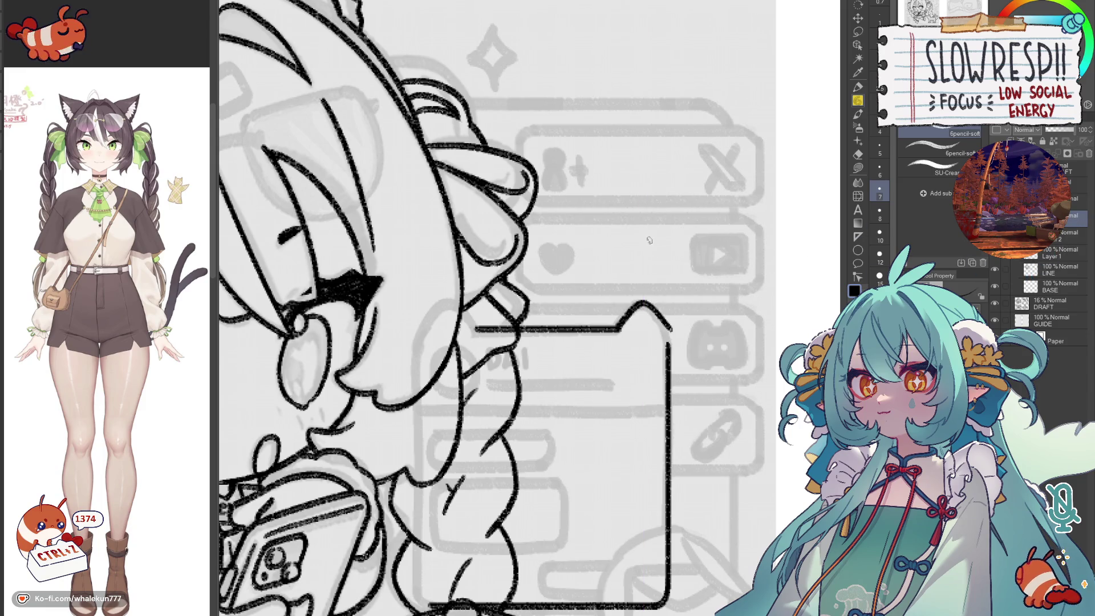
- Lasso the message box outline and copy-paste it onto a new layer
mouse_move(659, 310)
mouse_down()
mouse_move(668, 330)
mouse_move(436, 366)
mouse_up()
key(ctrl+z)
key(m)
key(p)
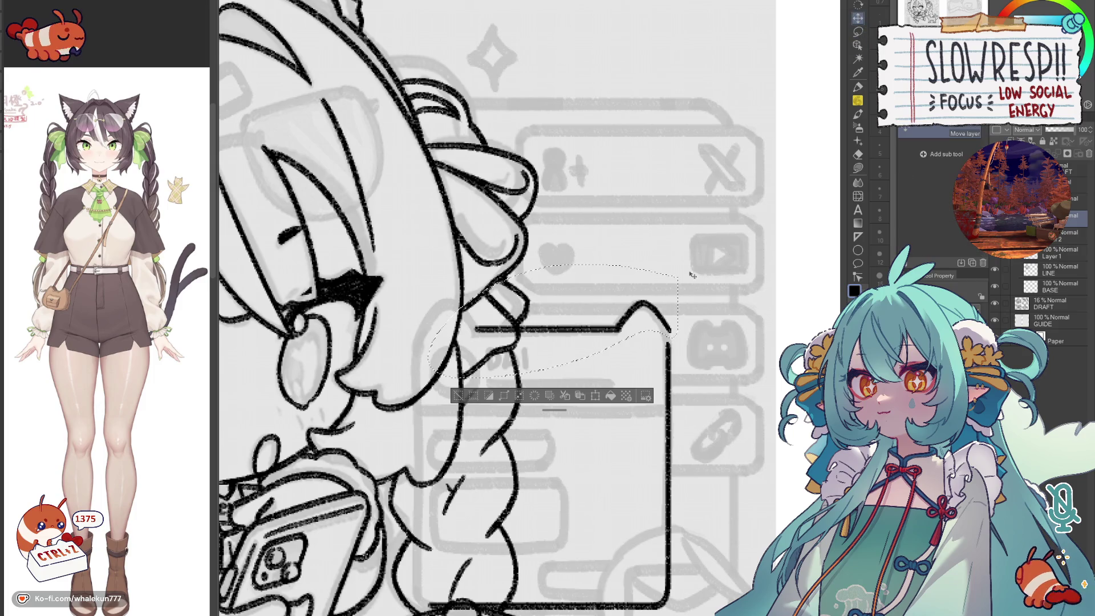
key(ctrl+d)
scroll(682, 329, up, 1)
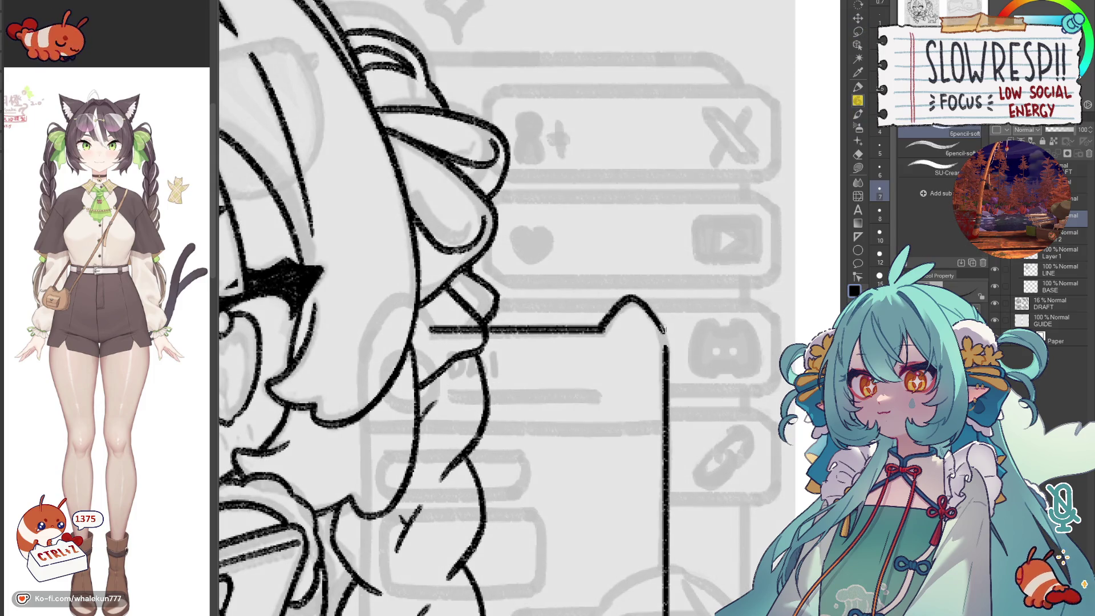
key(ctrl+z)
key(ctrl+z)
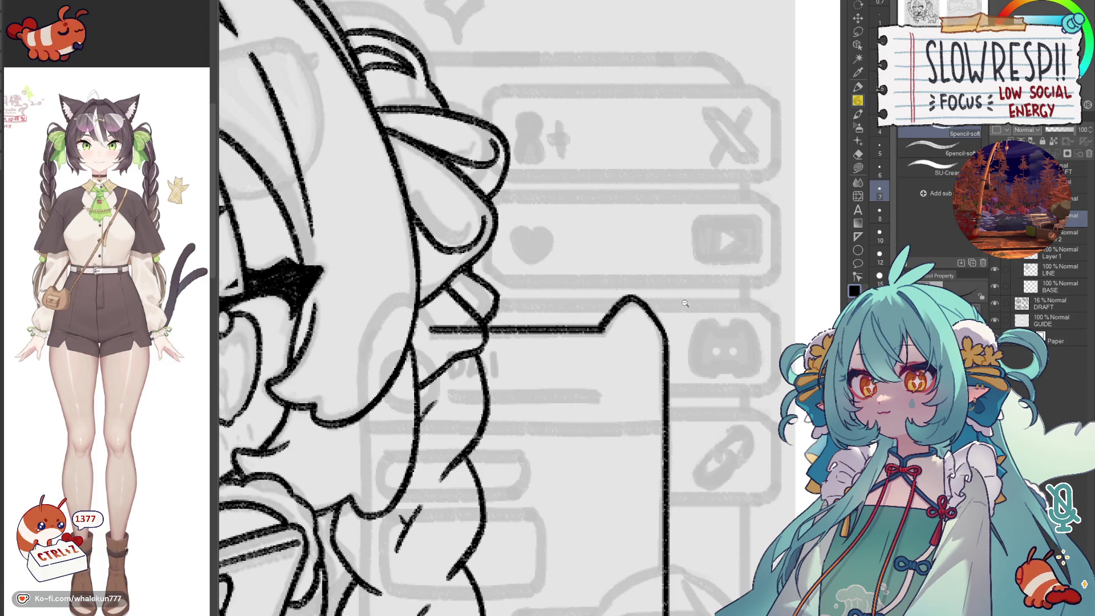
scroll(685, 305, down, 3)
key(e)
key(m)
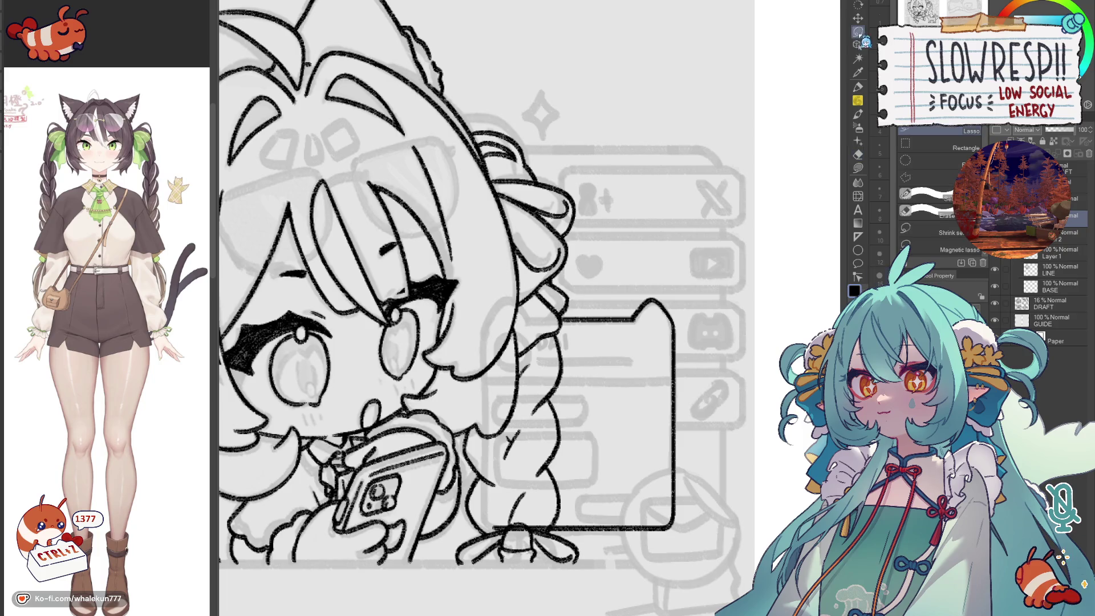
drag(598, 243, 676, 197)
key(ctrl+c)
key(ctrl+v)
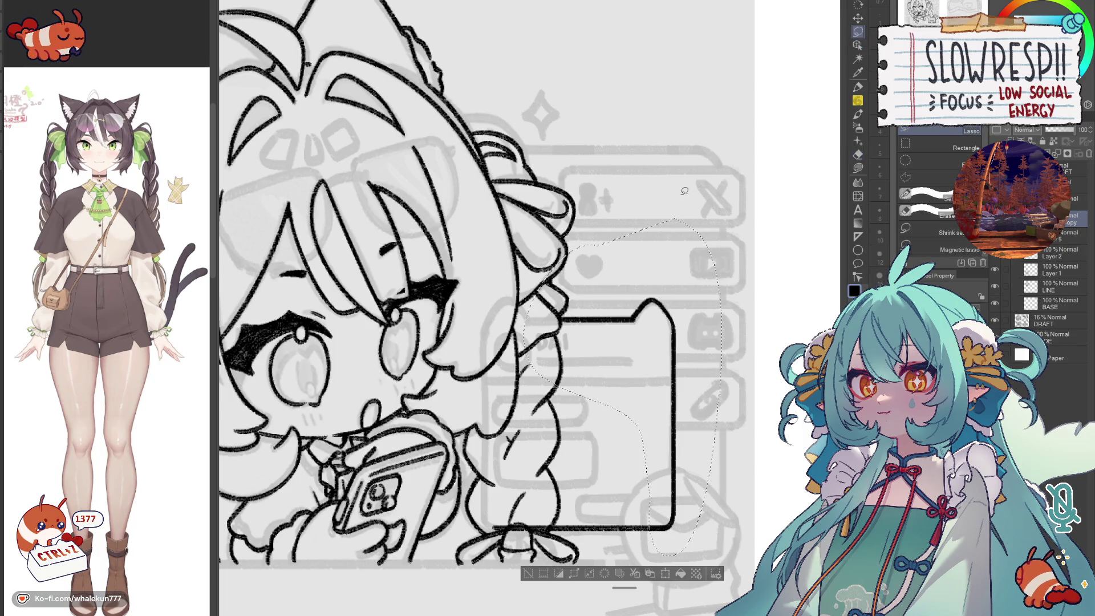
- Flip the pasted copy horizontally and drag it left so the box extends behind the braid
key(ctrl+t)
key(Return)
key(ctrl+d)
key(v)
drag(659, 413, 570, 414)
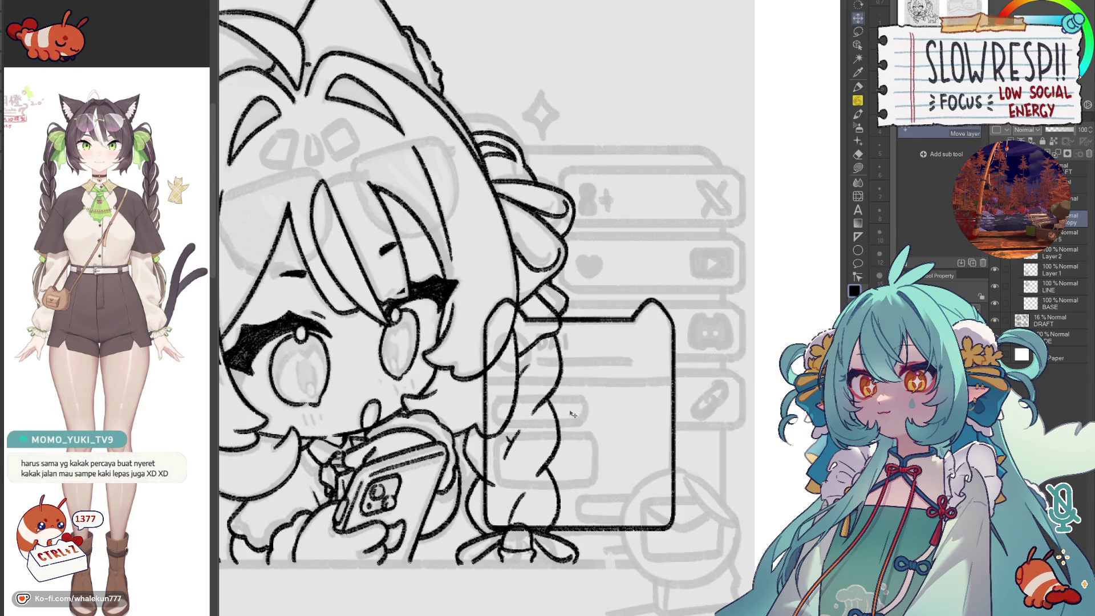
key(e)
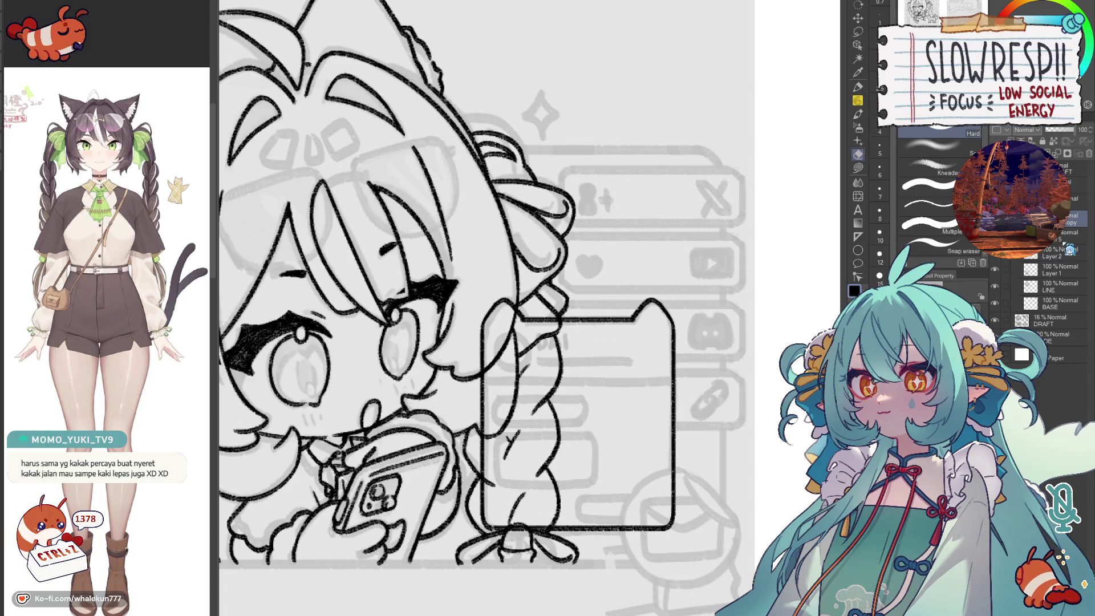
key(p)
scroll(549, 335, up, 2)
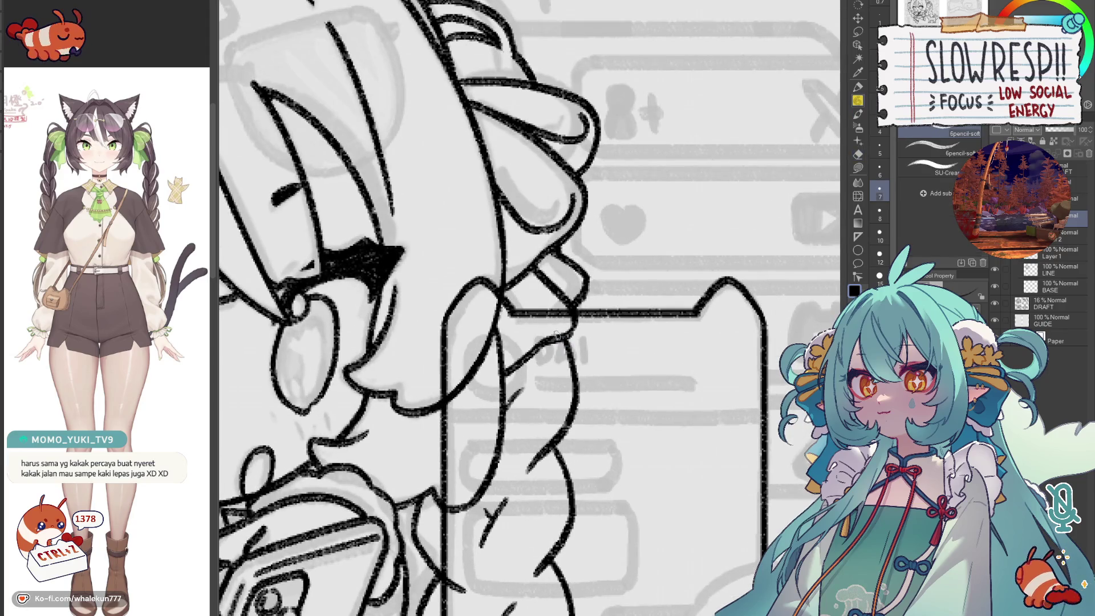
drag(556, 336, 551, 385)
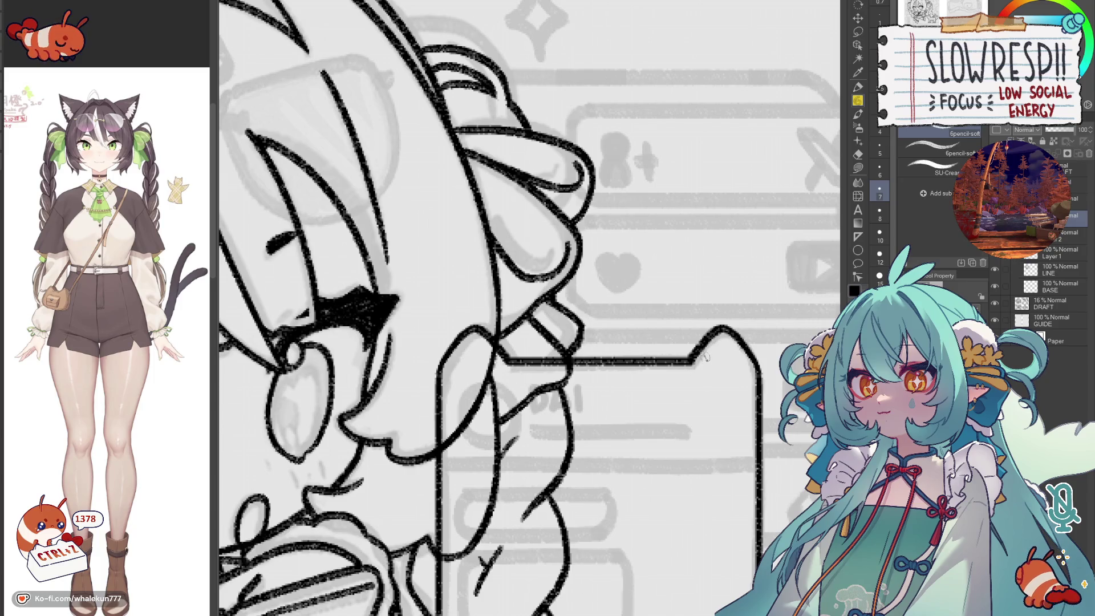
key(h)
key(h)
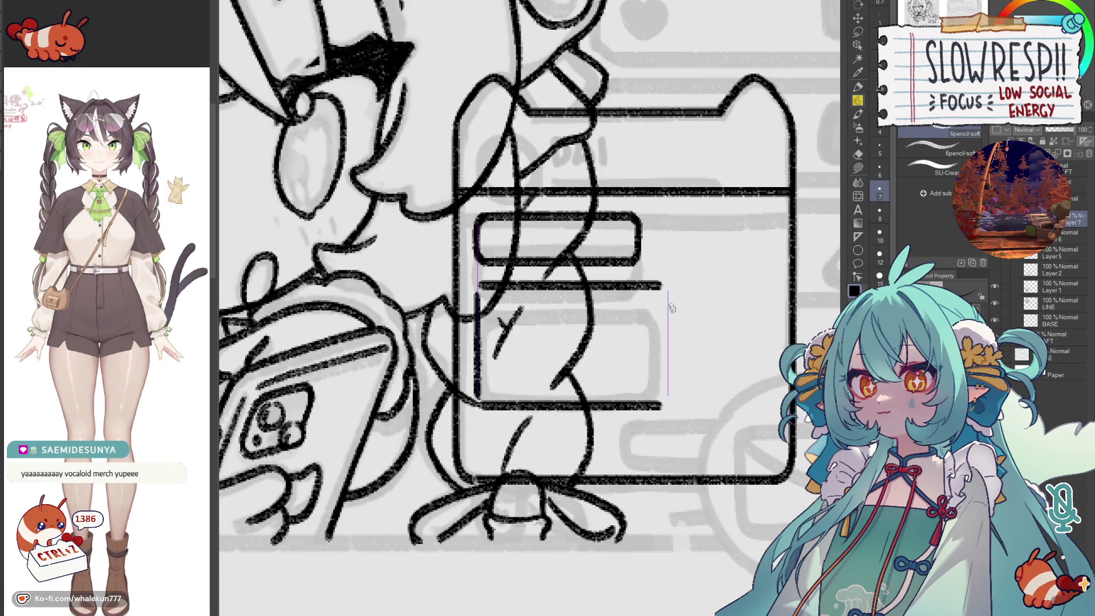
drag(667, 296, 668, 399)
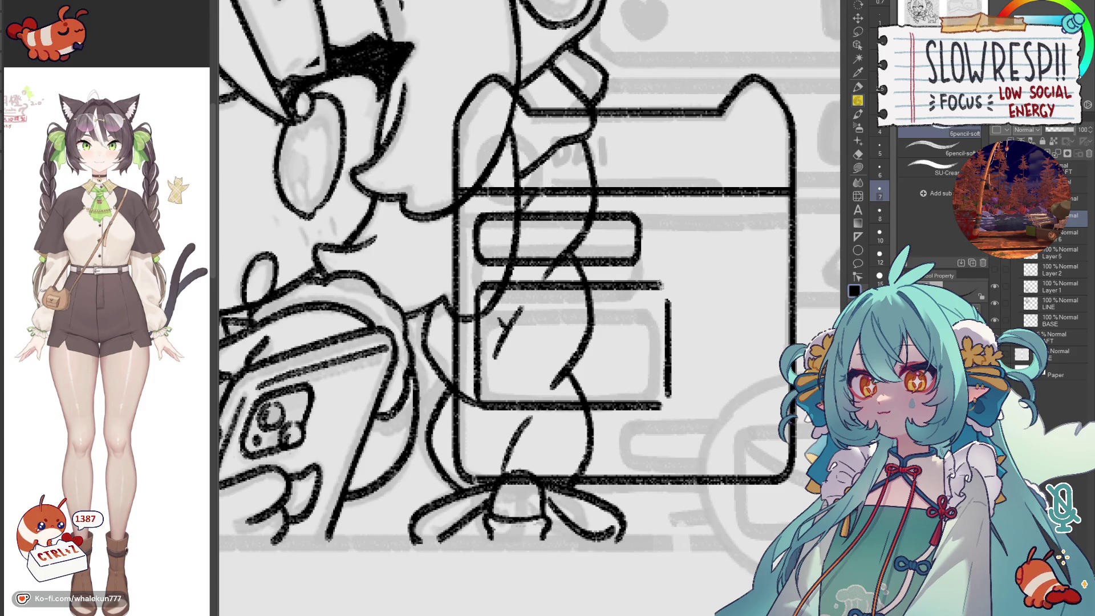
- Join the box's top corner, then try placing a copy of the thin bar at the lower right and undo it
drag(657, 284, 670, 308)
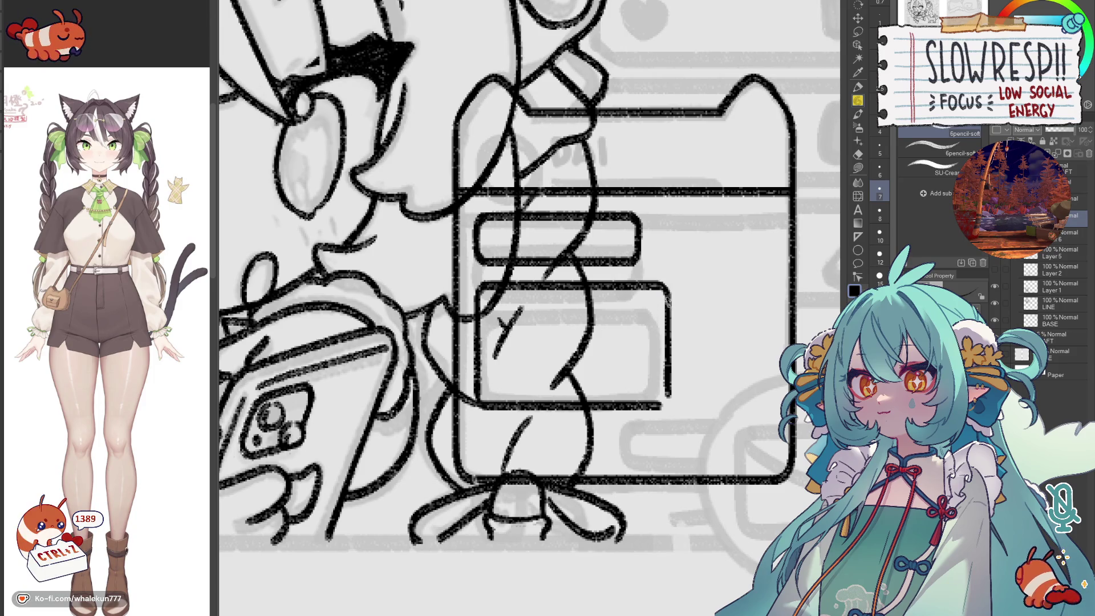
drag(666, 398, 633, 372)
key(m)
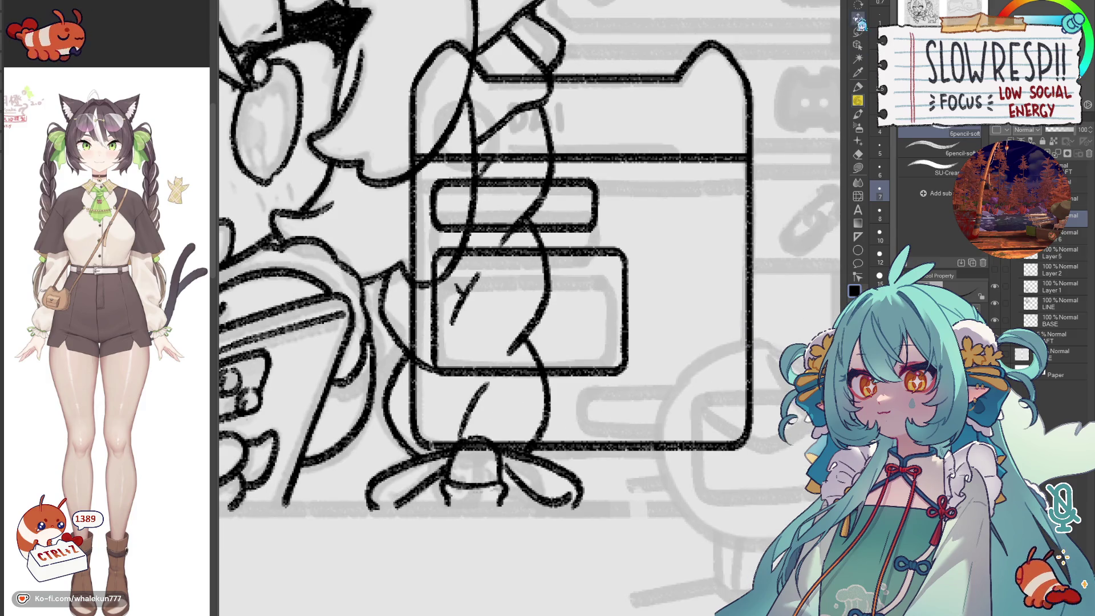
mouse_move(612, 214)
mouse_down()
mouse_move(580, 236)
mouse_move(611, 176)
mouse_move(634, 257)
mouse_up()
key(k)
key(ctrl+z)
drag(583, 228, 719, 411)
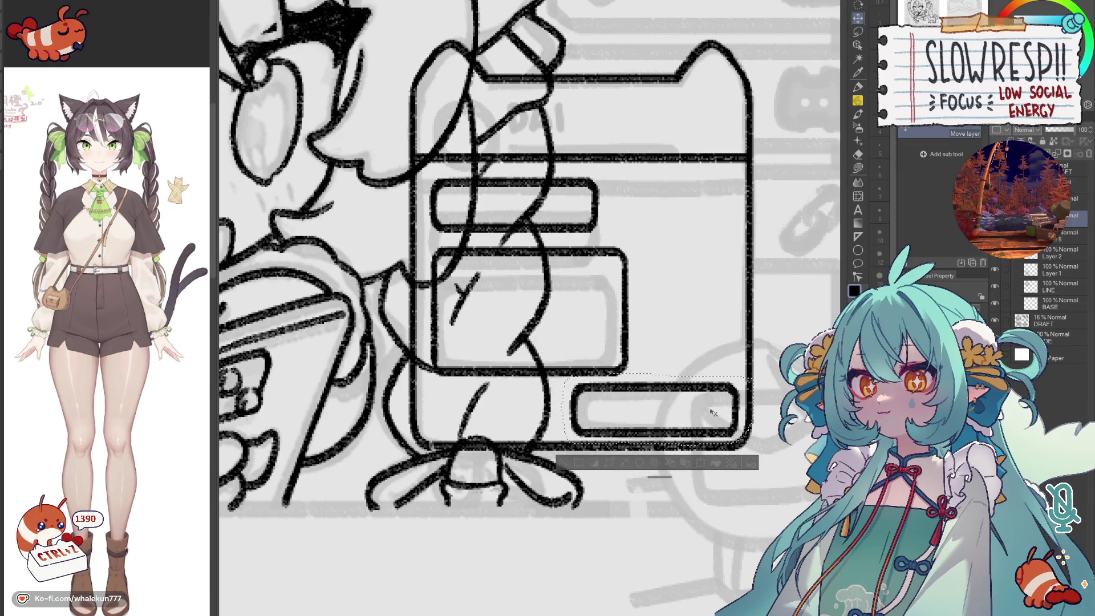
key(ctrl+d)
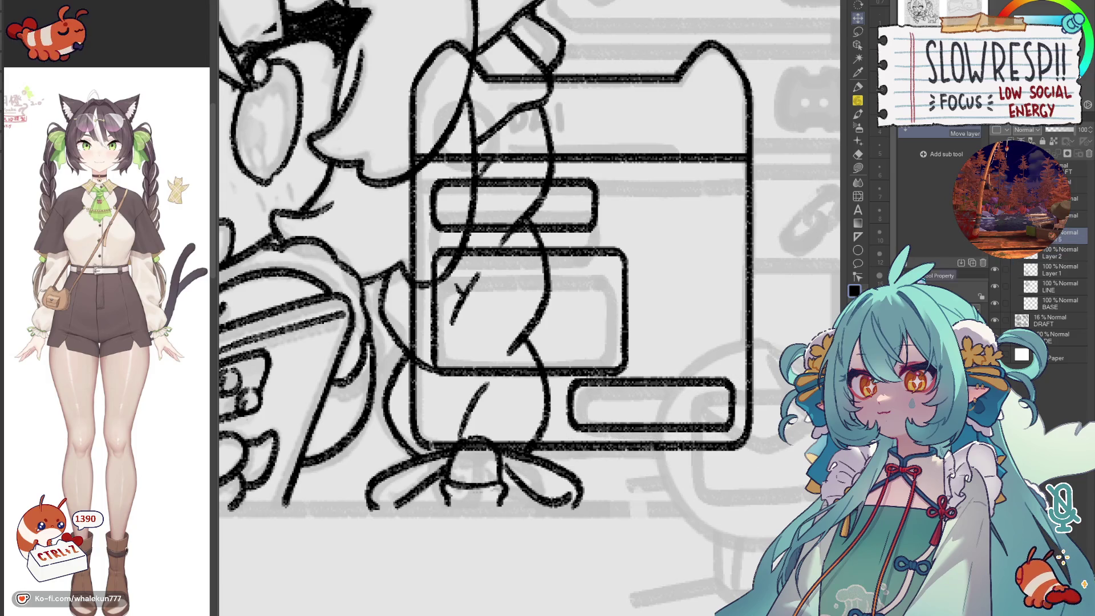
drag(647, 348, 696, 313)
key(ctrl+z)
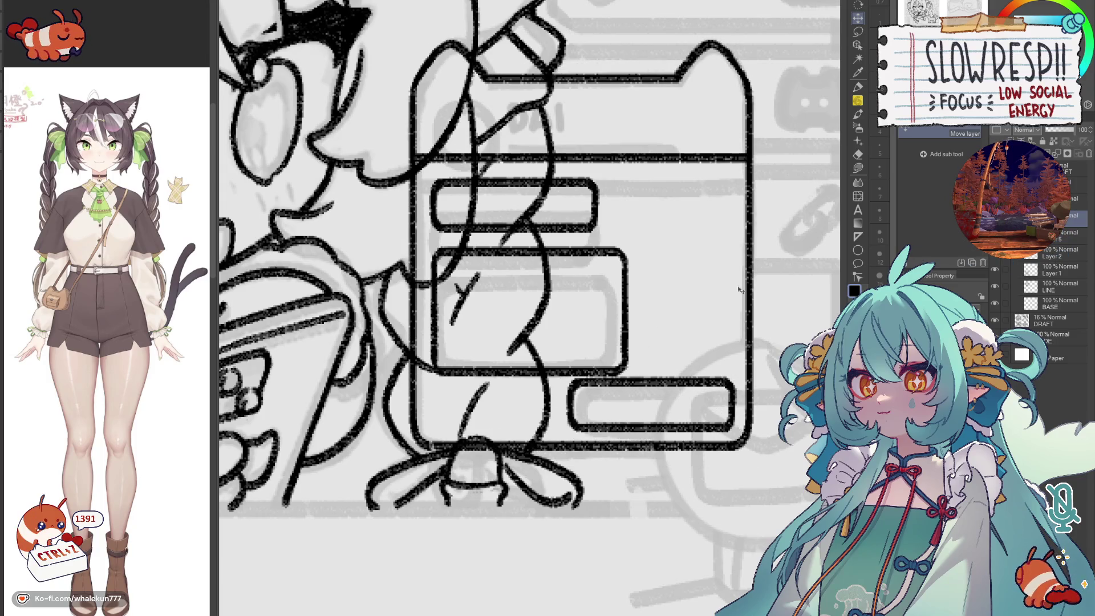
key(ctrl+z)
key(ctrl+z)
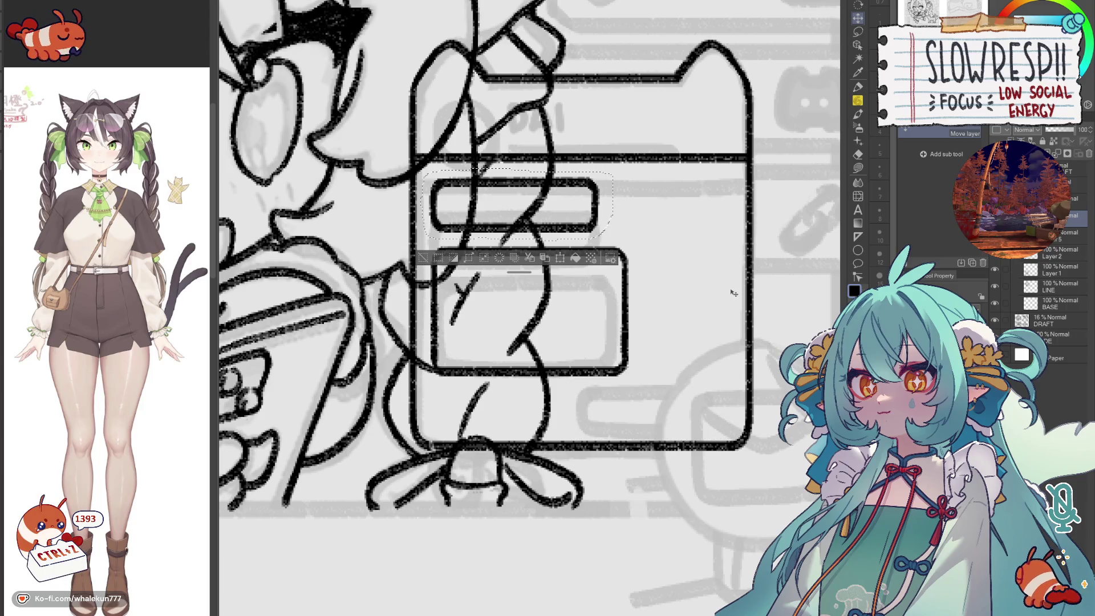
key(ctrl+d)
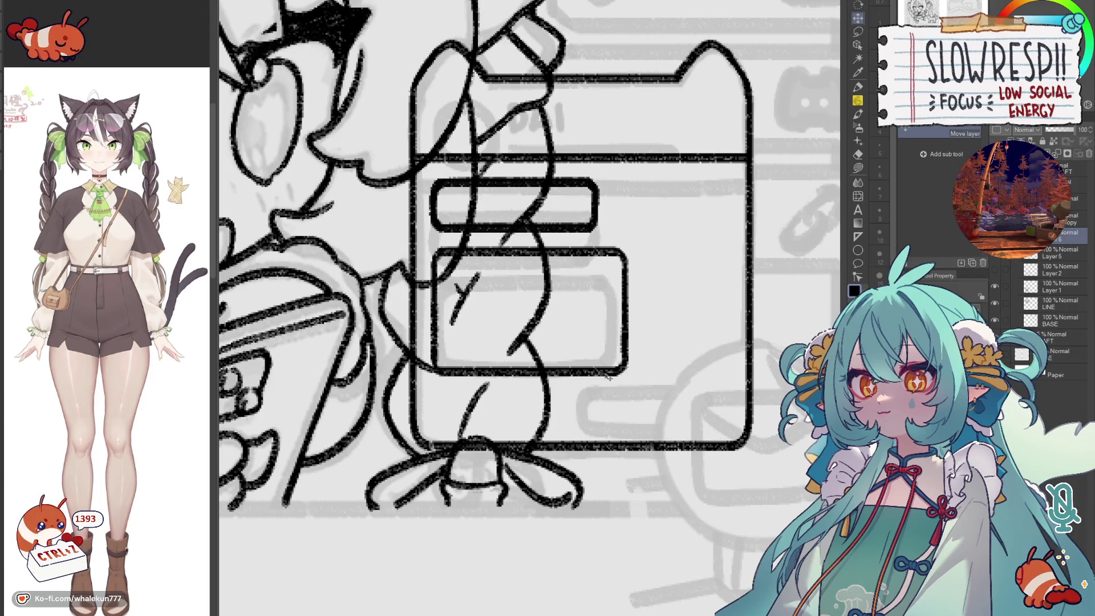
key(ctrl+y)
key(ctrl+y)
- Move the larger inner box up slightly and place the bar copy at the box's lower right
key(m)
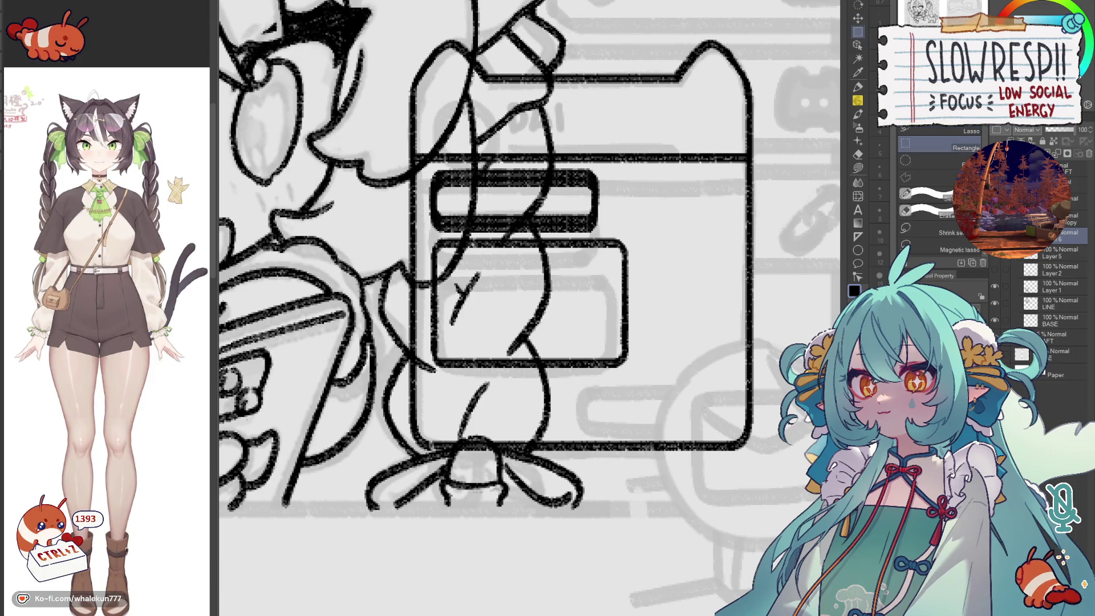
drag(425, 234, 674, 397)
key(k)
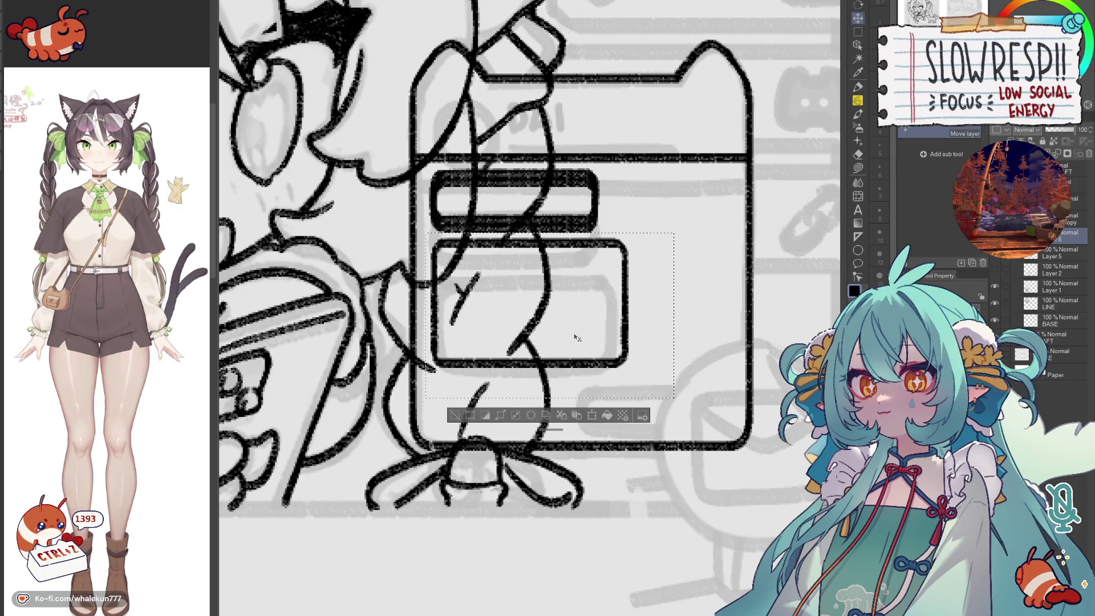
drag(526, 316, 527, 311)
key(ctrl+d)
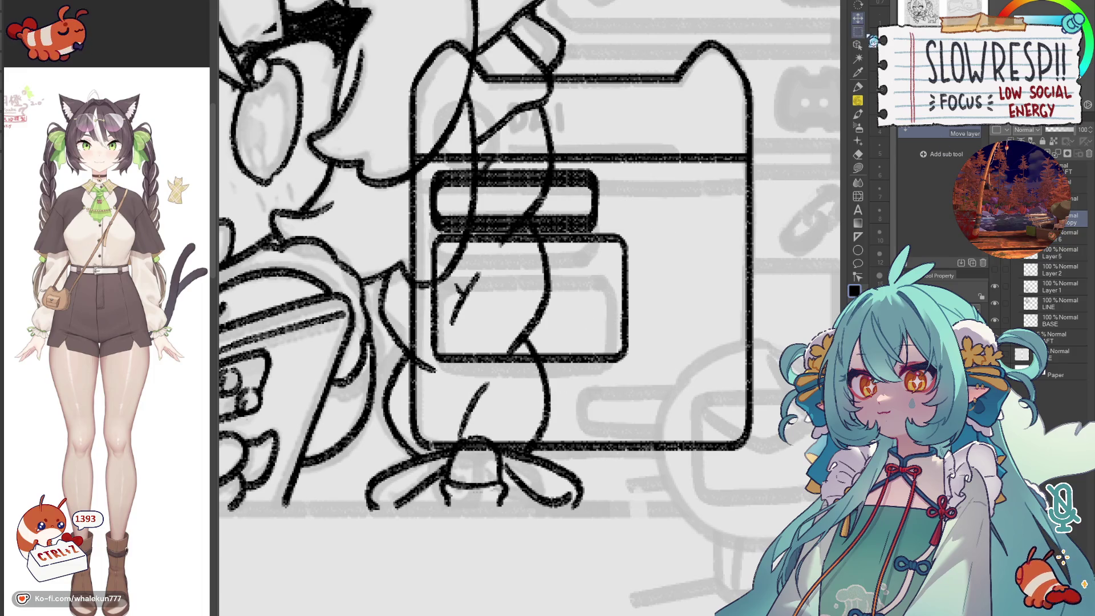
drag(585, 212, 725, 426)
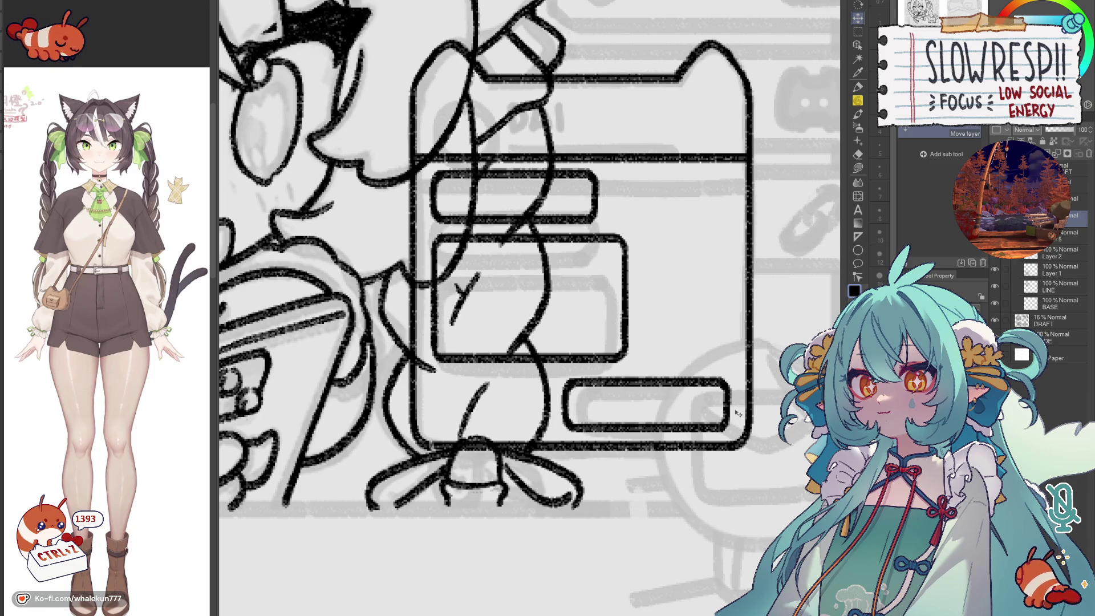
- Auto-select inside the message box, clear it, and merge the box layer with the layer below
key(w)
click(676, 306)
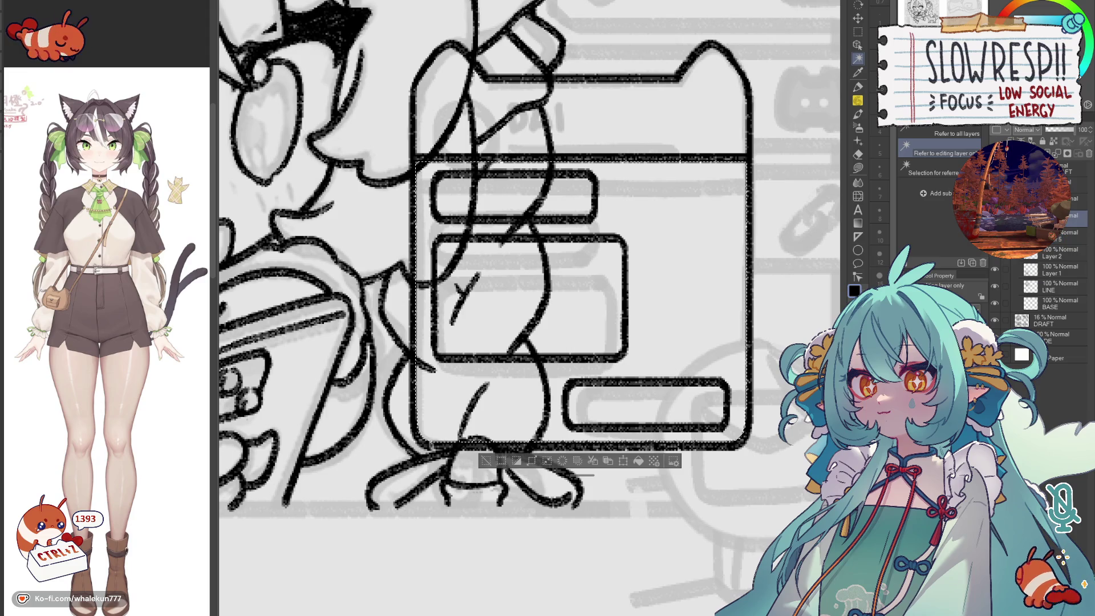
key(ctrl+d)
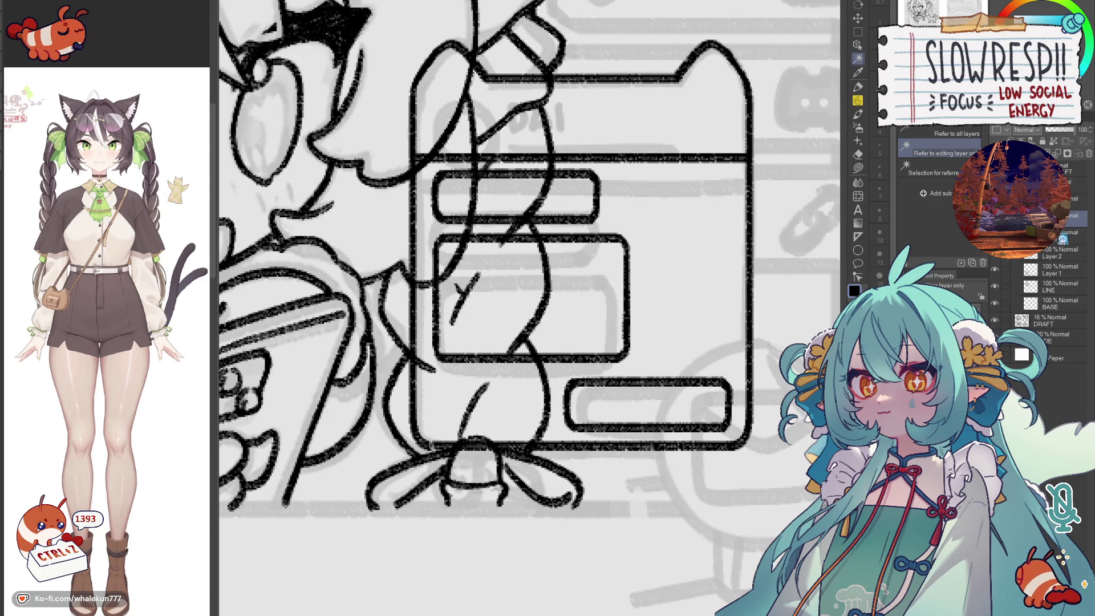
key(ctrl+e)
scroll(642, 322, down, 2)
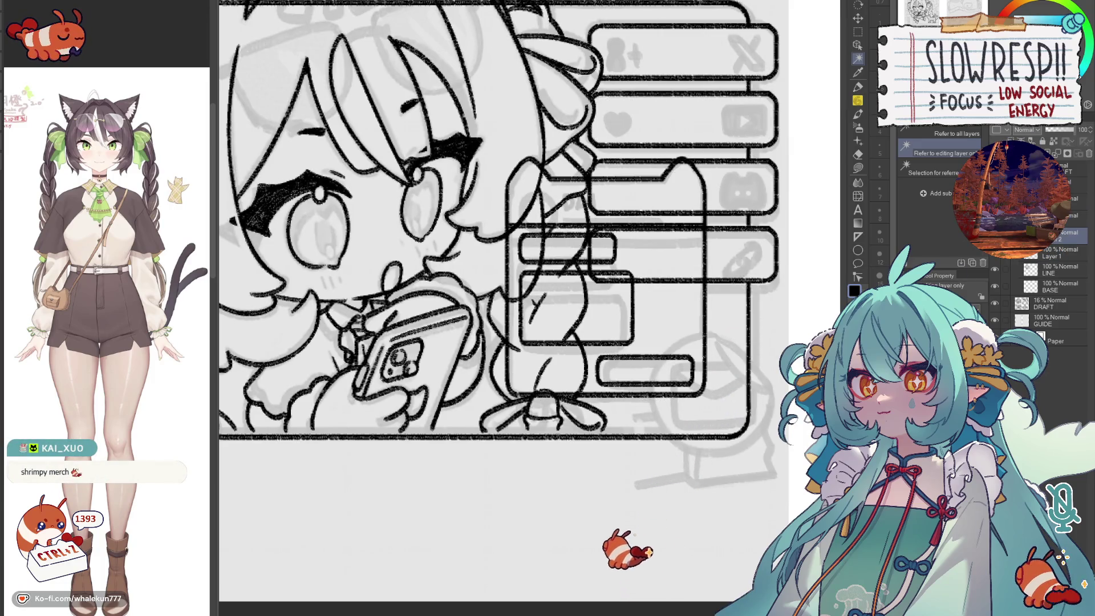
scroll(633, 547, up, 3)
- Shift the panel drawing slightly left and down with the Move layer tool
key(e)
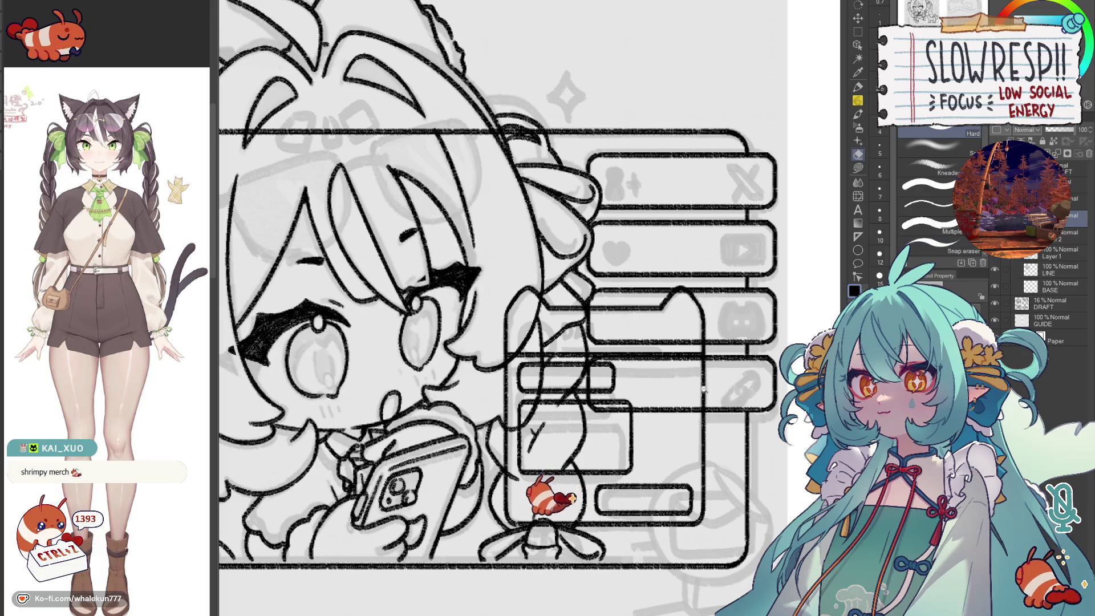
scroll(526, 439, down, 3)
scroll(521, 513, down, 1)
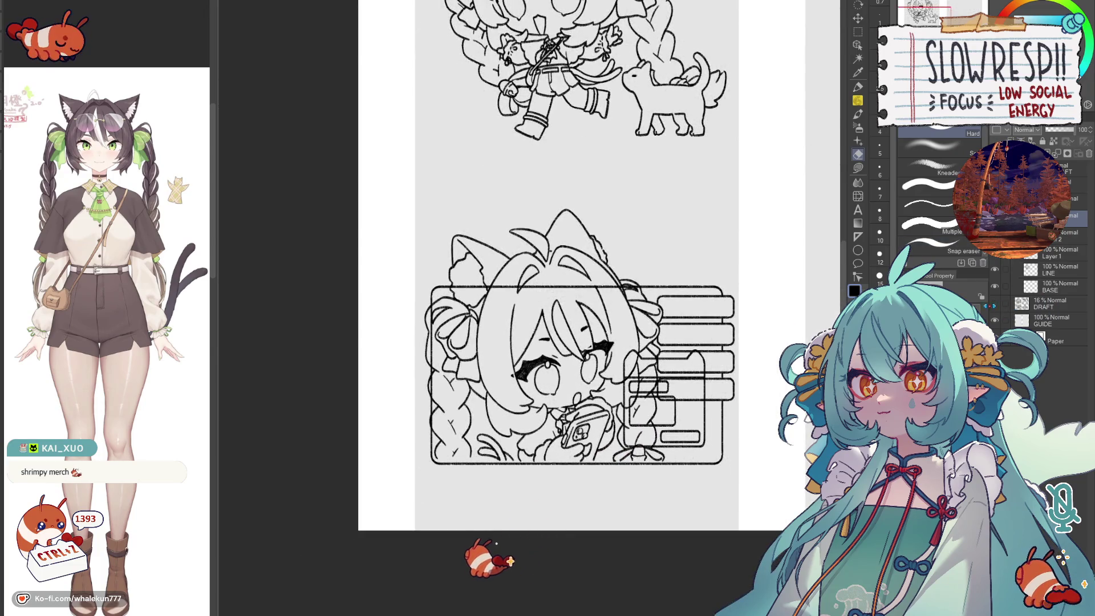
scroll(480, 561, up, 2)
scroll(458, 561, up, 1)
key(k)
mouse_move(629, 427)
mouse_down()
mouse_move(622, 435)
mouse_move(698, 413)
mouse_move(694, 402)
mouse_up()
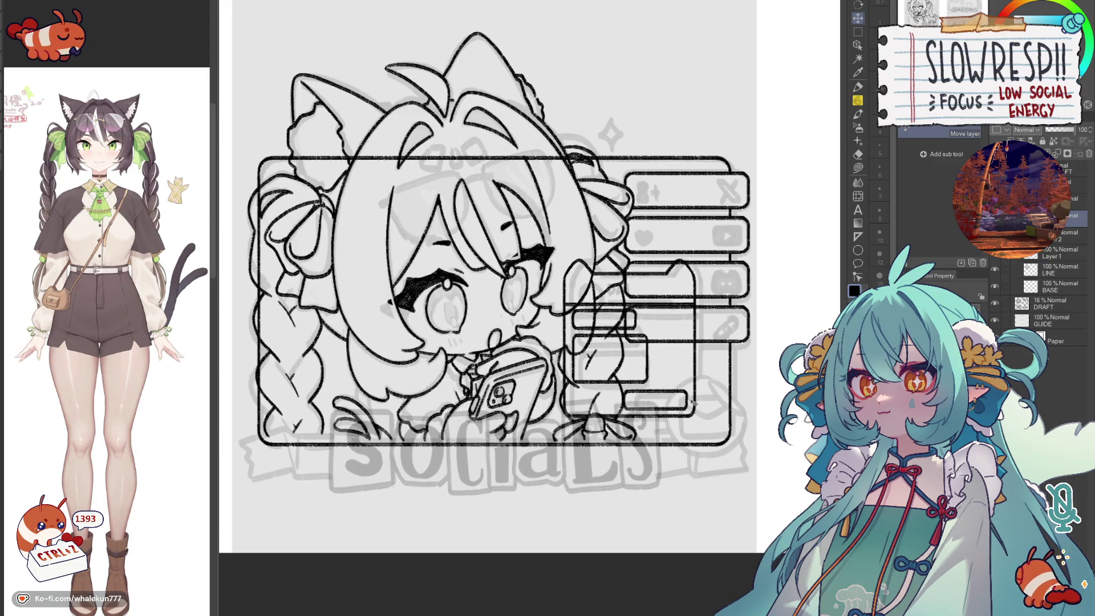
drag(692, 402, 692, 400)
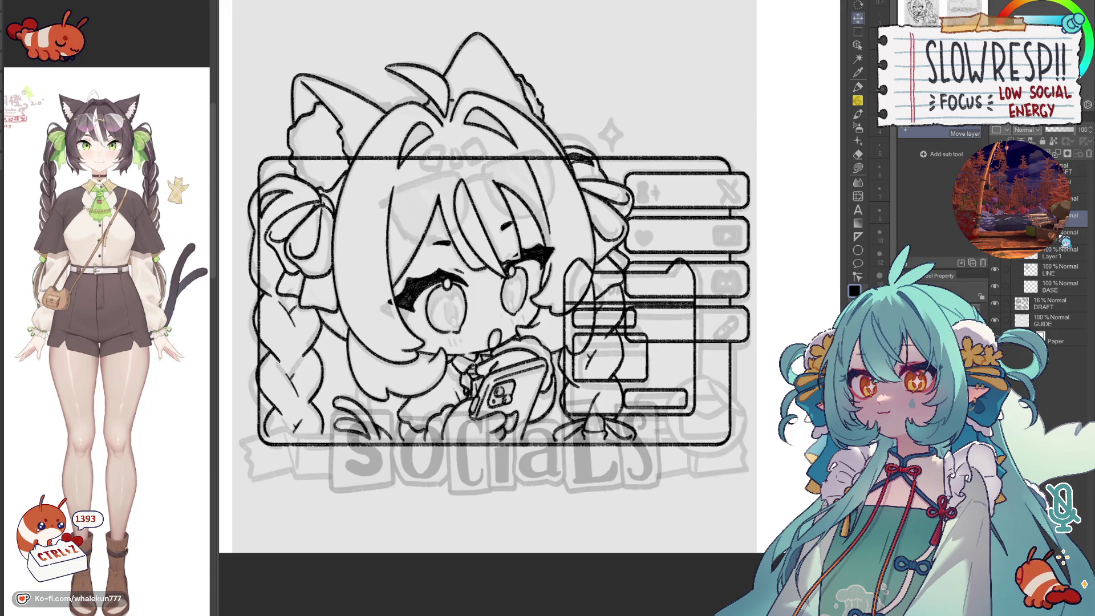
key(e)
scroll(685, 332, up, 1)
scroll(684, 332, up, 1)
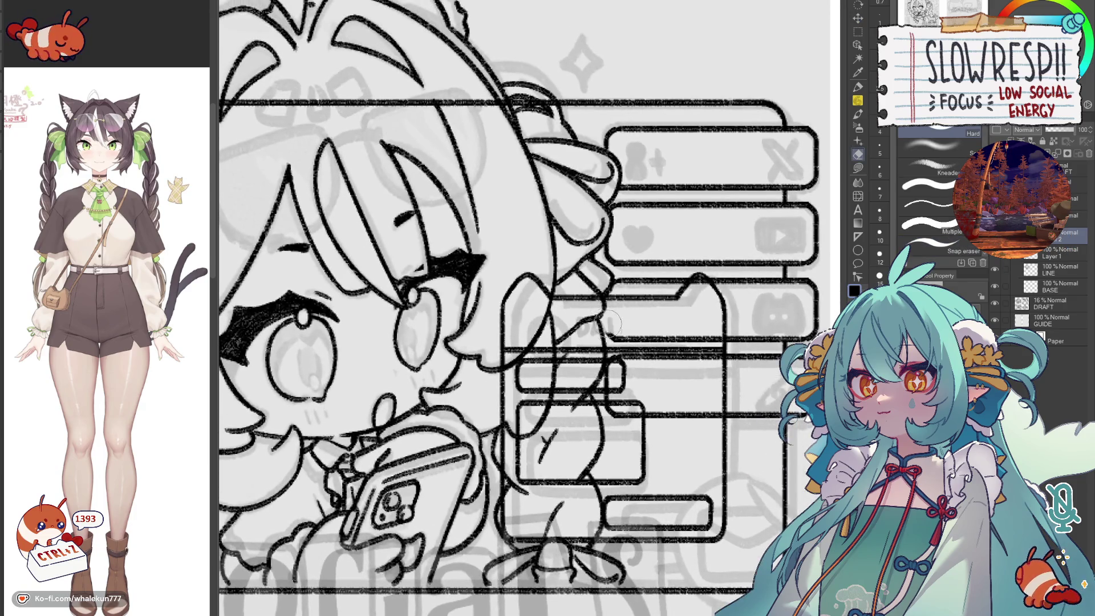
- Erase rough strokes around the message box, keeping the cat-ear outline, and delete the extra layer
drag(684, 332, 699, 289)
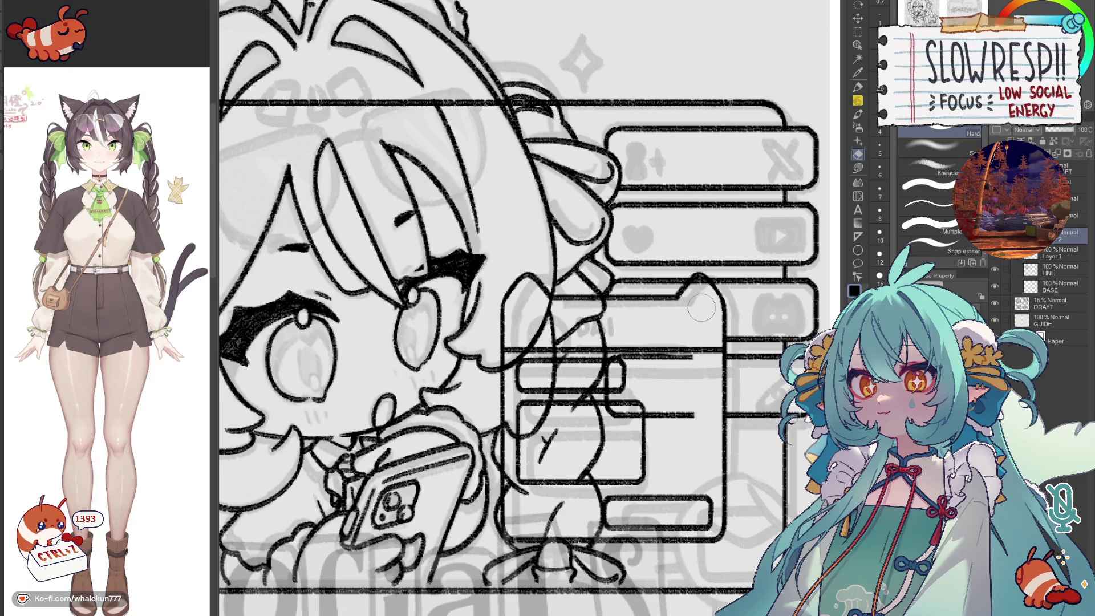
key(ctrl+z)
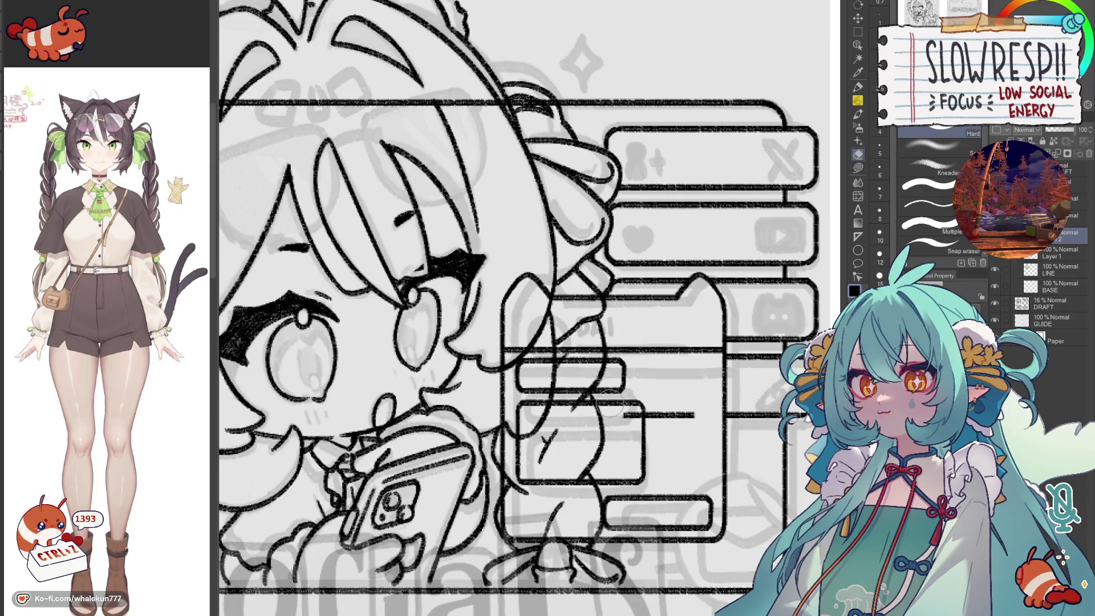
click(1080, 153)
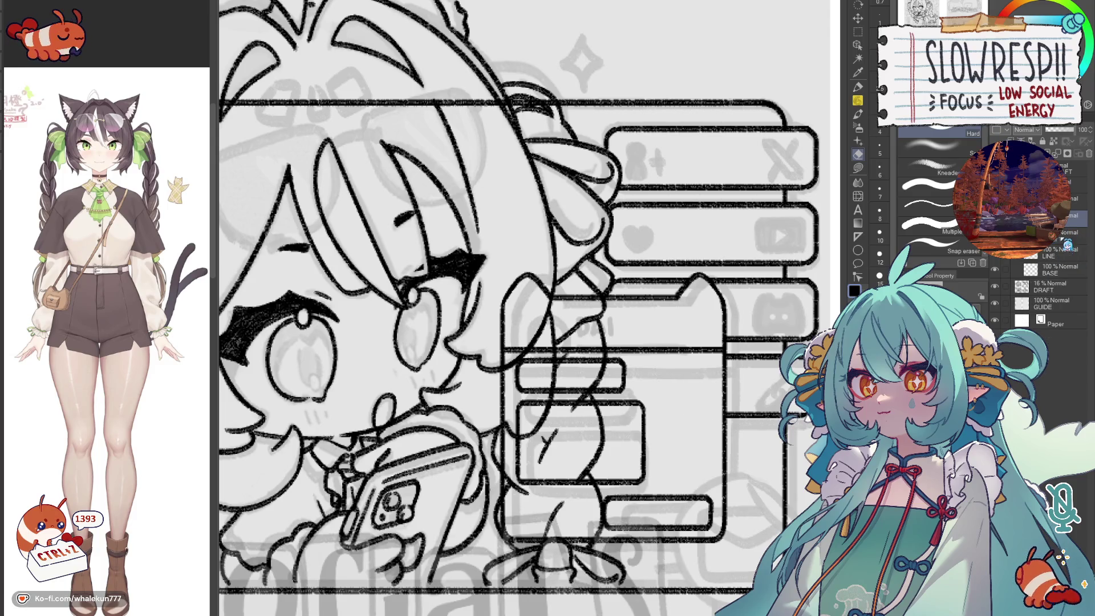
mouse_move(534, 303)
mouse_down()
mouse_move(625, 313)
mouse_move(545, 325)
mouse_up()
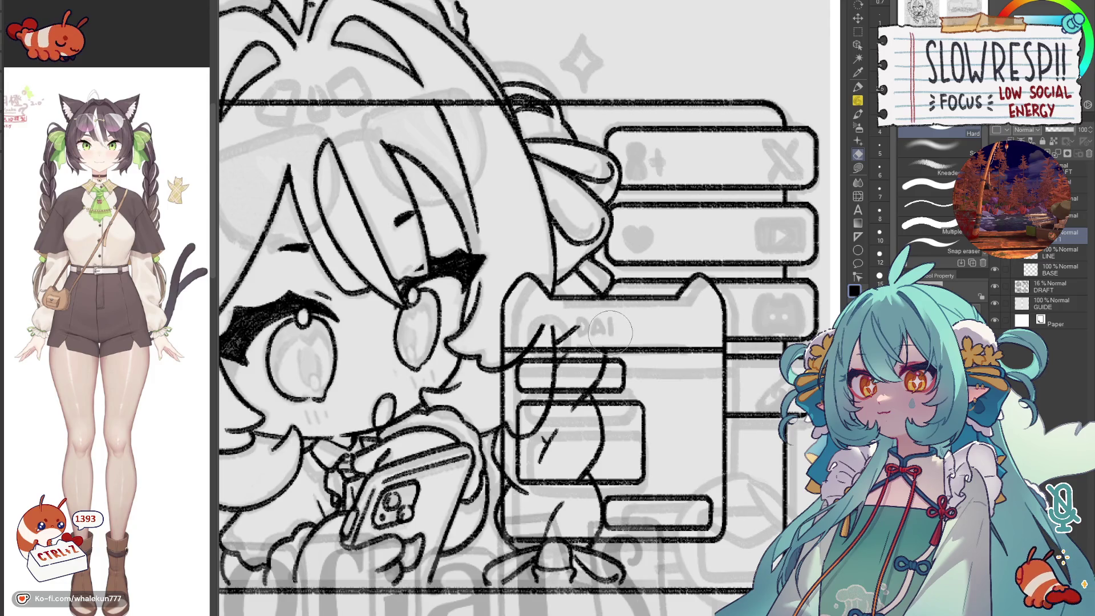
mouse_move(544, 330)
mouse_down()
mouse_move(530, 441)
mouse_move(590, 308)
mouse_move(646, 432)
mouse_move(712, 373)
mouse_up()
scroll(534, 429, down, 2)
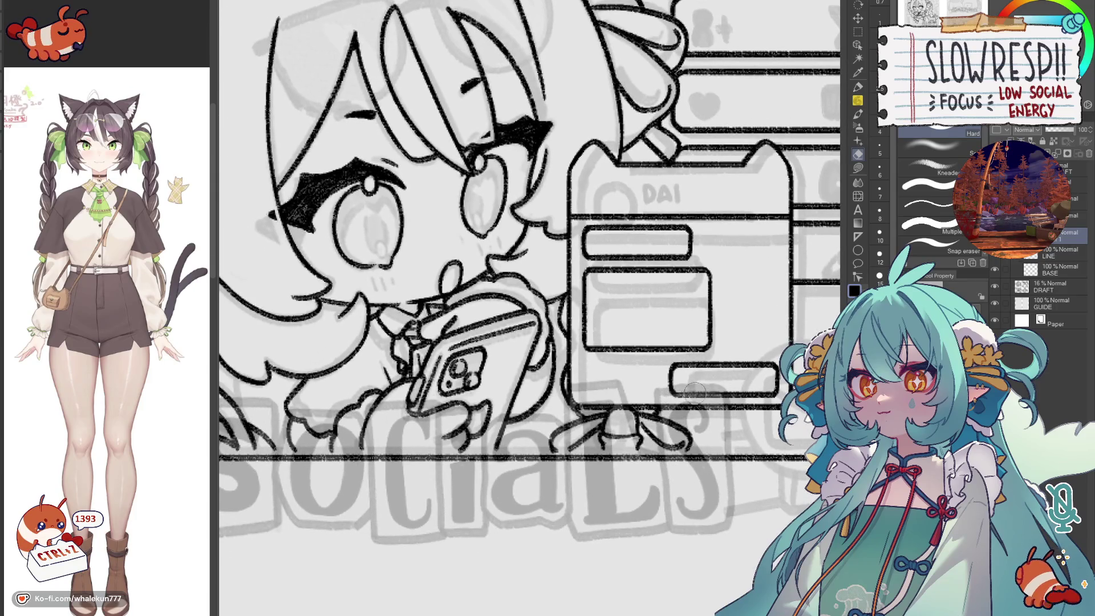
scroll(556, 488, down, 3)
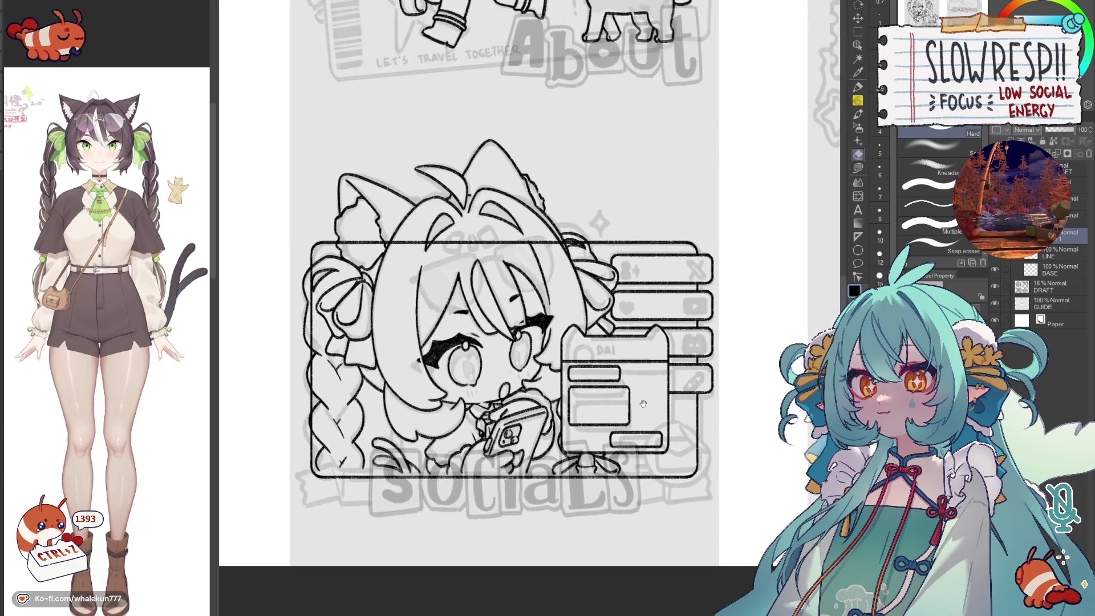
- Hide the rough sketch layer and undo an accidental delete of the line art
click(995, 292)
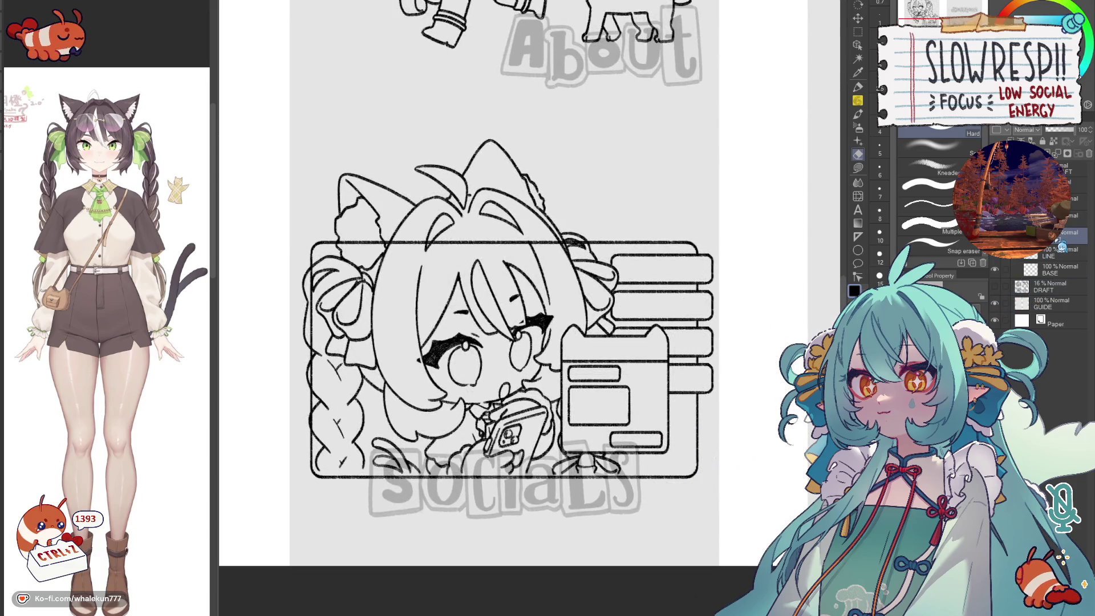
scroll(688, 431, up, 1)
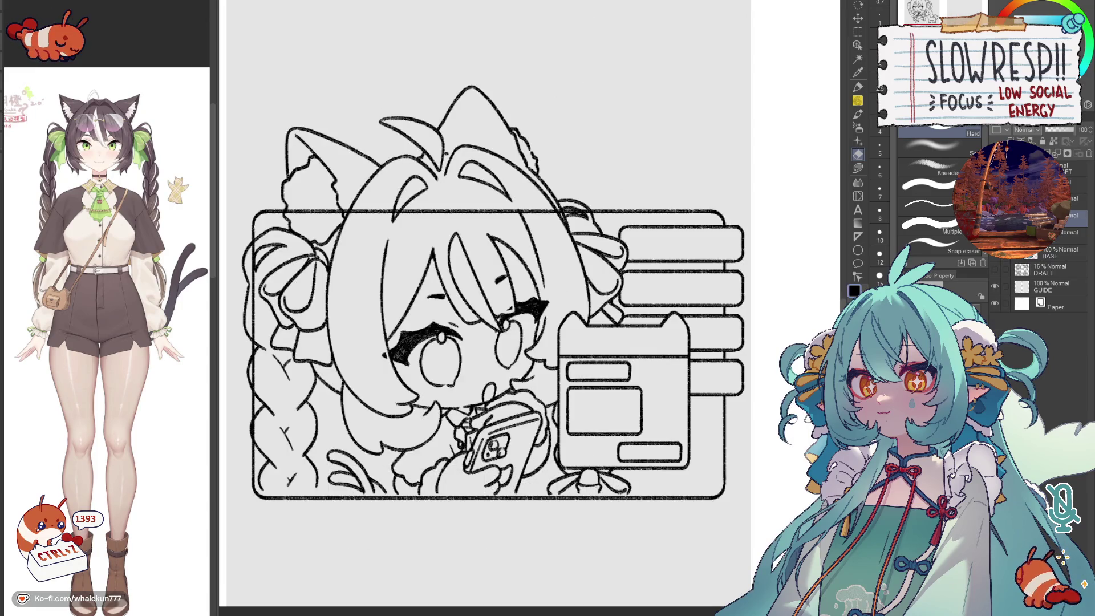
key(p)
drag(600, 440, 707, 344)
scroll(544, 409, down, 2)
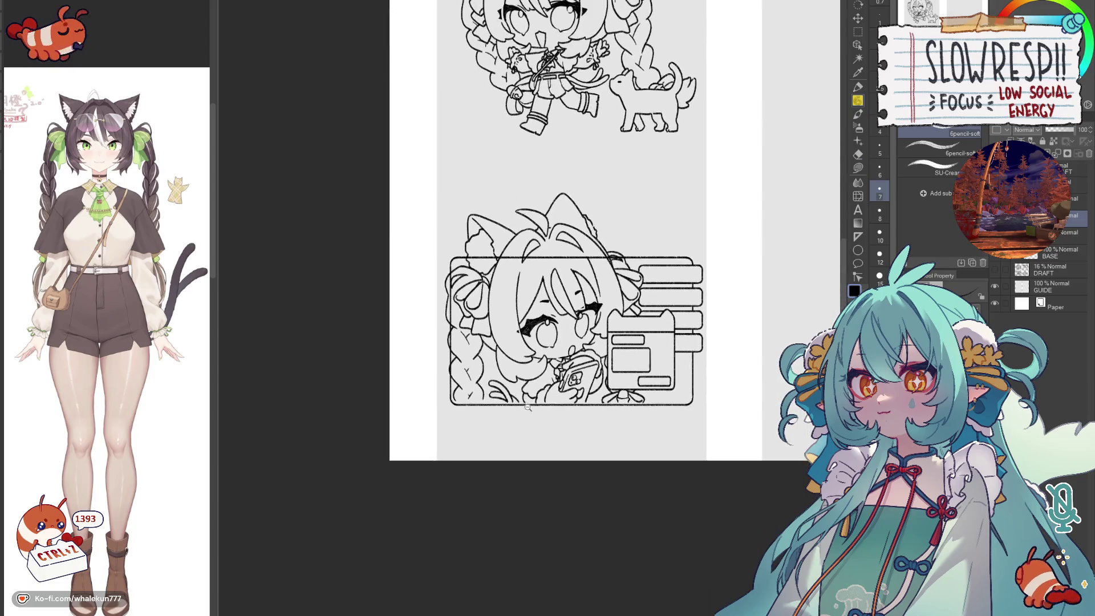
scroll(543, 408, up, 2)
key(Delete)
key(ctrl+z)
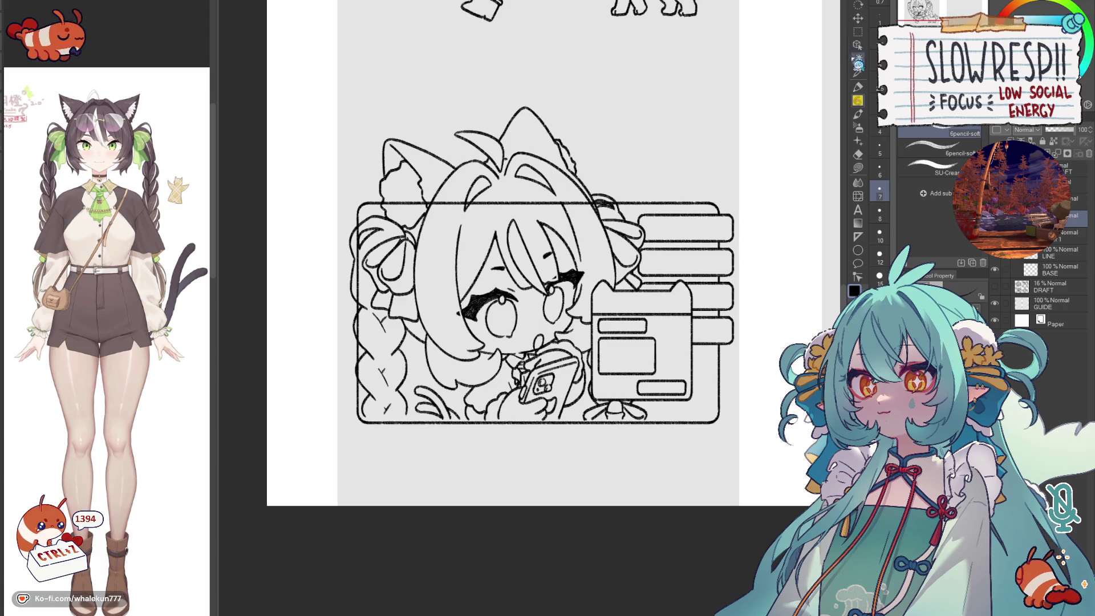
- Nudge the line art around the message box with Move layer, checking against the draft sketch
key(k)
drag(663, 422, 666, 422)
drag(630, 319, 623, 391)
drag(594, 304, 626, 363)
drag(625, 292, 639, 303)
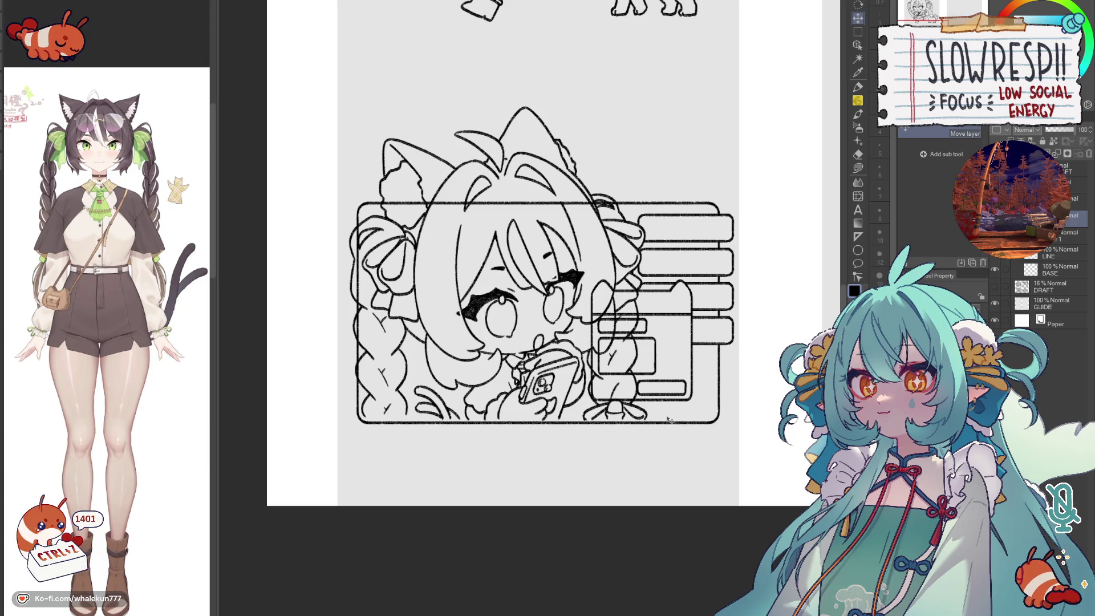
drag(668, 419, 667, 418)
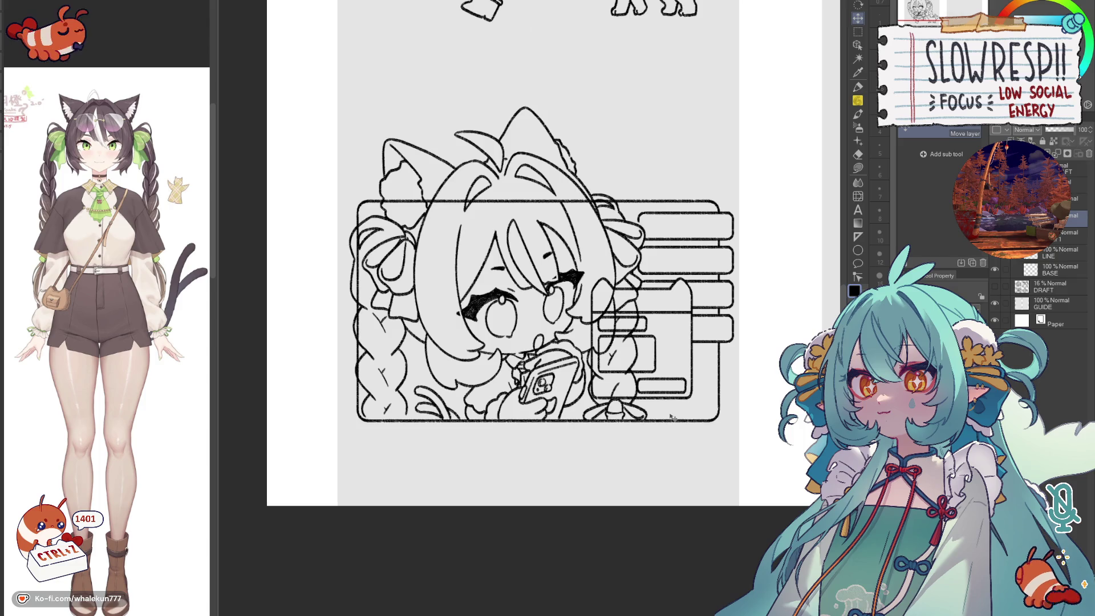
click(995, 288)
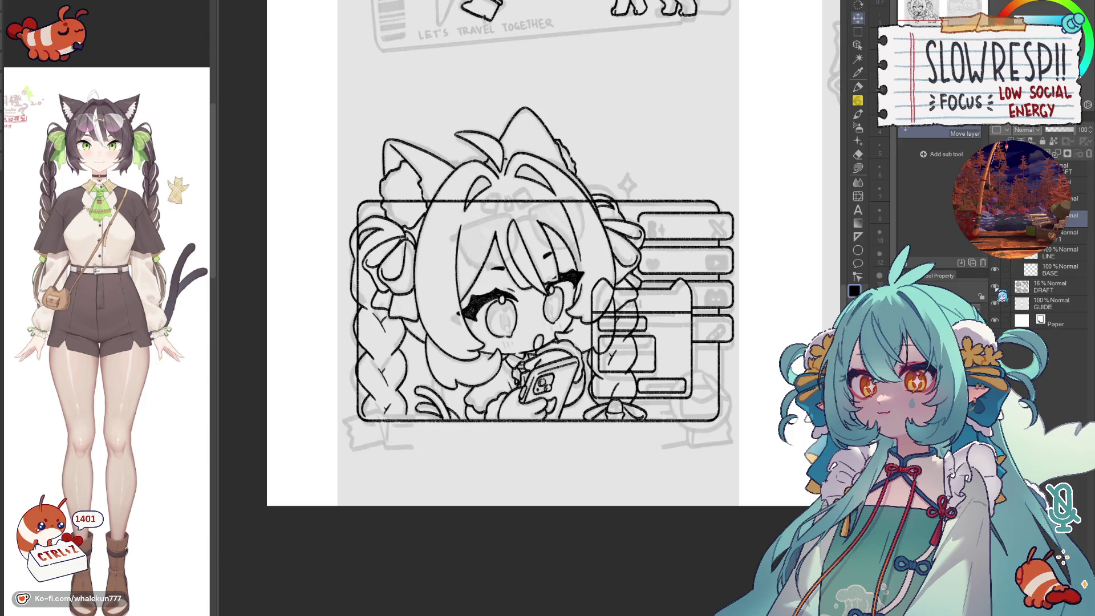
click(996, 291)
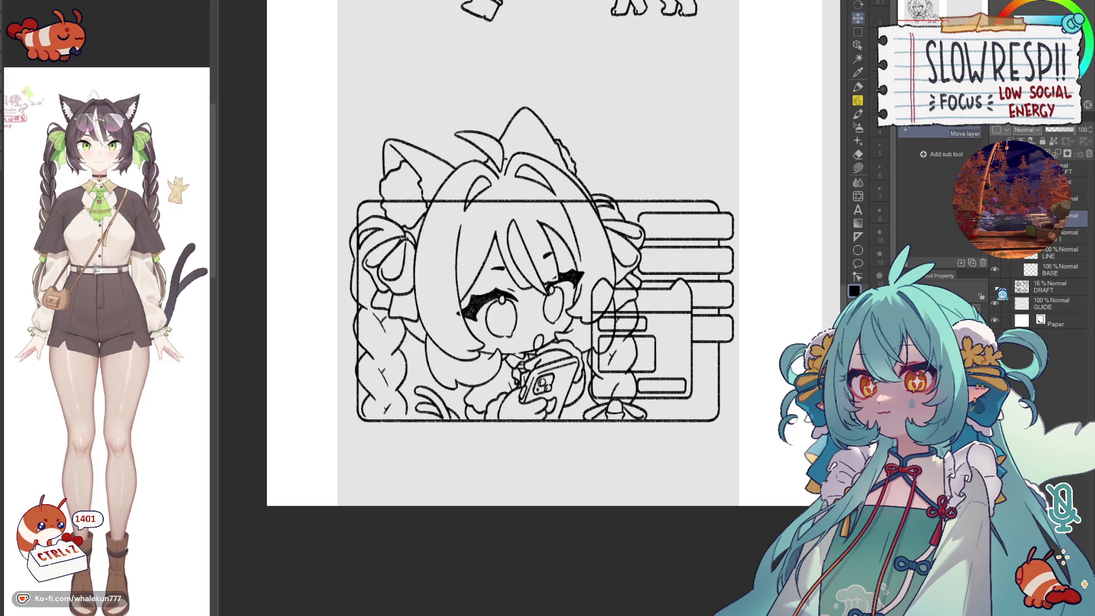
key(e)
scroll(608, 280, up, 2)
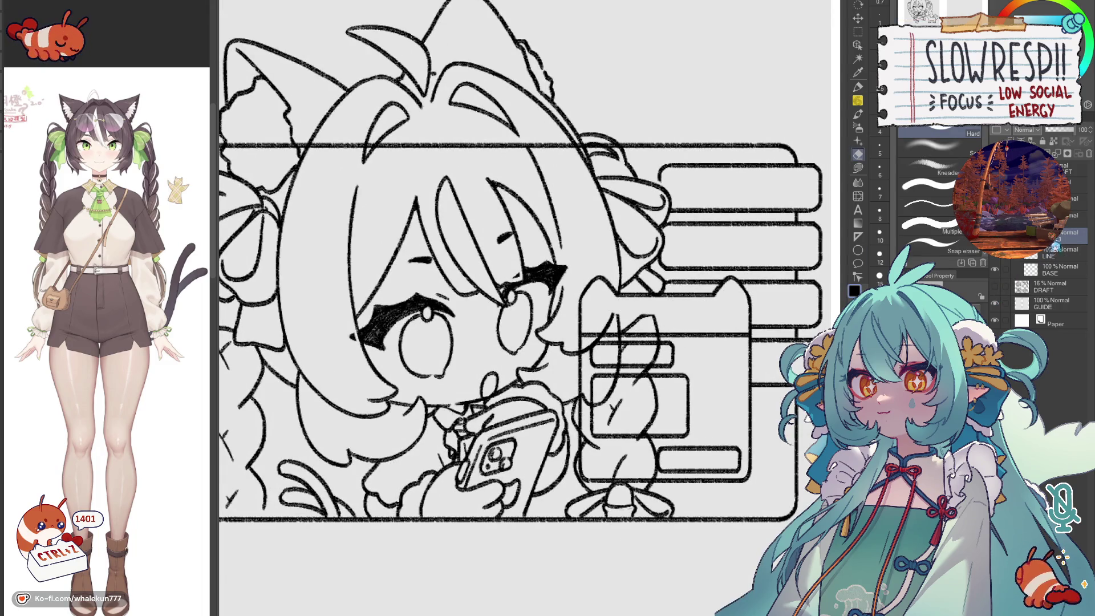
- On the layer above, erase the doubled strokes at the message box top
click(1061, 220)
click(861, 112)
scroll(659, 171, up, 2)
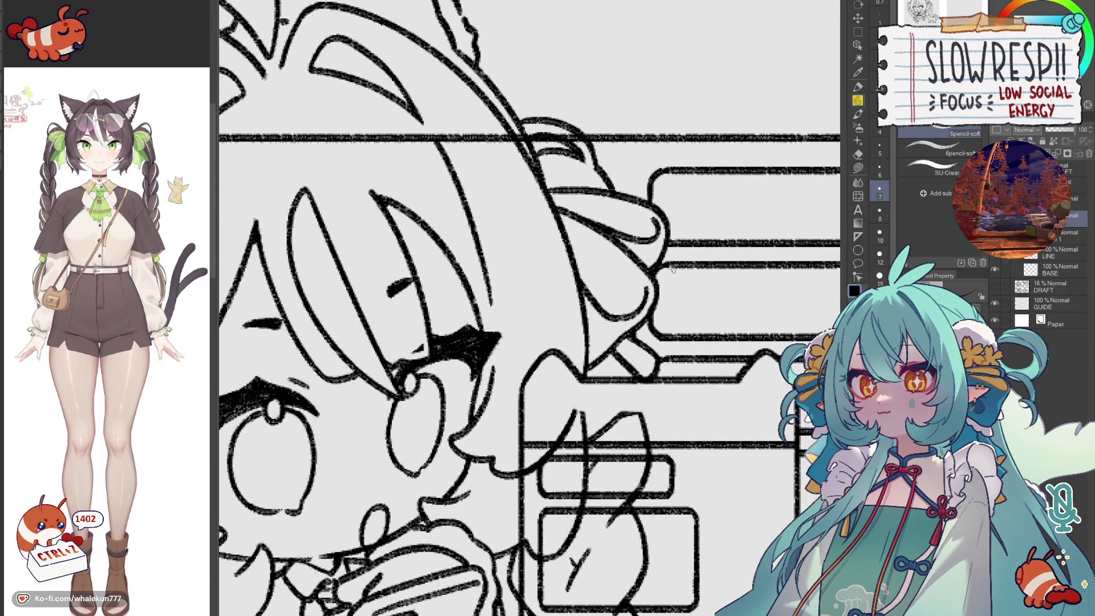
scroll(672, 267, down, 3)
scroll(671, 267, up, 1)
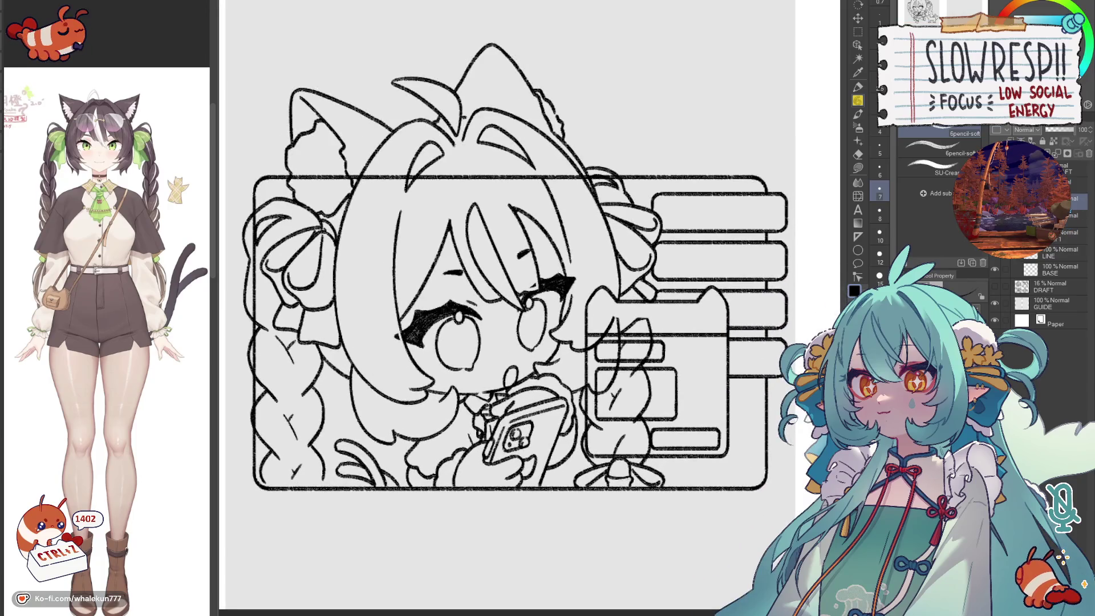
key(e)
mouse_move(604, 318)
mouse_down()
mouse_move(629, 351)
mouse_move(657, 330)
mouse_move(654, 368)
mouse_move(641, 377)
mouse_move(612, 329)
mouse_move(599, 333)
mouse_move(603, 420)
mouse_move(607, 385)
mouse_move(602, 410)
mouse_move(621, 432)
mouse_move(650, 394)
mouse_move(615, 445)
mouse_up()
key(ctrl+z)
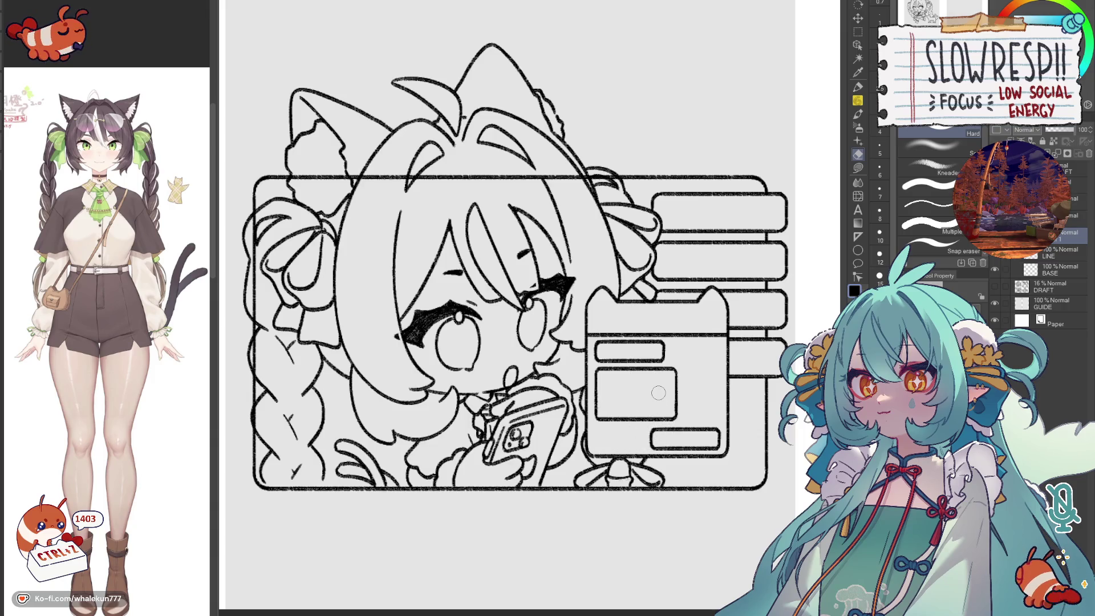
drag(444, 209, 598, 298)
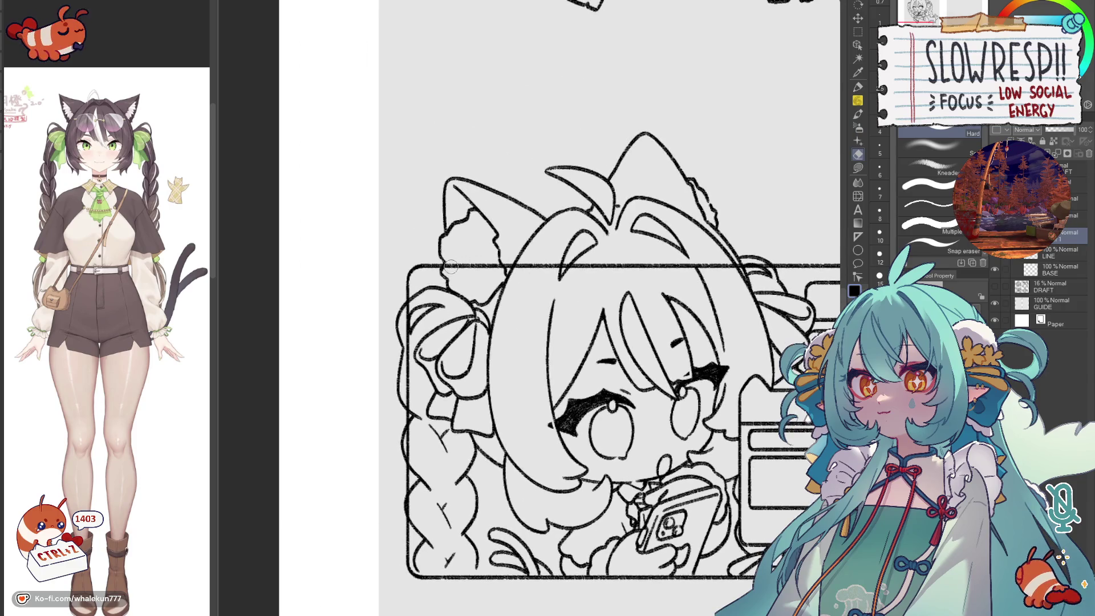
drag(492, 245, 524, 117)
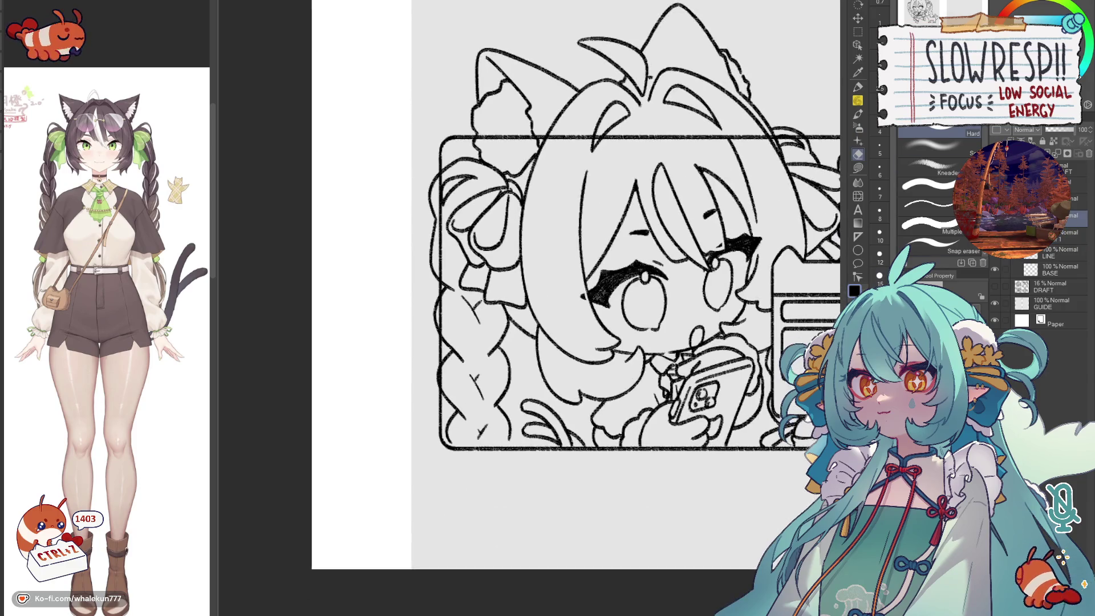
scroll(391, 454, up, 1)
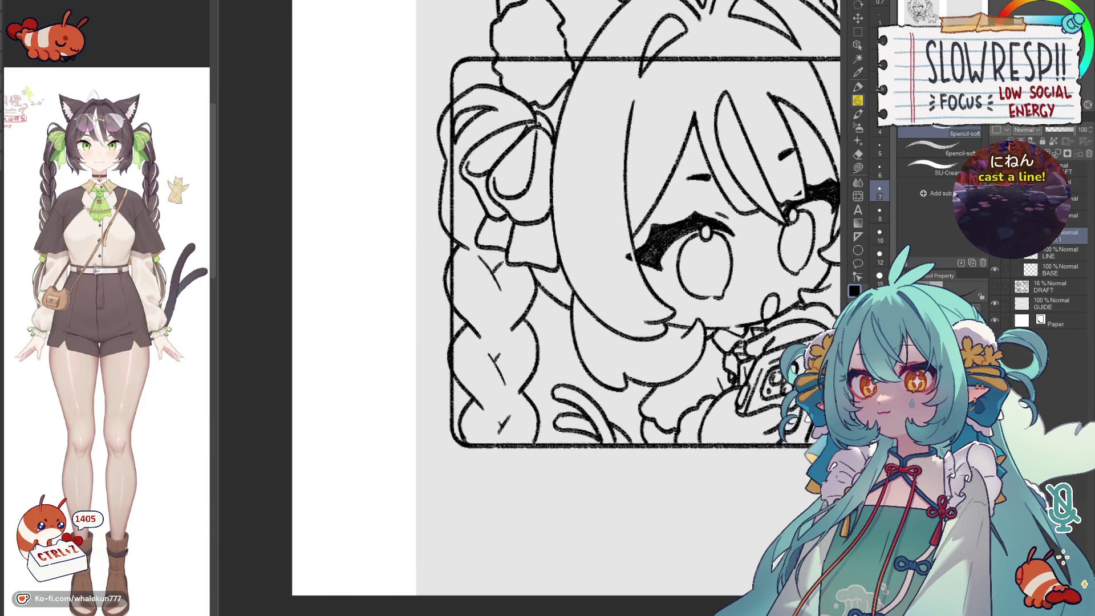
- Erase the stray horizontal line across the girl's face, keeping the braid outline intact
mouse_move(612, 435)
mouse_down()
mouse_move(576, 417)
mouse_move(570, 487)
mouse_move(509, 493)
mouse_up()
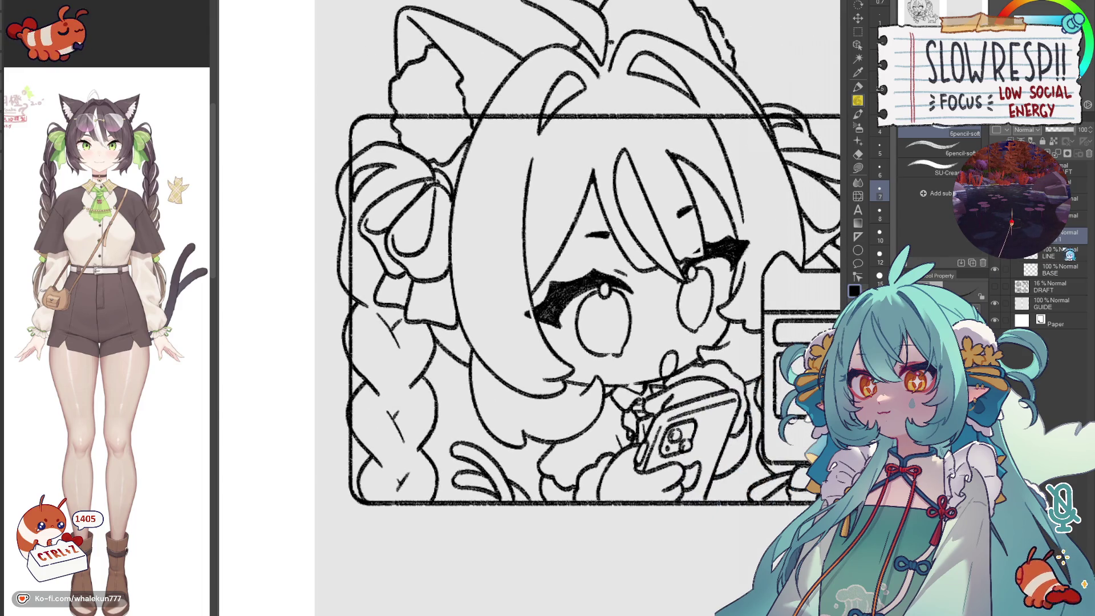
key(e)
mouse_move(353, 161)
mouse_down()
mouse_move(360, 303)
mouse_move(347, 178)
mouse_up()
key(ctrl+z)
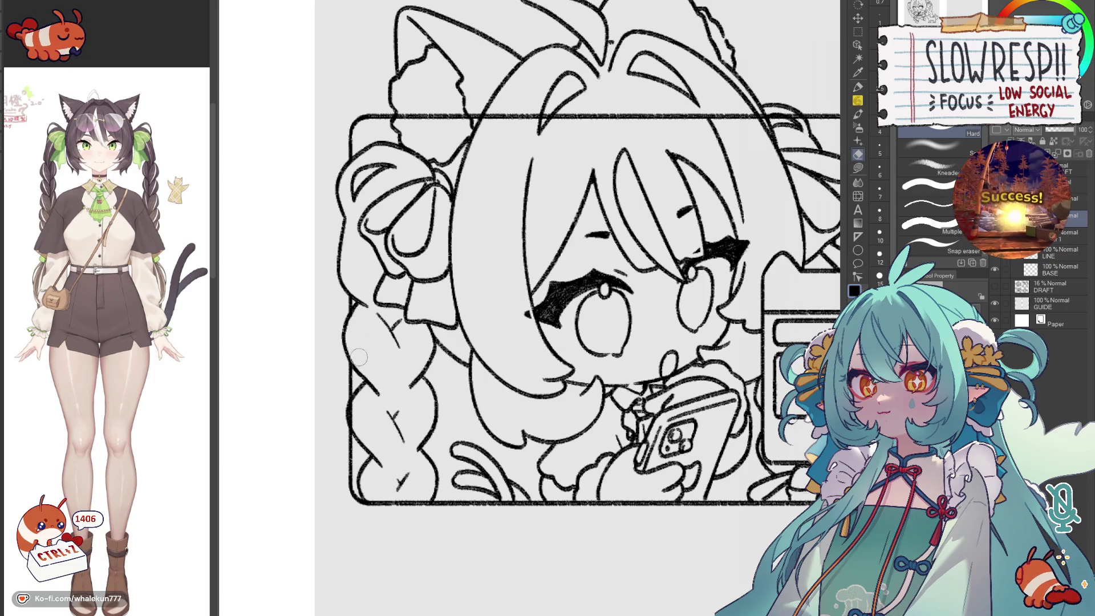
scroll(357, 414, up, 3)
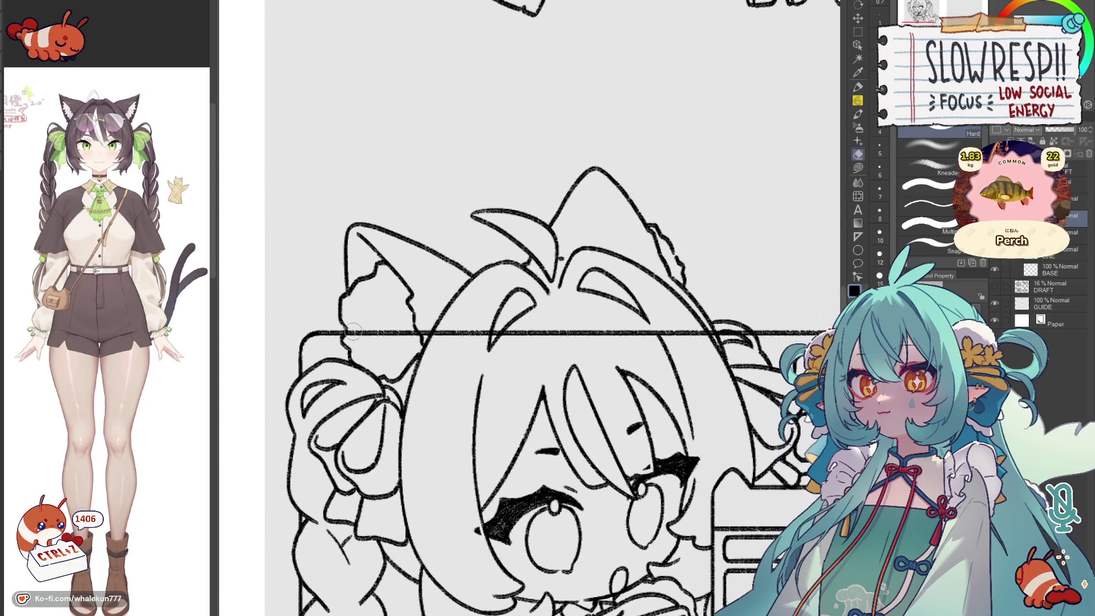
drag(351, 335, 753, 339)
scroll(530, 308, down, 3)
scroll(531, 308, up, 1)
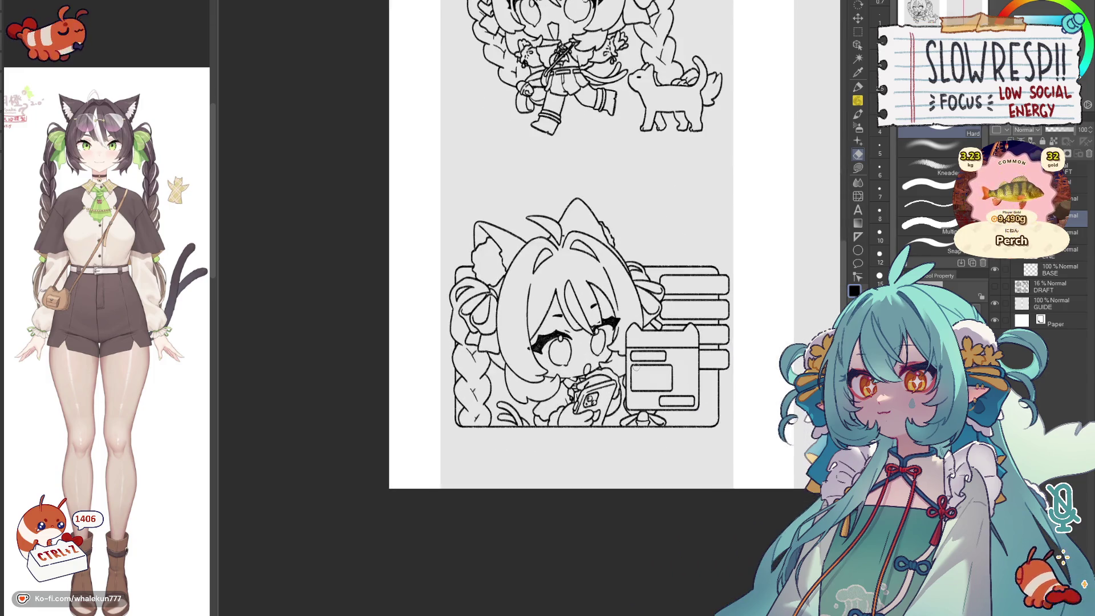
scroll(698, 392, down, 2)
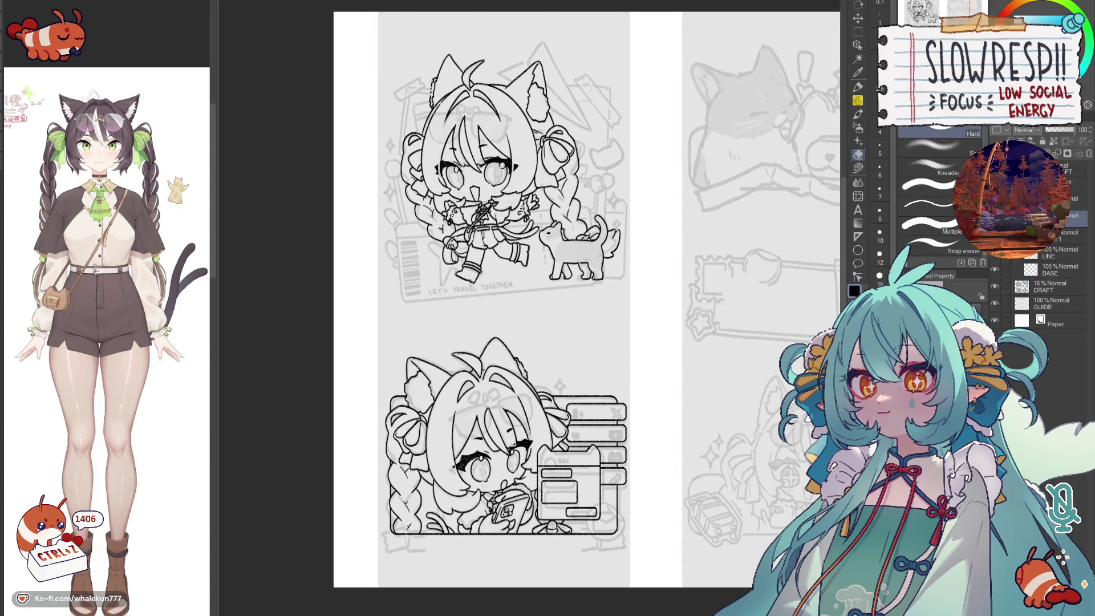
- Merge the LINE layer down into the BASE layer with Ctrl+E
key(ctrl+e)
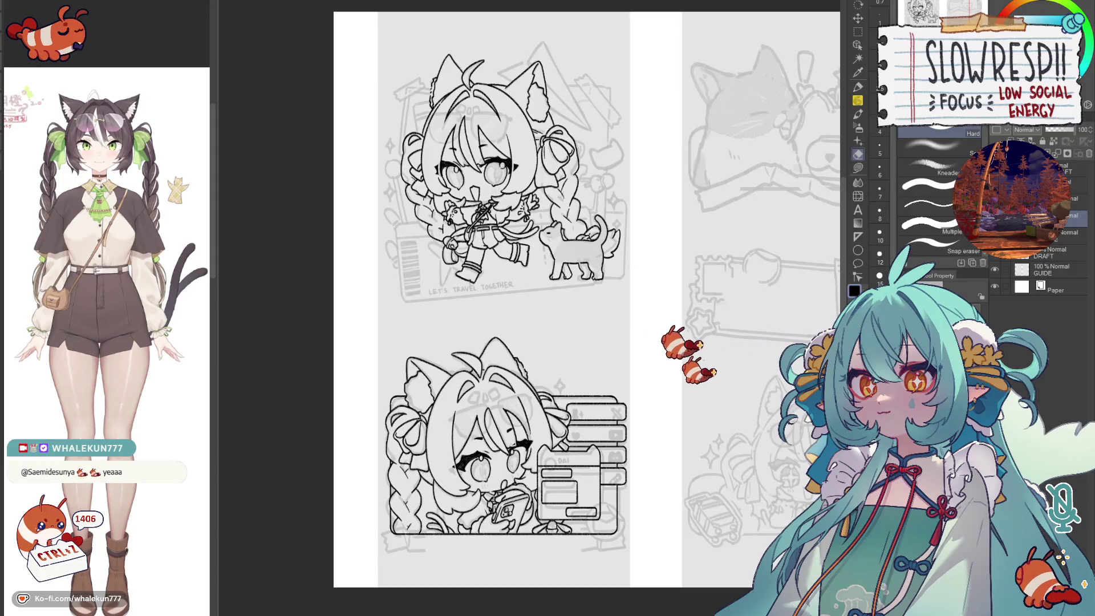
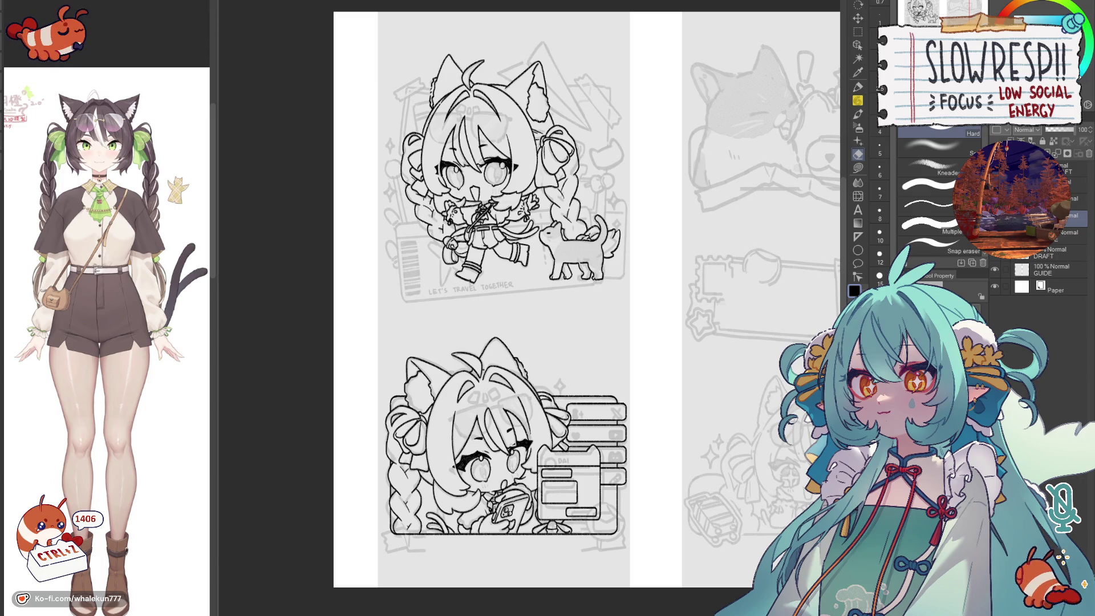
- Fit the whole sheet in view and ready the pencil for drawing
drag(682, 229, 627, 234)
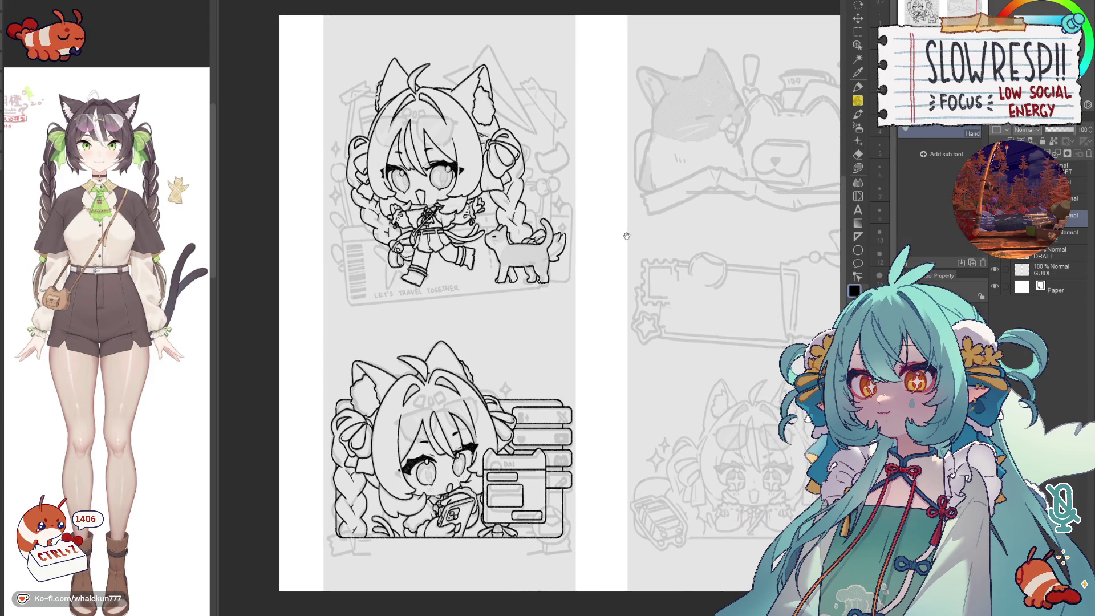
scroll(627, 232, up, 2)
scroll(660, 217, down, 1)
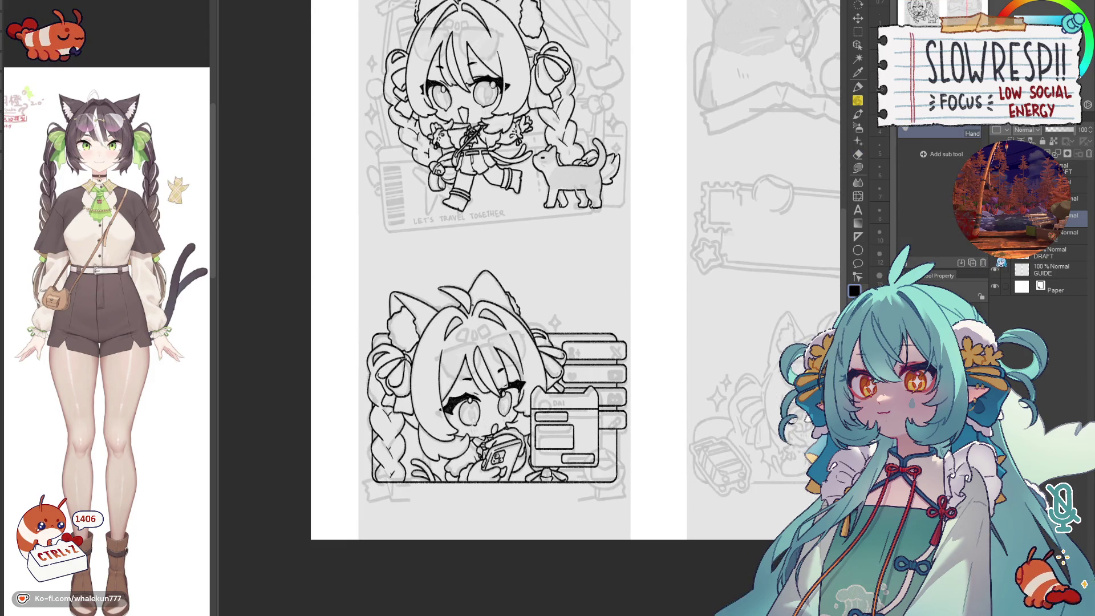
drag(599, 233, 496, 325)
scroll(506, 309, up, 1)
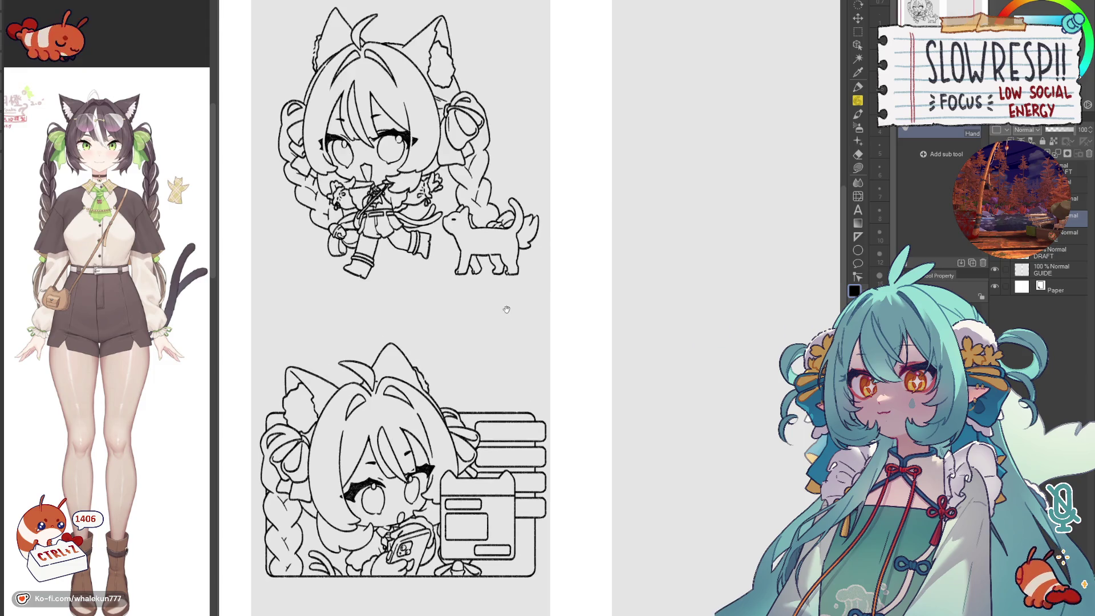
key(ctrl+0)
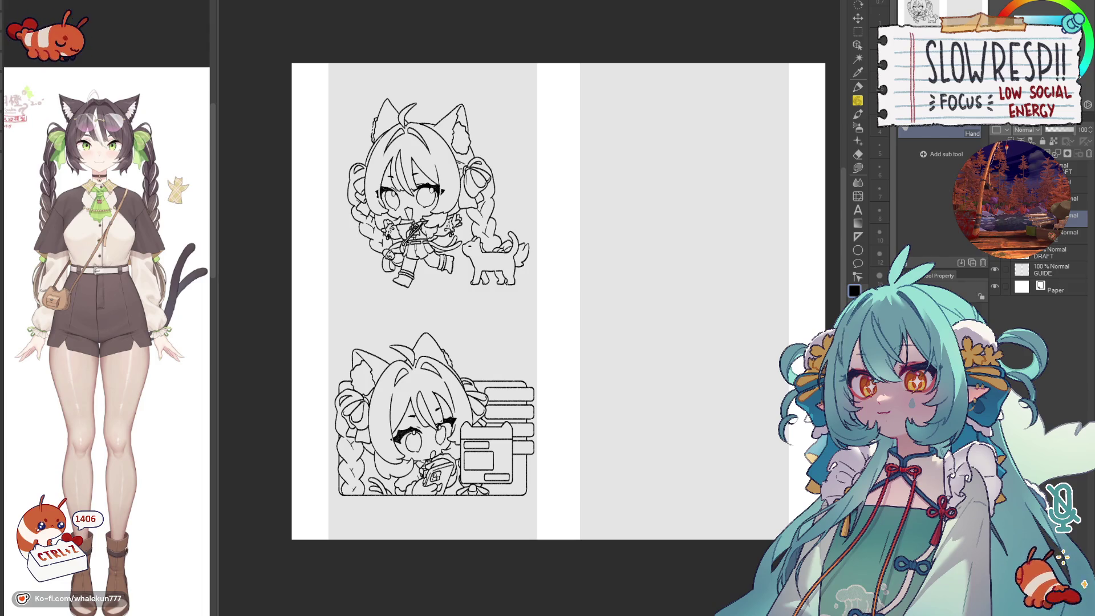
key(p)
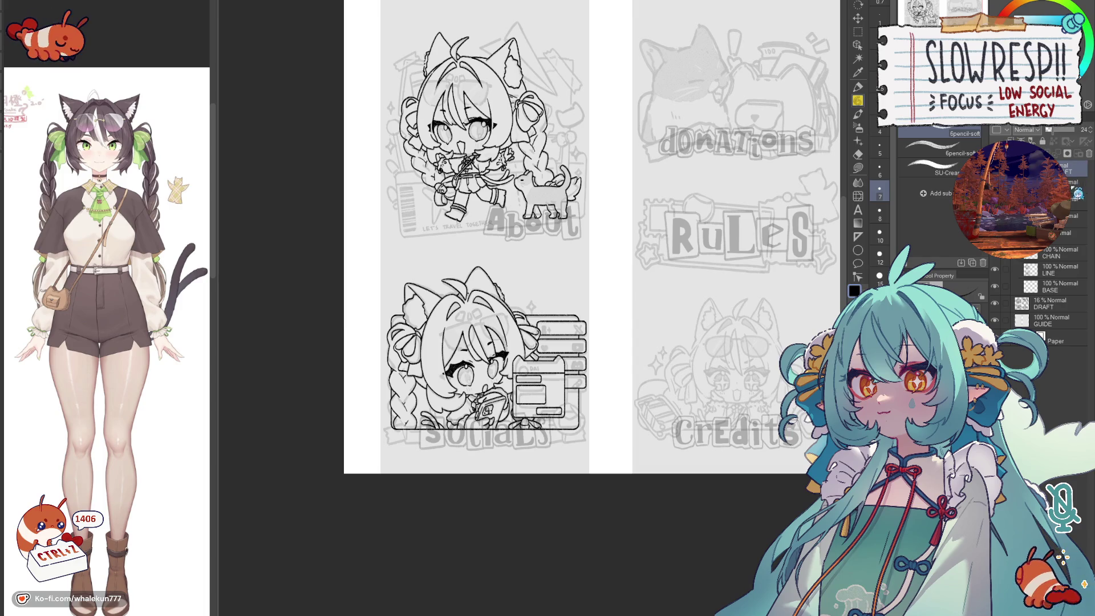
- Centre the view on the About draft lettering and pick a larger inking pen
key(ctrl+z)
click(1077, 194)
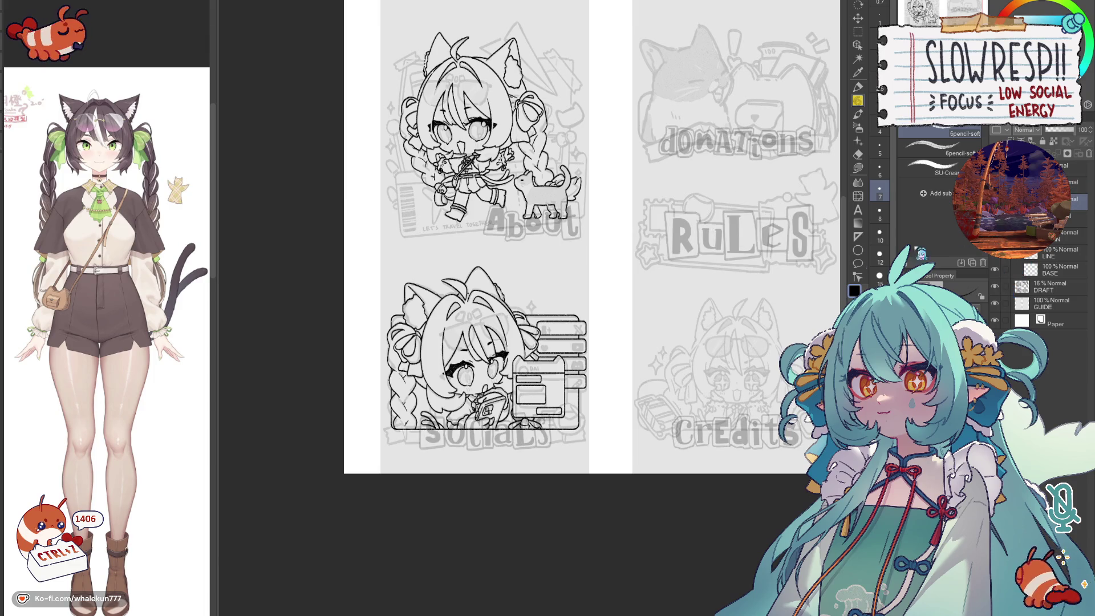
scroll(488, 179, down, 1)
scroll(487, 180, up, 4)
scroll(597, 246, up, 2)
scroll(597, 246, up, 3)
scroll(598, 245, down, 2)
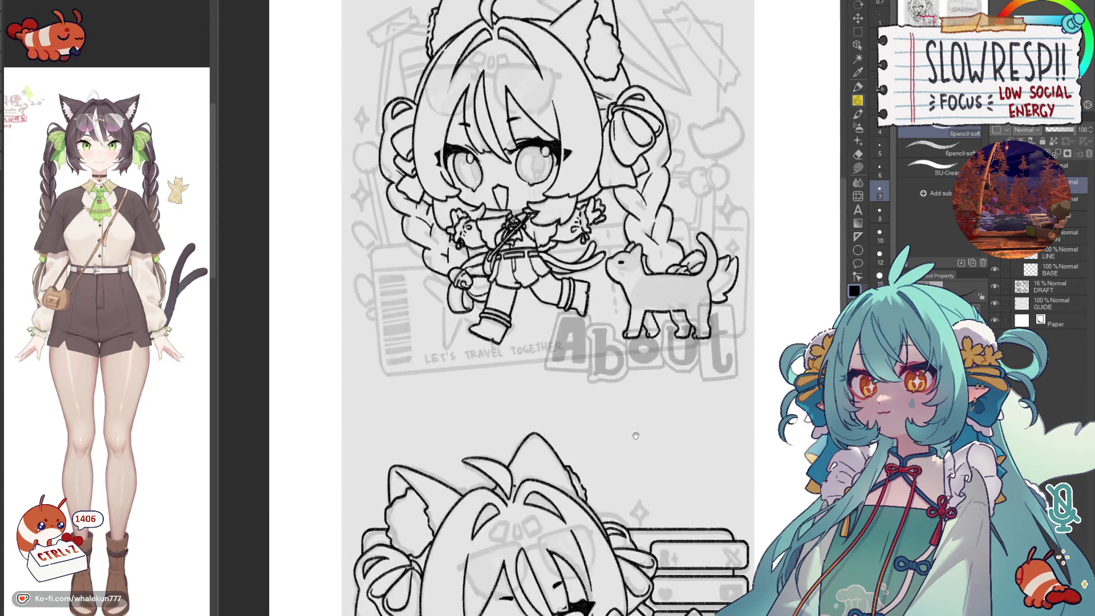
scroll(597, 342, down, 3)
scroll(597, 473, up, 3)
scroll(598, 337, up, 2)
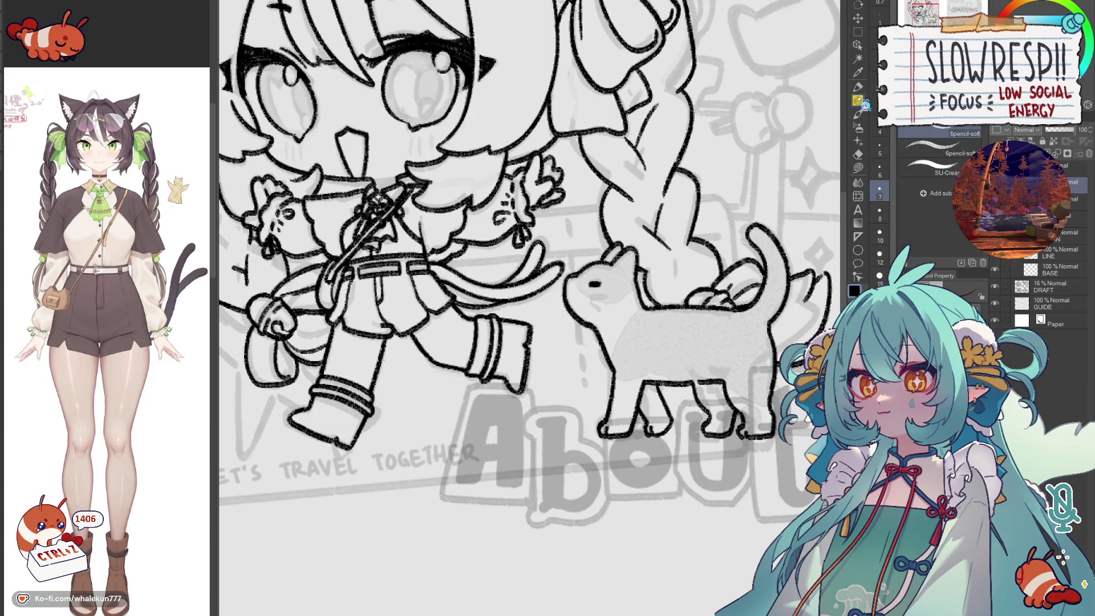
key(p)
scroll(530, 279, up, 2)
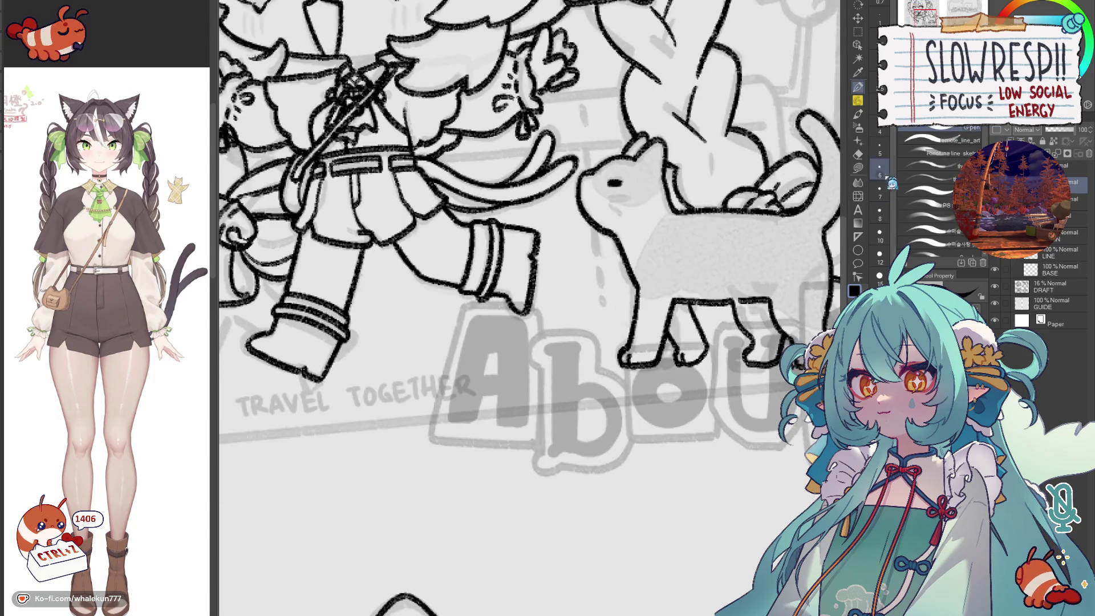
drag(530, 257, 576, 255)
key(p)
key(p)
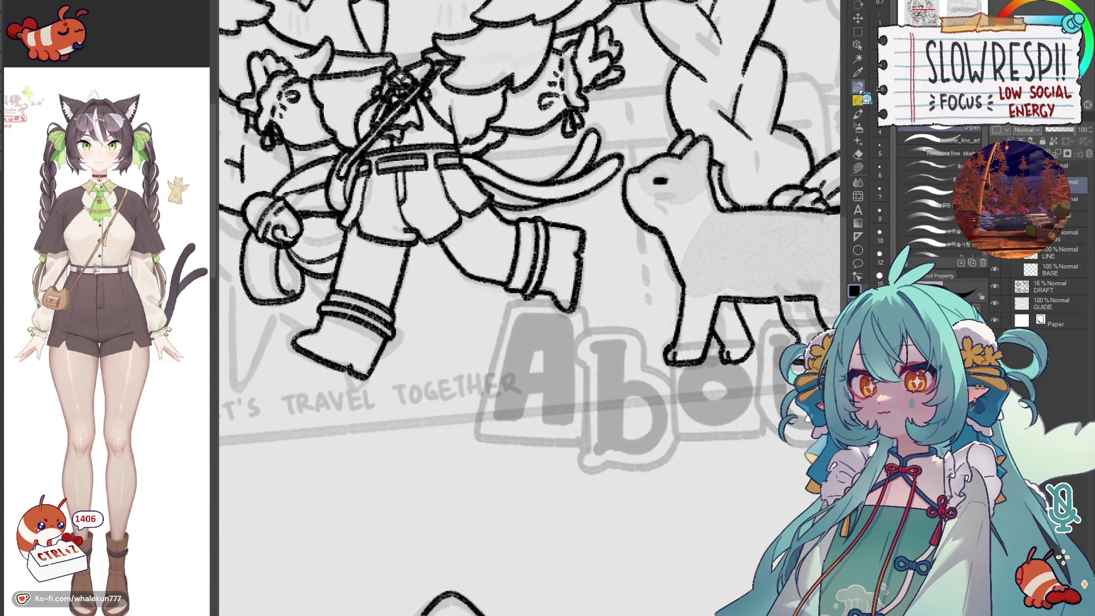
key(bracketright)
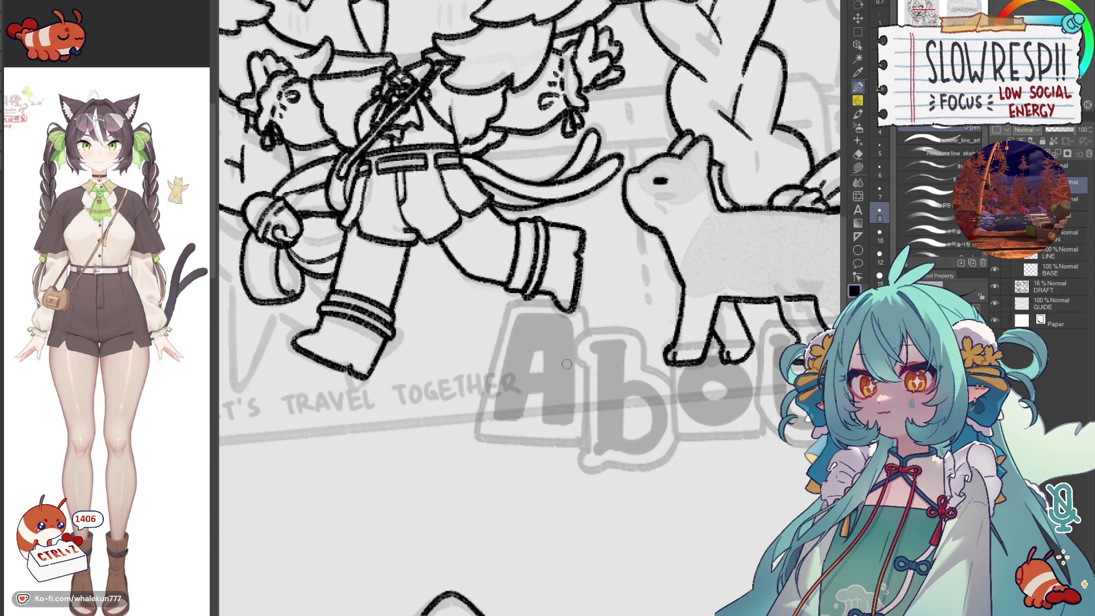
- Ink the left leg of the A solid black after a few undone trial strokes and brush-size tweaks
drag(520, 317, 505, 392)
key(ctrl+z)
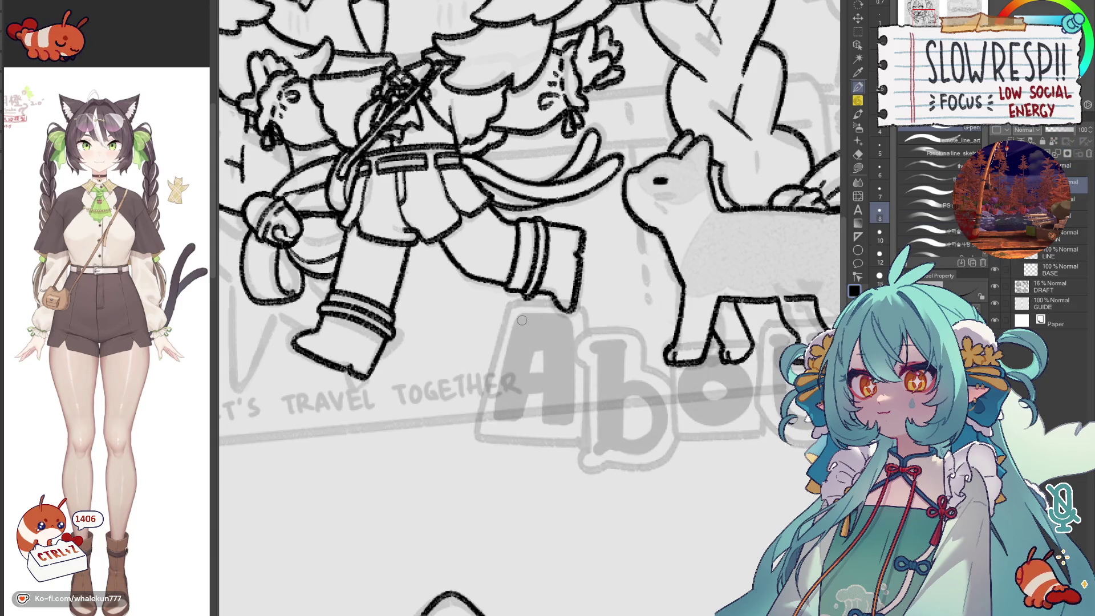
key(bracketleft)
drag(518, 317, 500, 416)
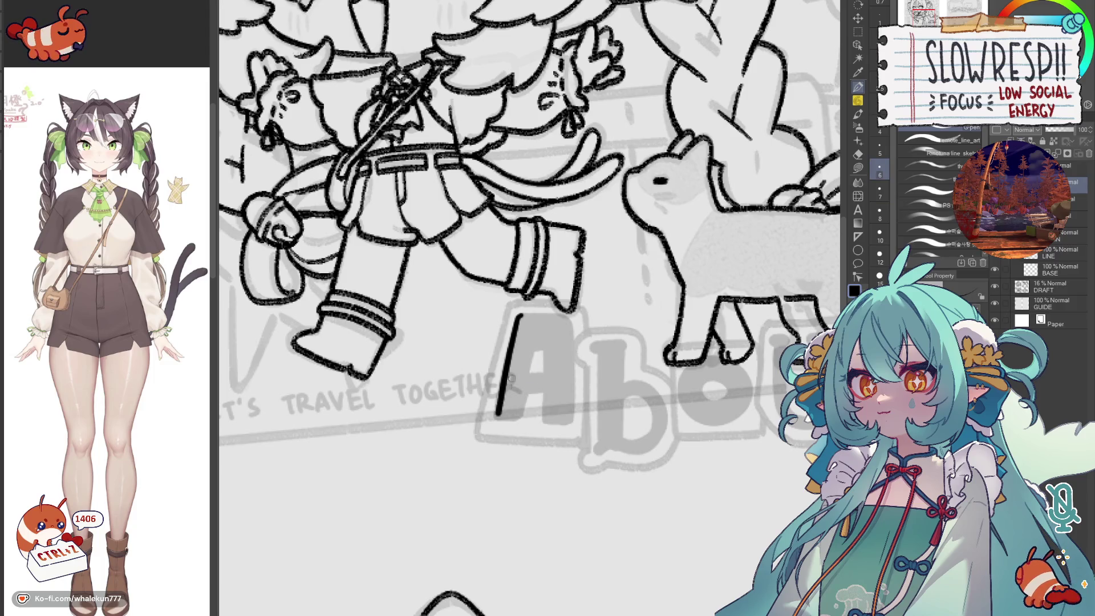
key(ctrl+z)
key(p)
key(bracketleft)
key(bracketleft)
key(bracketleft)
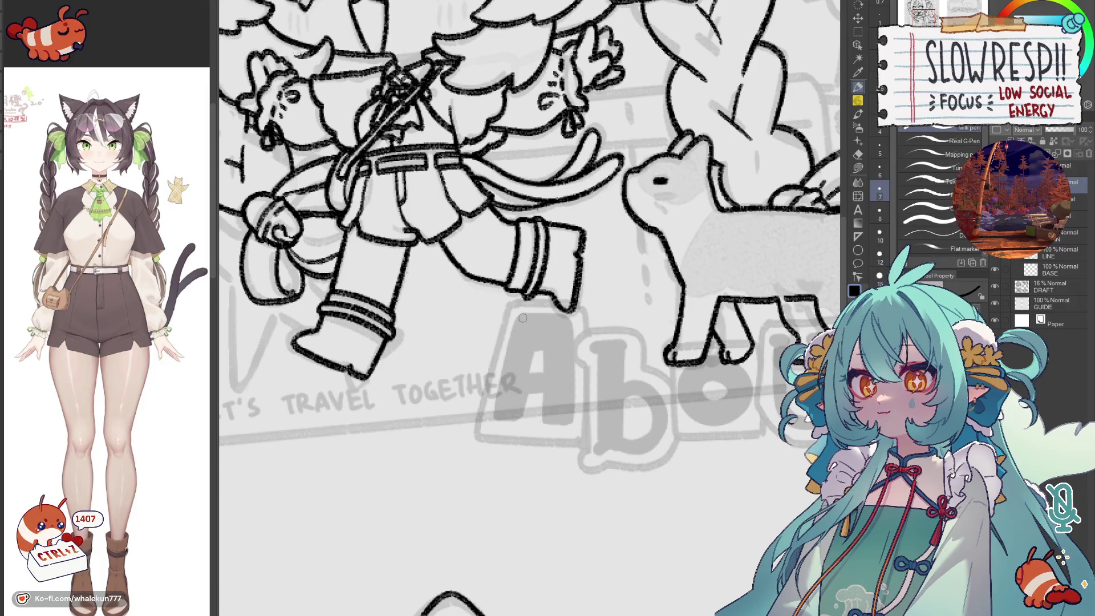
drag(519, 315, 497, 408)
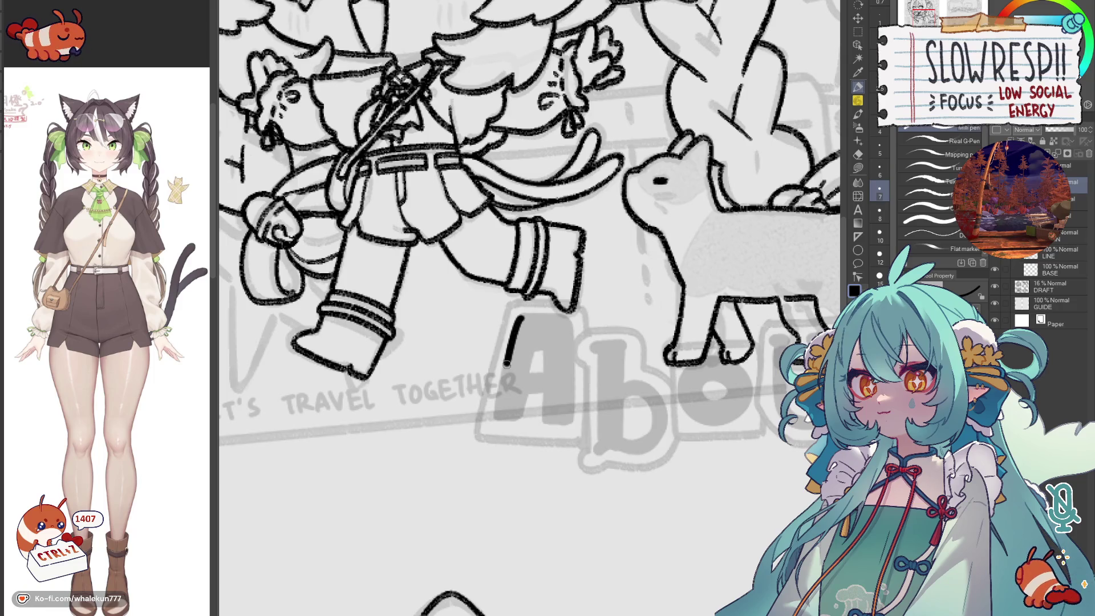
key(ctrl+z)
drag(519, 313, 497, 416)
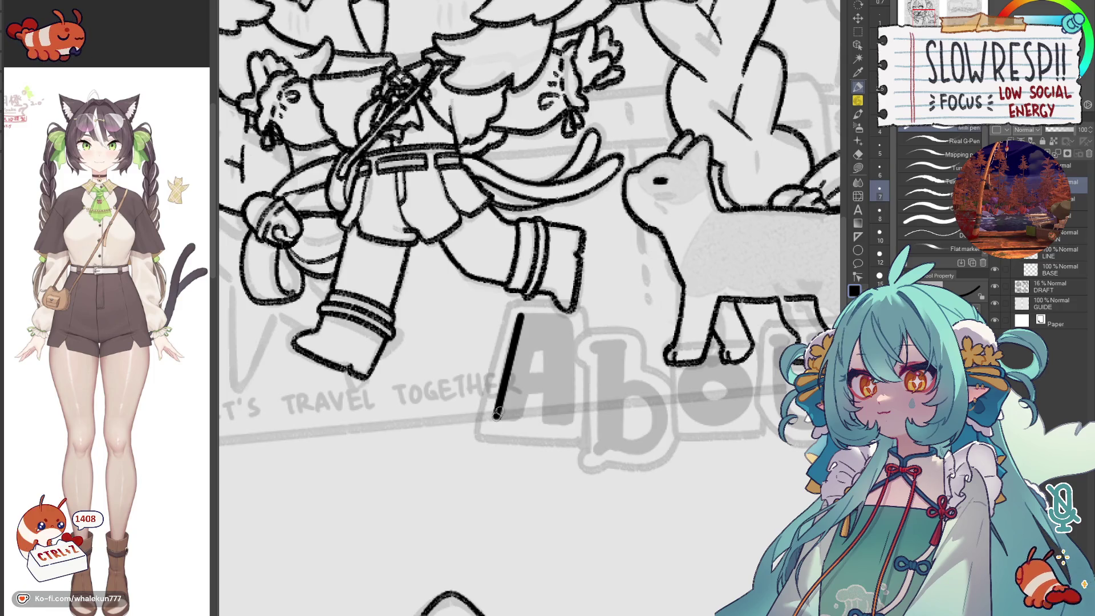
mouse_move(520, 313)
mouse_down()
mouse_move(569, 314)
mouse_move(569, 419)
mouse_up()
- Outline the A's bottom and slanted right side, undoing shaky attempts
mouse_move(495, 418)
mouse_down()
mouse_move(517, 419)
mouse_move(595, 378)
mouse_up()
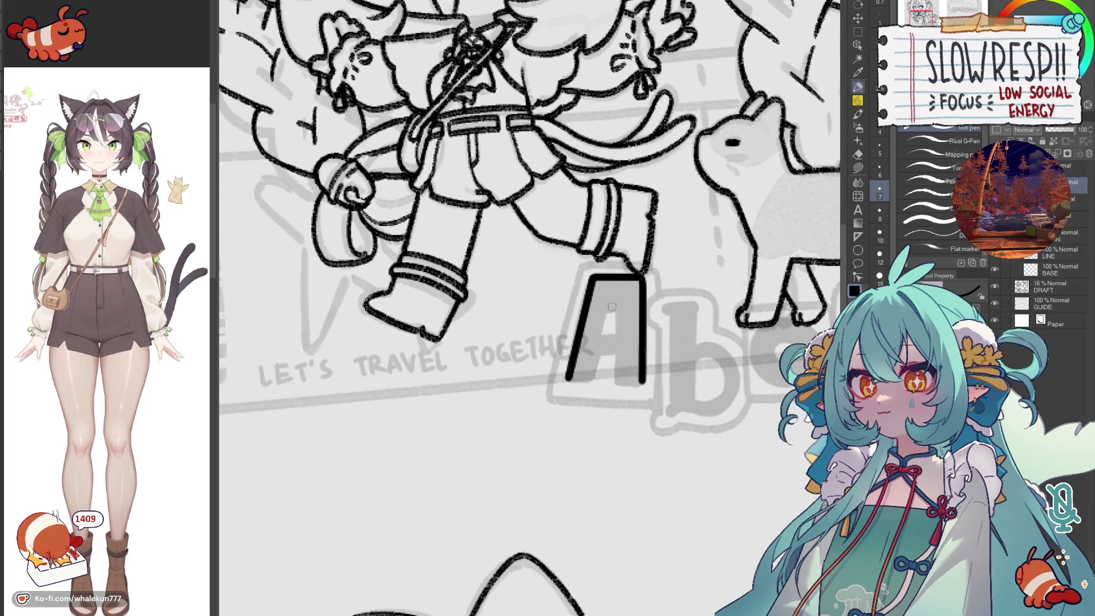
drag(614, 279, 589, 378)
mouse_move(617, 278)
mouse_down()
mouse_move(588, 386)
mouse_move(597, 377)
mouse_up()
key(ctrl+z)
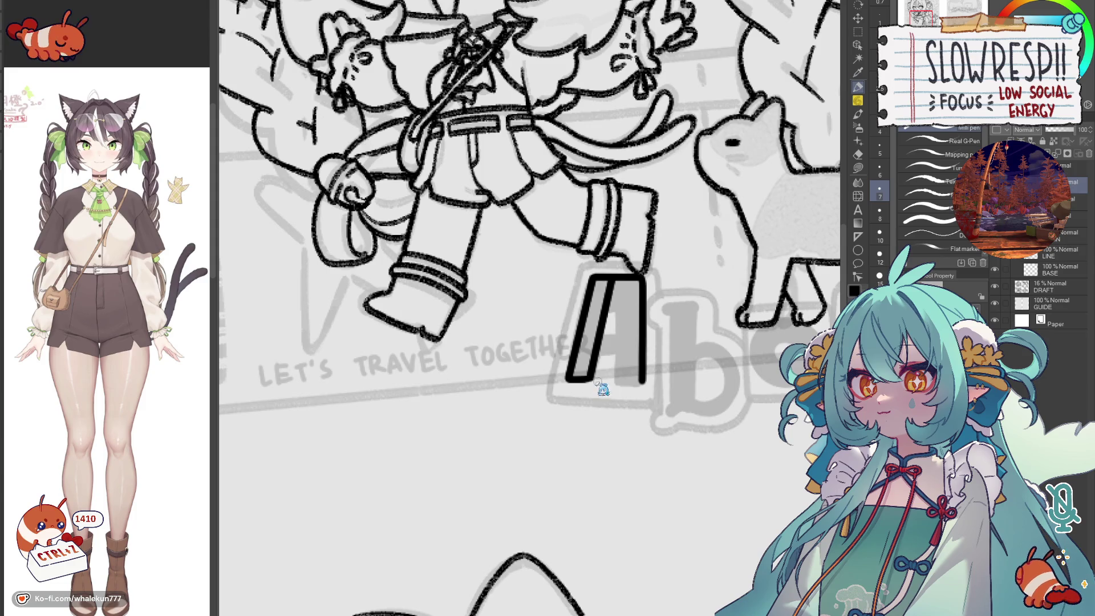
key(ctrl+z)
key(ctrl+z)
mouse_move(588, 387)
mouse_down()
mouse_move(565, 393)
mouse_move(598, 360)
mouse_move(599, 316)
mouse_move(593, 390)
mouse_up()
key(ctrl+z)
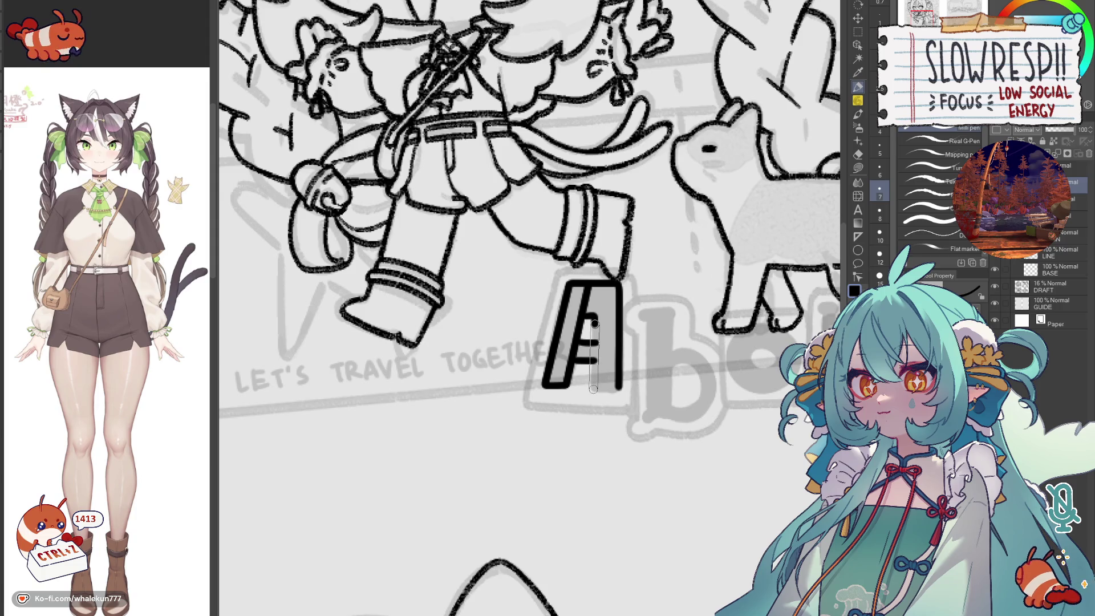
drag(595, 319, 595, 392)
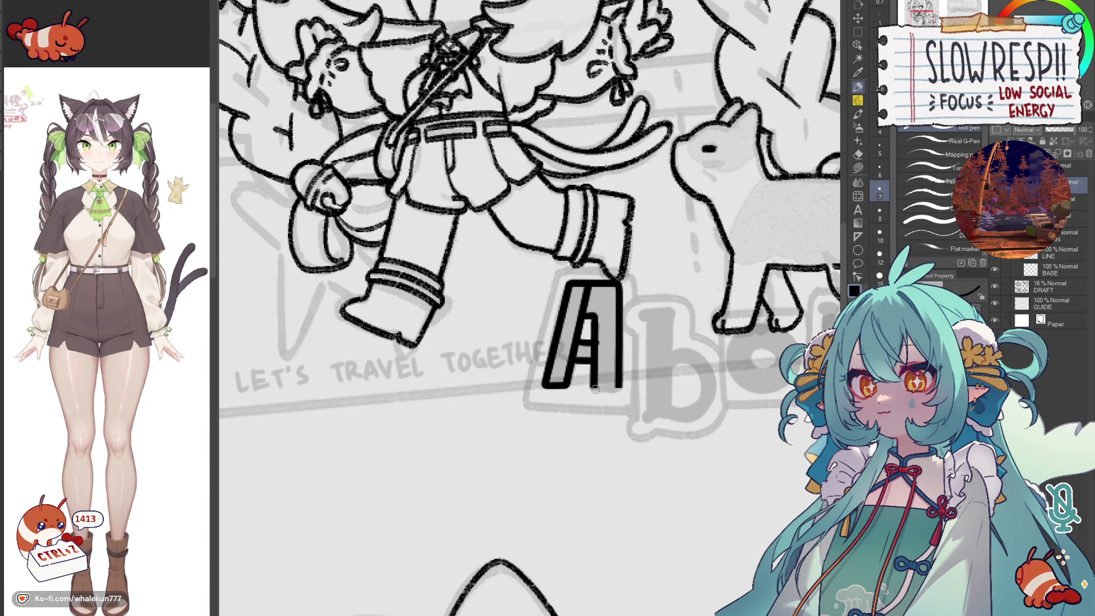
key(ctrl+z)
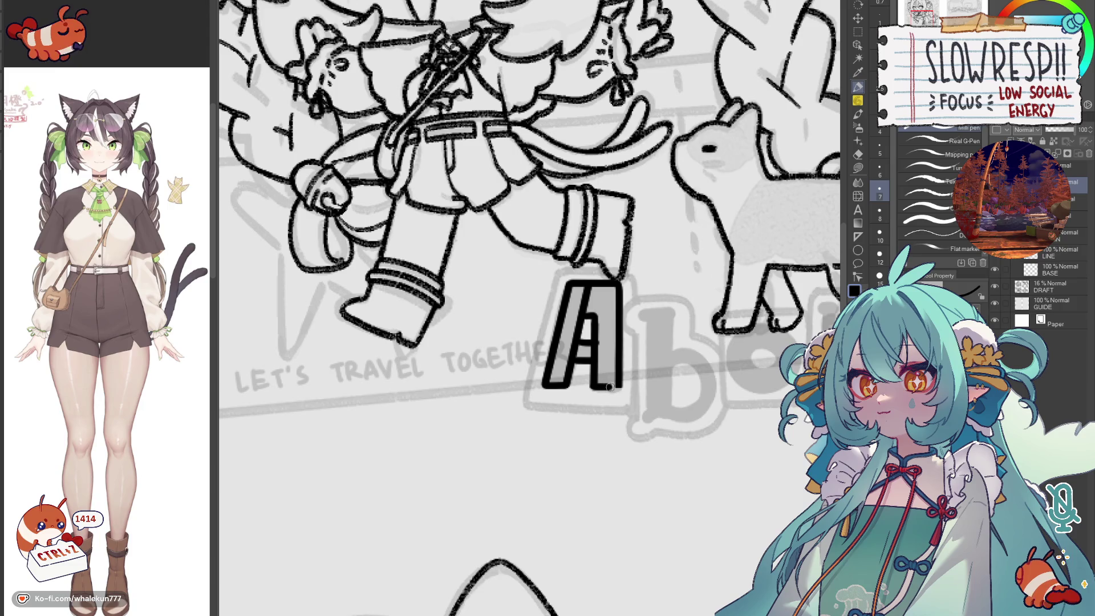
key(g)
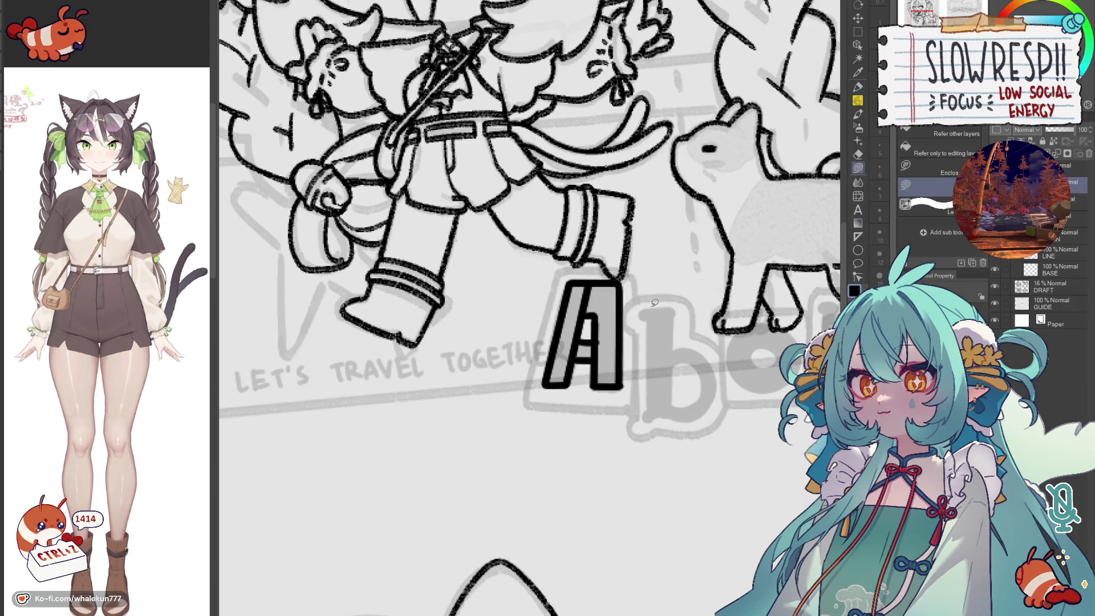
- Ink the A's right leg and close the gaps around its crossbar and top-left
key(ctrl+z)
key(ctrl+z)
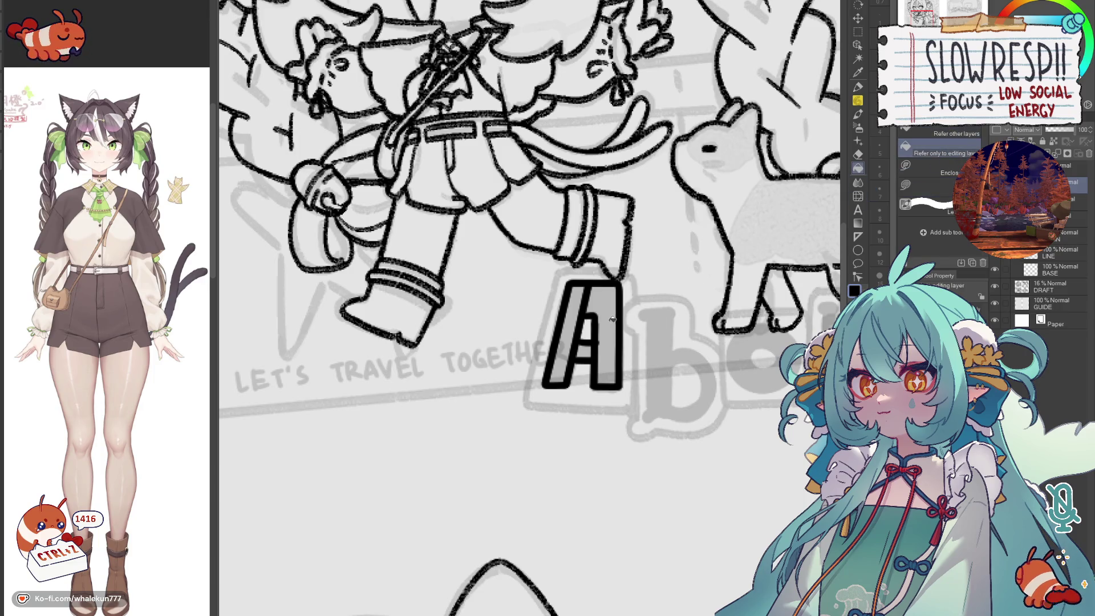
drag(613, 319, 575, 317)
key(p)
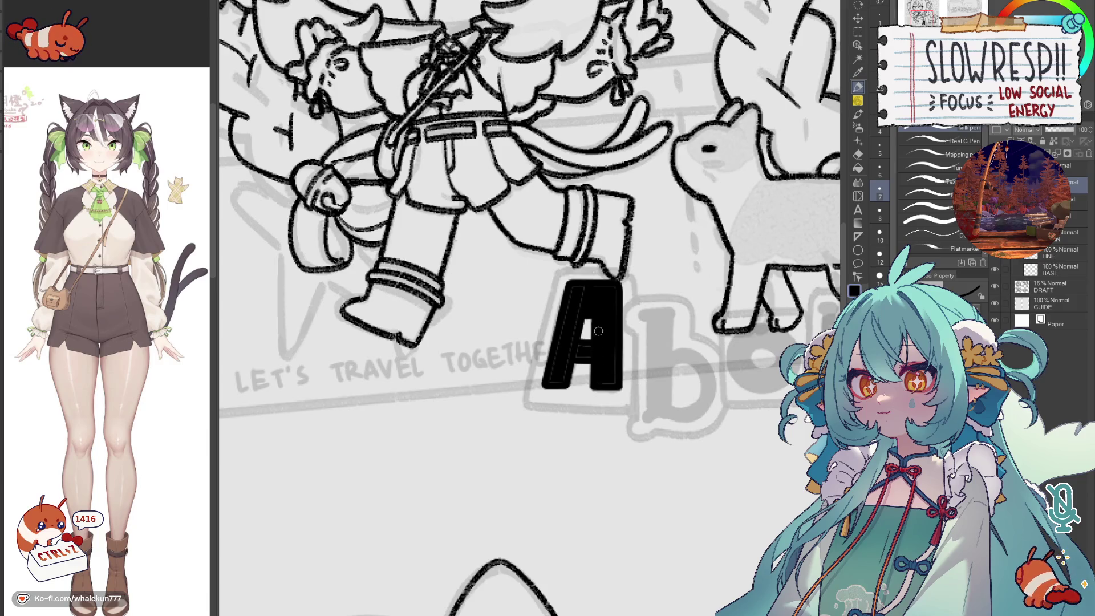
key(ctrl+z)
key(ctrl+z)
key(ctrl+z)
key(ctrl+z)
key(ctrl+z)
key(ctrl+z)
key(ctrl+z)
key(ctrl+z)
key(ctrl+z)
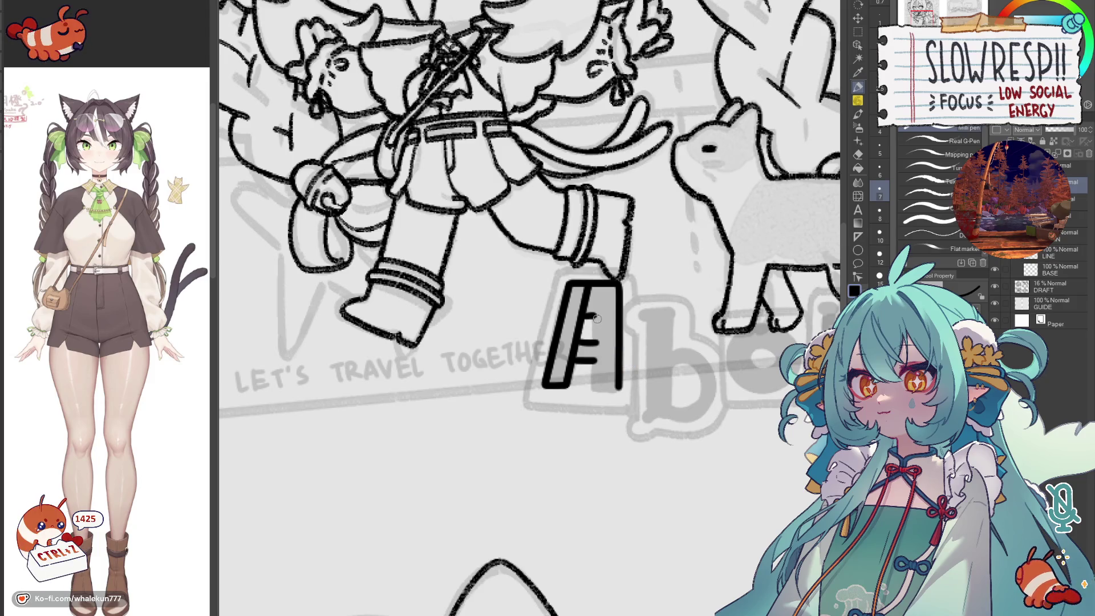
mouse_move(597, 314)
mouse_down()
mouse_move(596, 390)
mouse_move(618, 387)
mouse_up()
key(ctrl+z)
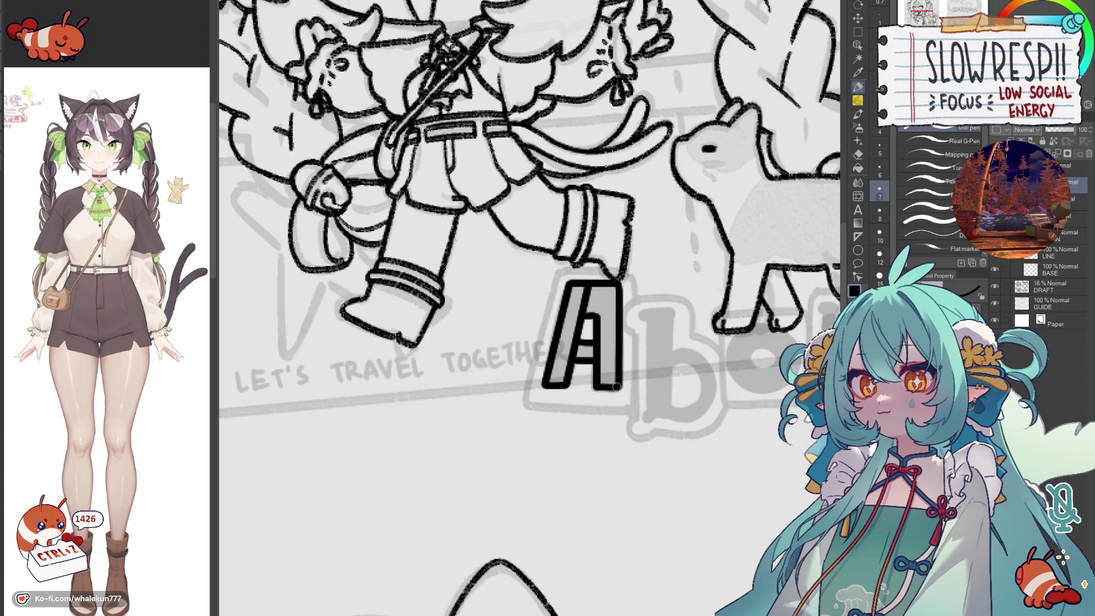
drag(579, 344, 579, 359)
drag(572, 291, 581, 297)
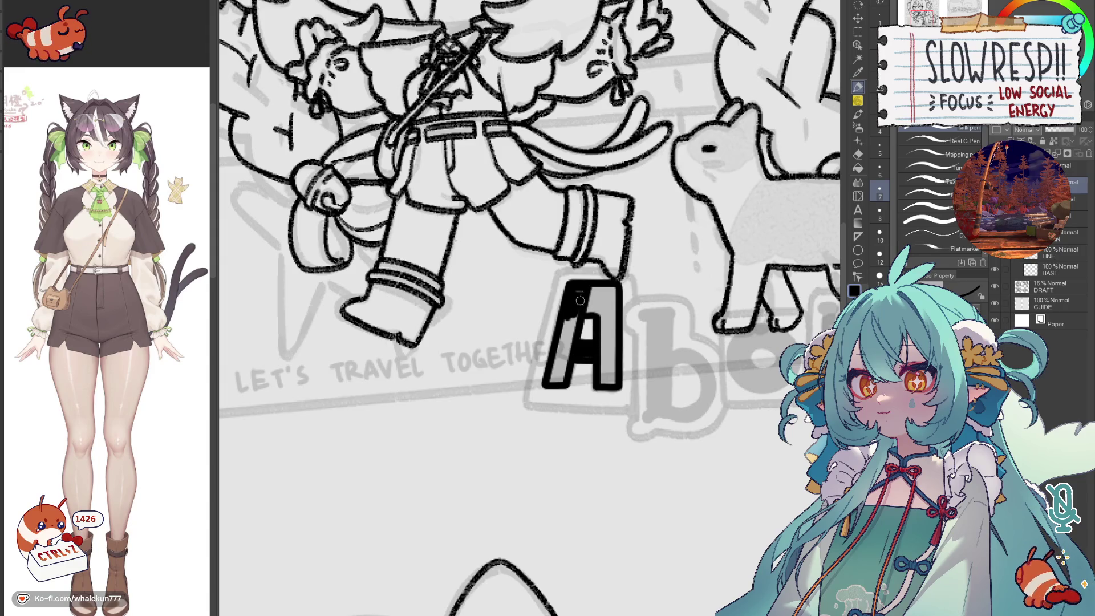
- Fill the A solid black, cover the last sliver, then hide the line art to see the sketch
key(g)
click(573, 327)
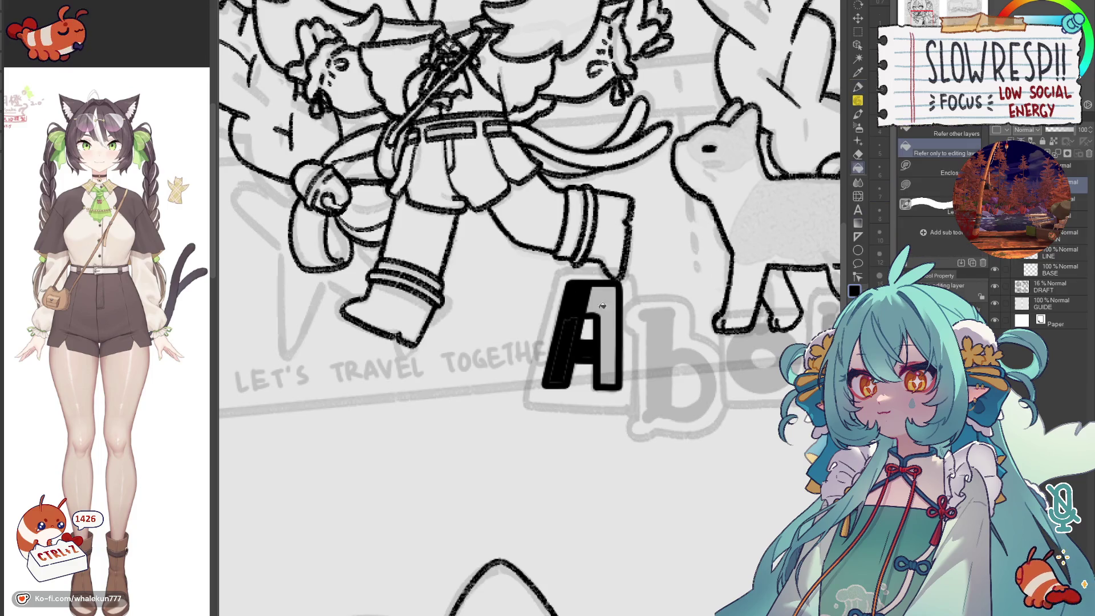
click(609, 301)
key(p)
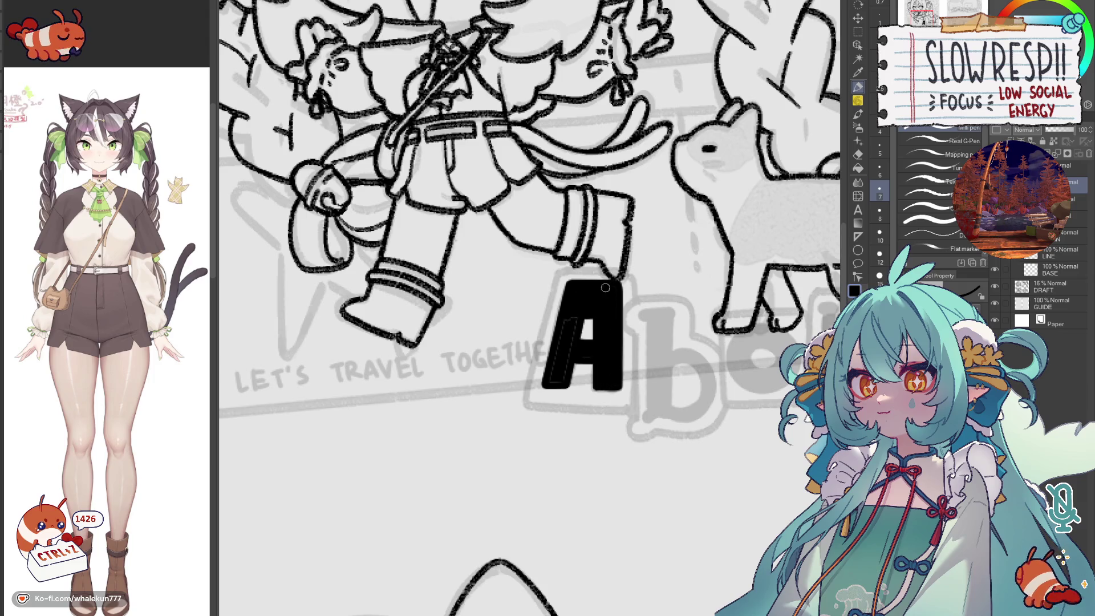
drag(575, 310, 562, 375)
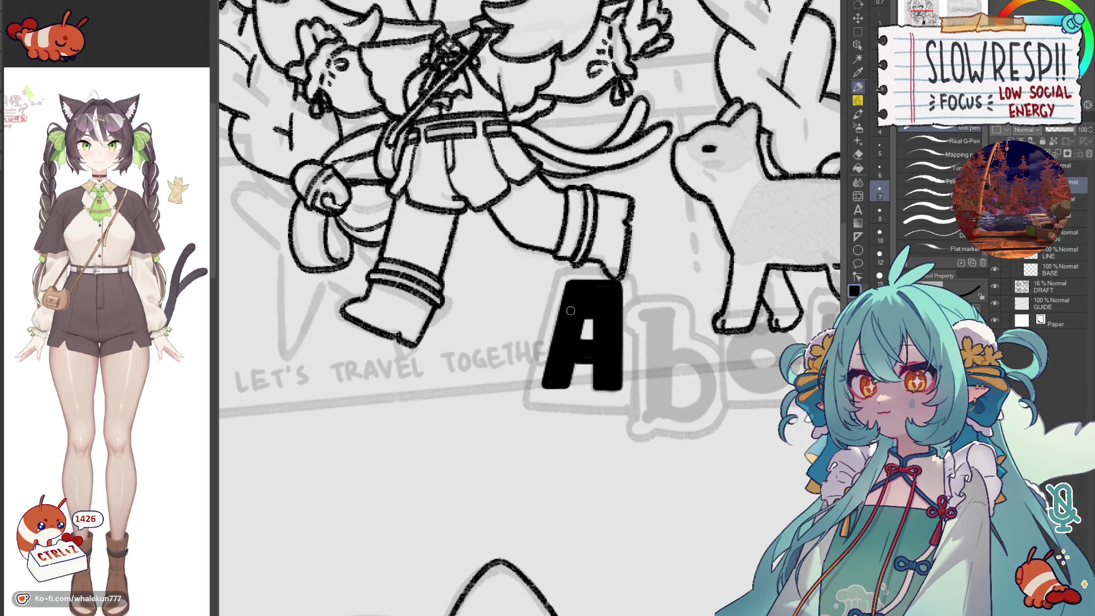
click(994, 255)
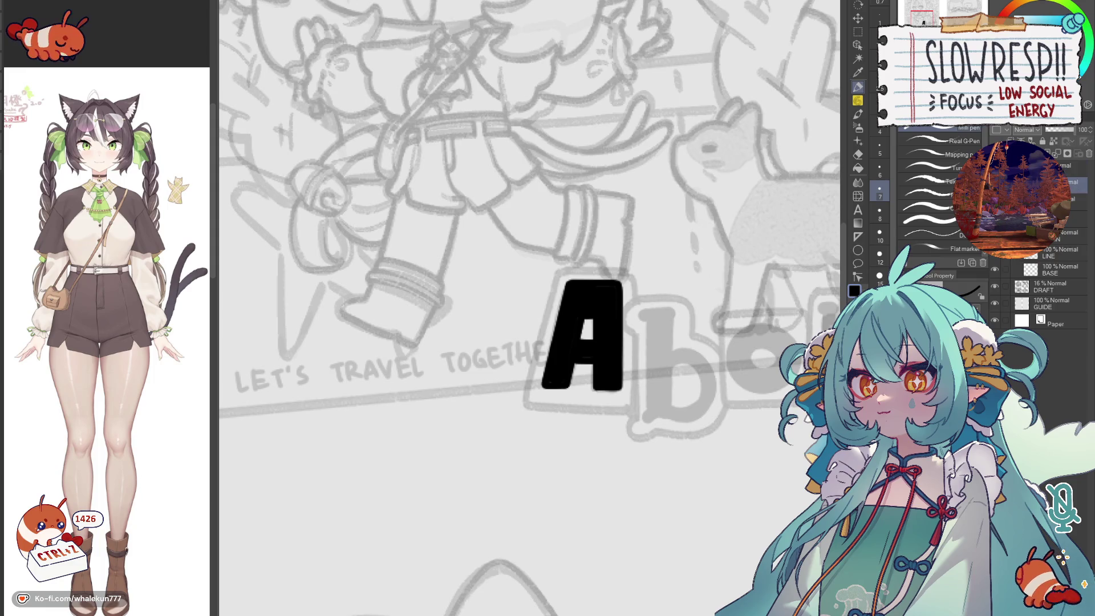
- Draw and thicken the vertical stem of the b, flipping the canvas to check it
mouse_move(624, 379)
mouse_down()
mouse_move(612, 395)
mouse_move(597, 326)
mouse_move(624, 324)
mouse_up()
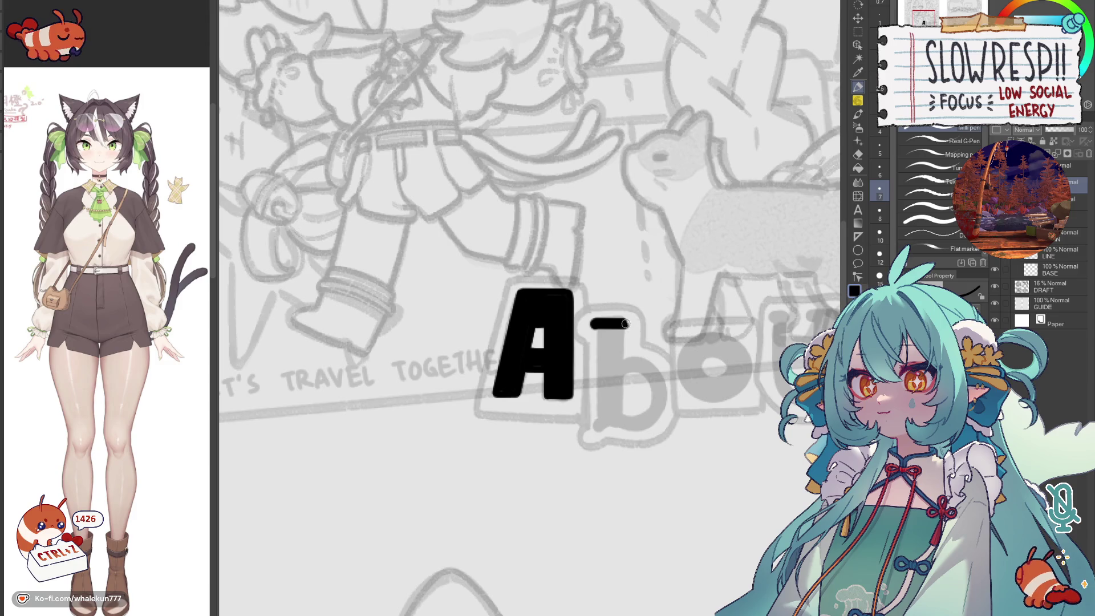
scroll(598, 322, down, 1)
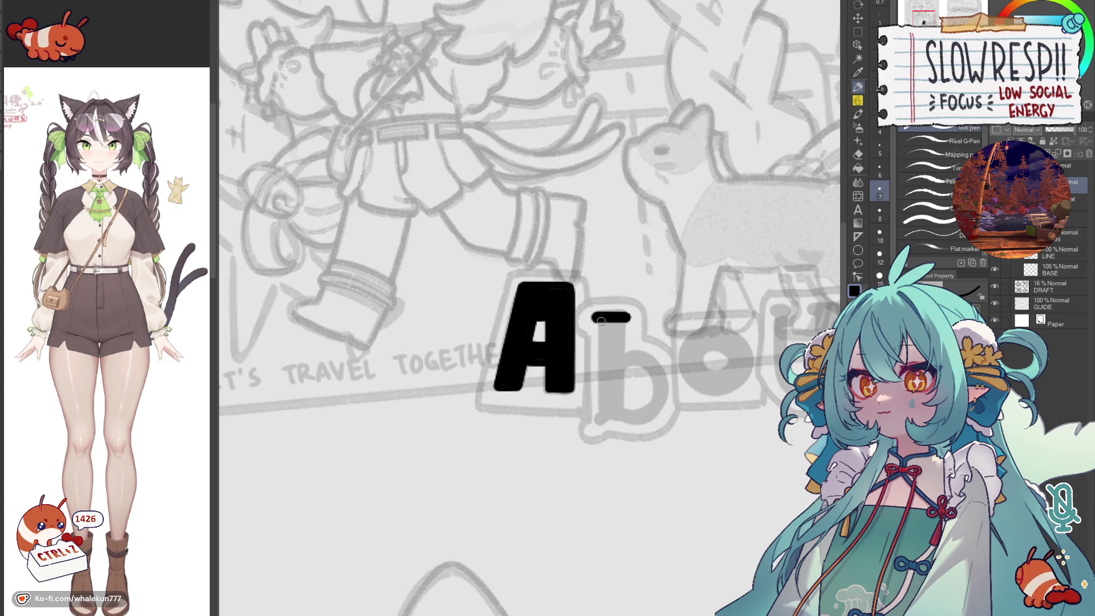
shift+click(602, 416)
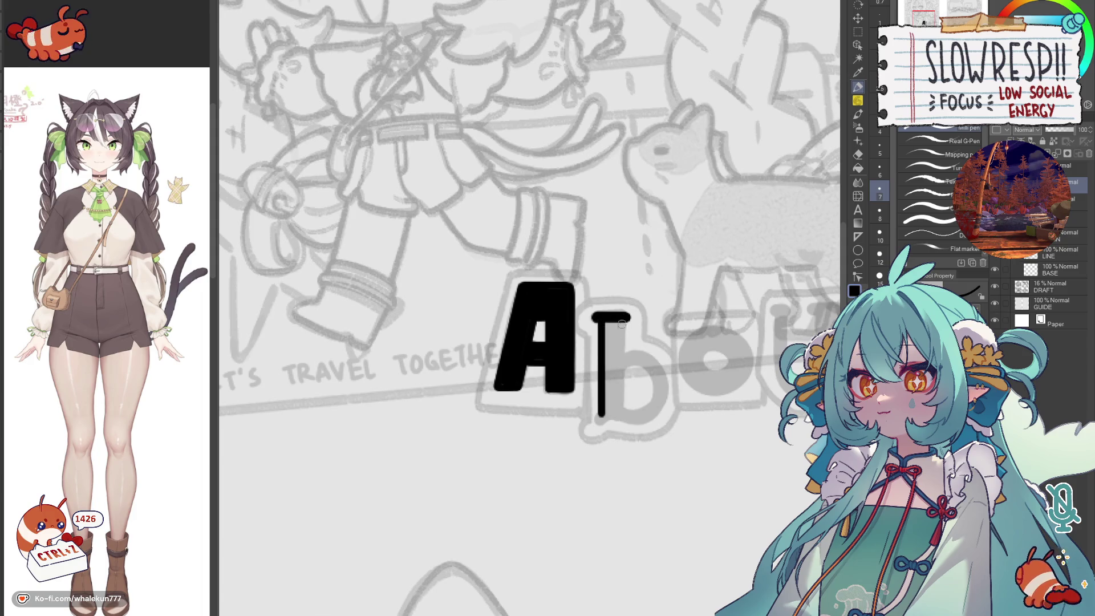
drag(620, 325, 620, 412)
shift+click(621, 413)
mouse_move(606, 321)
mouse_down()
mouse_move(609, 398)
mouse_move(612, 381)
mouse_up()
key(h)
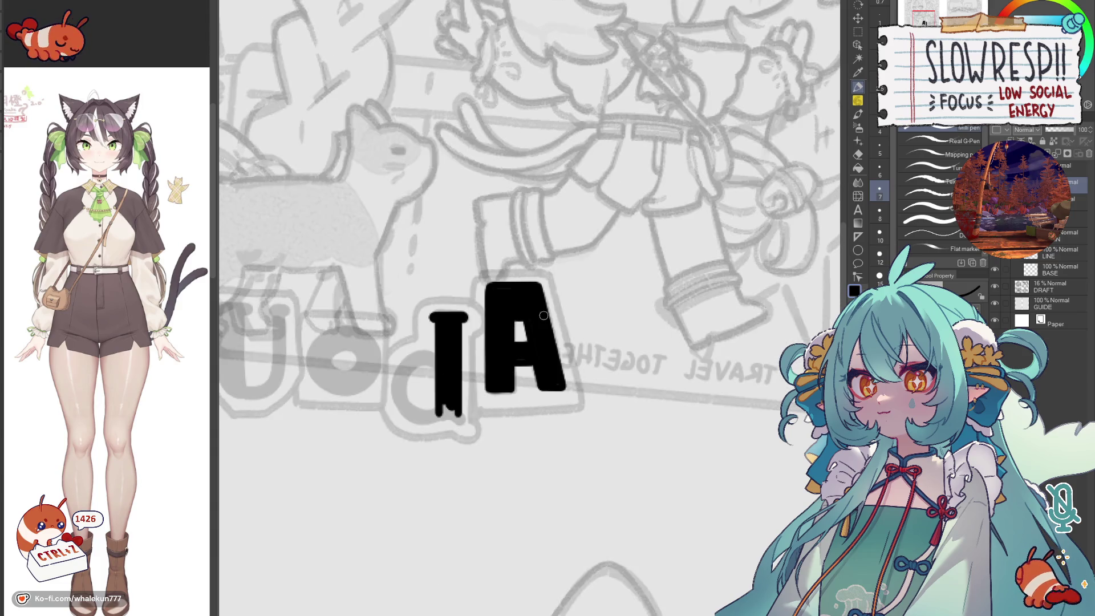
key(h)
- Work out the bowl curve of the b through several undone attempts with the canvas mirrored
drag(587, 346, 617, 403)
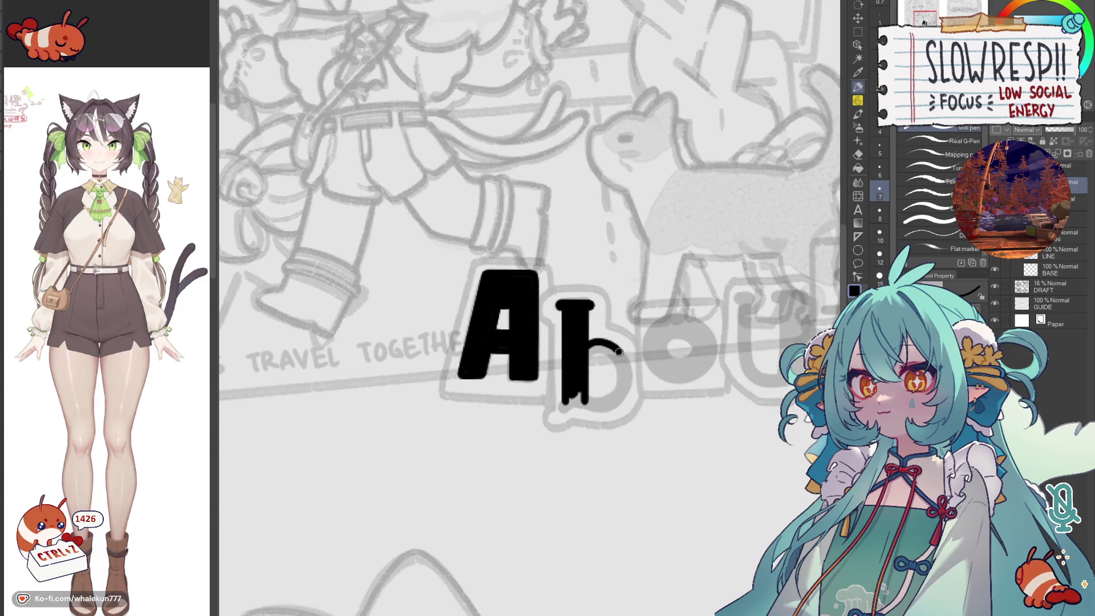
key(ctrl+z)
mouse_move(584, 340)
mouse_down()
mouse_move(635, 370)
mouse_move(623, 406)
mouse_move(586, 406)
mouse_up()
key(h)
key(ctrl+z)
mouse_move(572, 346)
mouse_down()
mouse_move(533, 371)
mouse_move(570, 344)
mouse_move(536, 360)
mouse_move(555, 411)
mouse_up()
key(ctrl+z)
key(ctrl+z)
mouse_move(576, 347)
mouse_down()
mouse_move(559, 339)
mouse_move(532, 377)
mouse_move(580, 400)
mouse_up()
key(h)
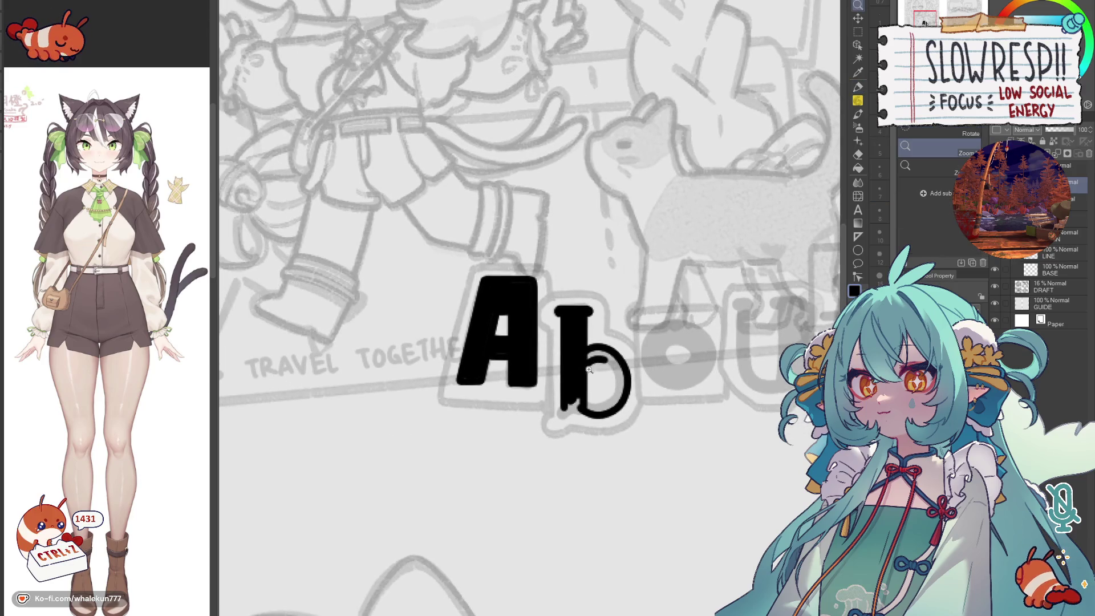
key(ctrl+z)
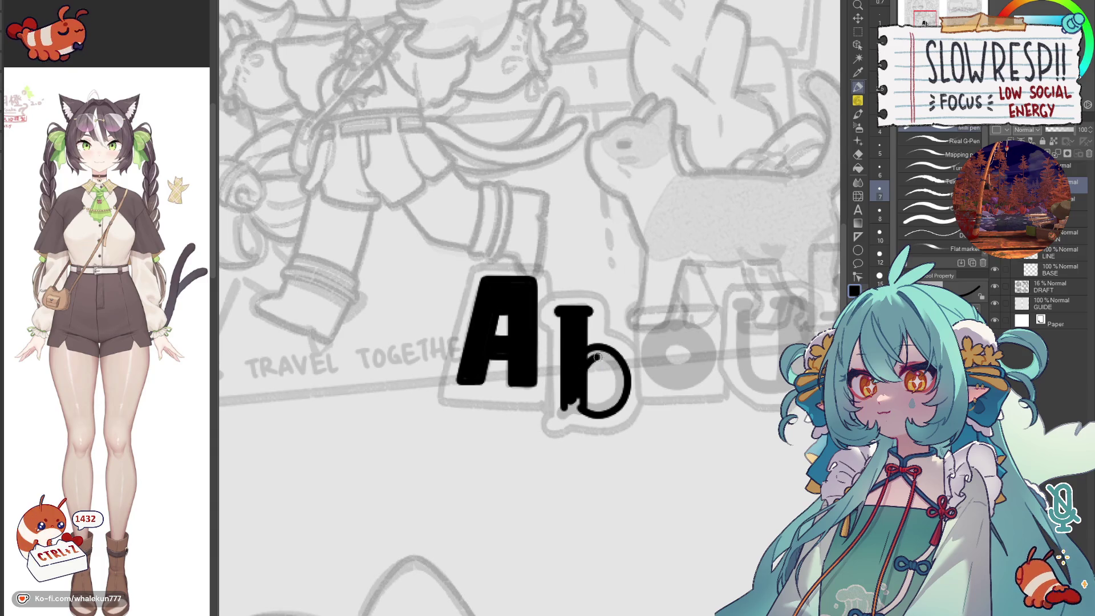
key(ctrl+z)
key(ctrl+z)
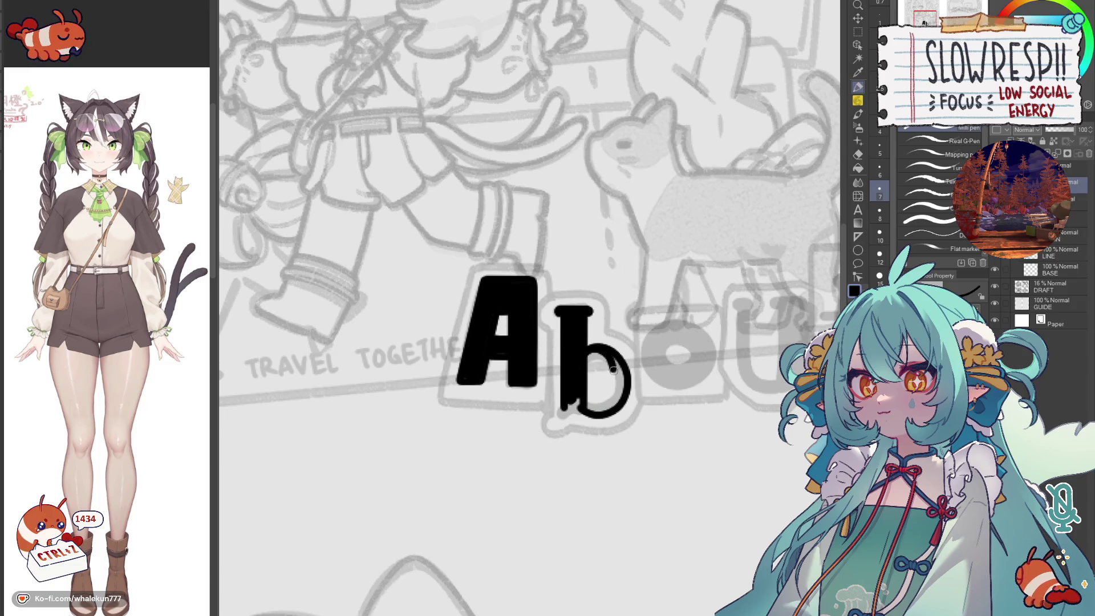
- Fill the b's bowl solid black and tidy its bottom and right edges so the title reads Ab
mouse_move(590, 350)
mouse_down()
mouse_move(587, 416)
mouse_move(625, 372)
mouse_up()
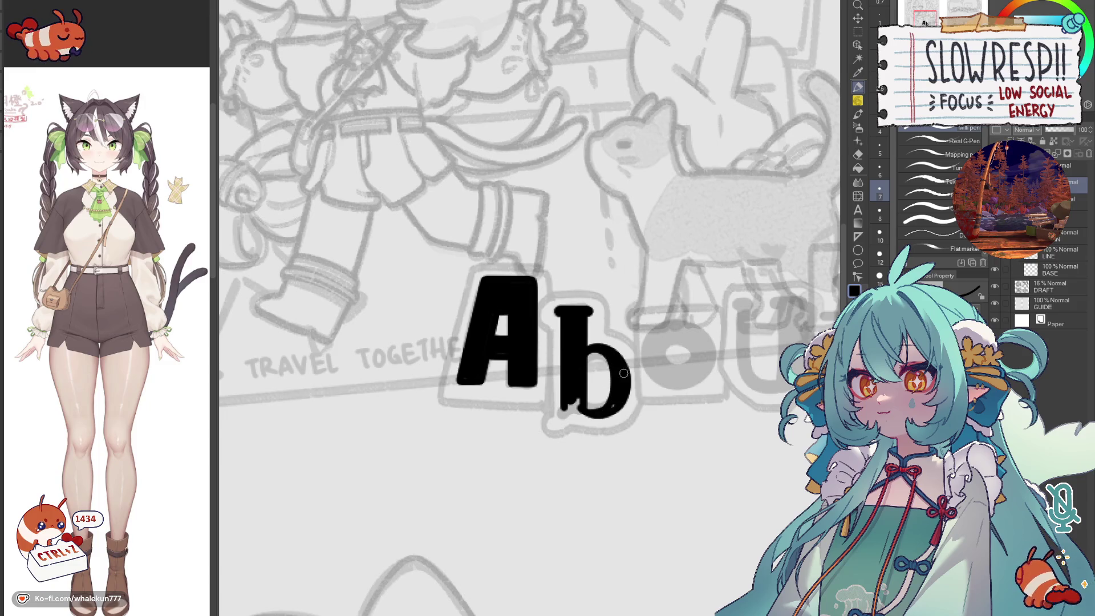
drag(562, 410, 582, 407)
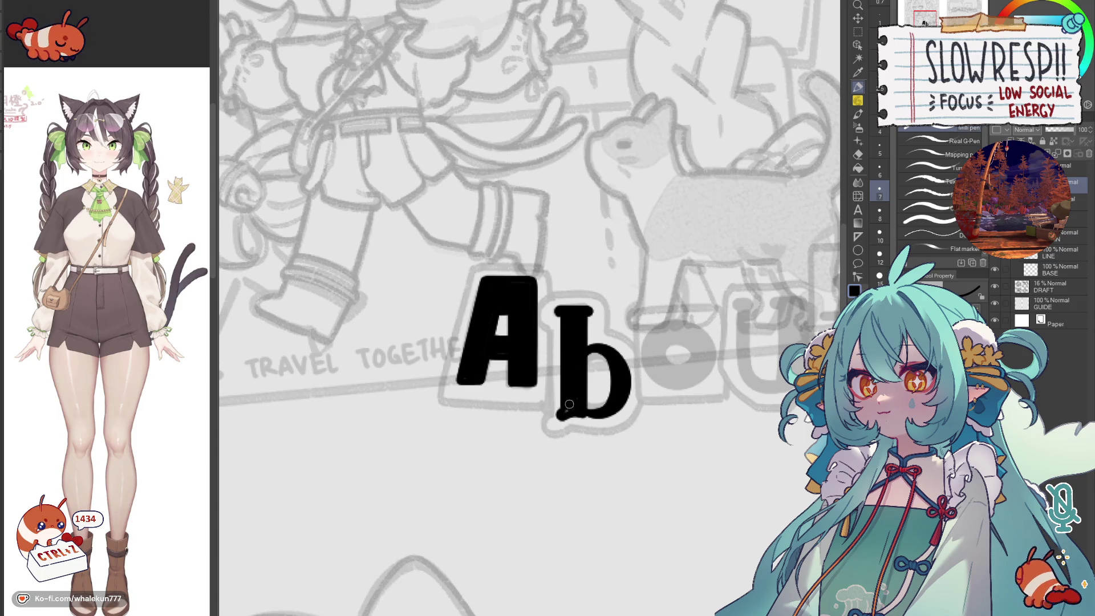
drag(571, 415, 602, 411)
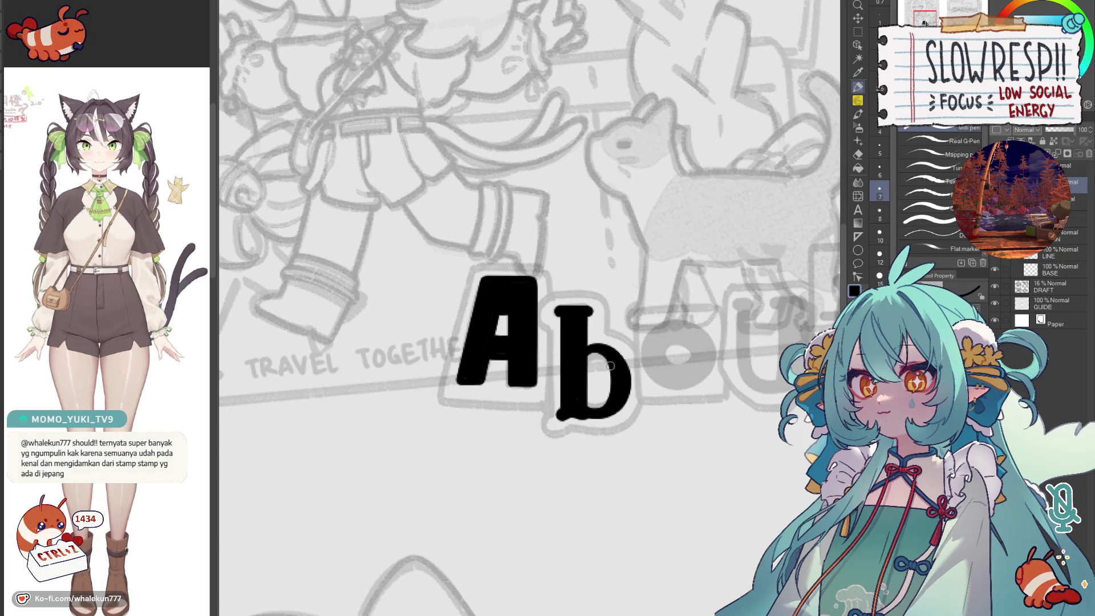
drag(612, 405, 635, 365)
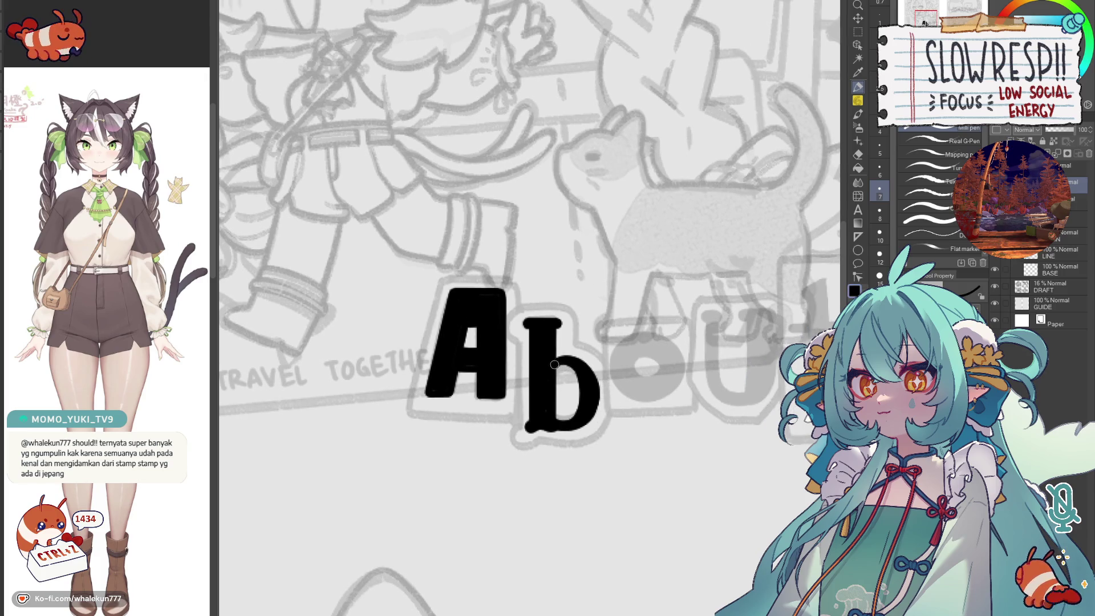
drag(629, 413, 546, 375)
key(h)
key(h)
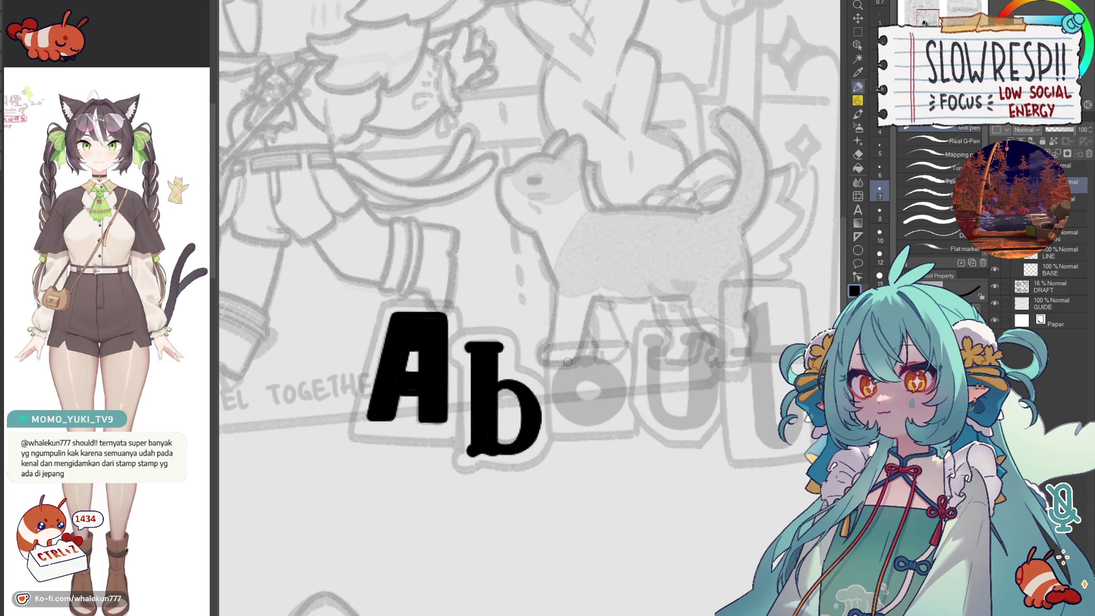
key(h)
key(h)
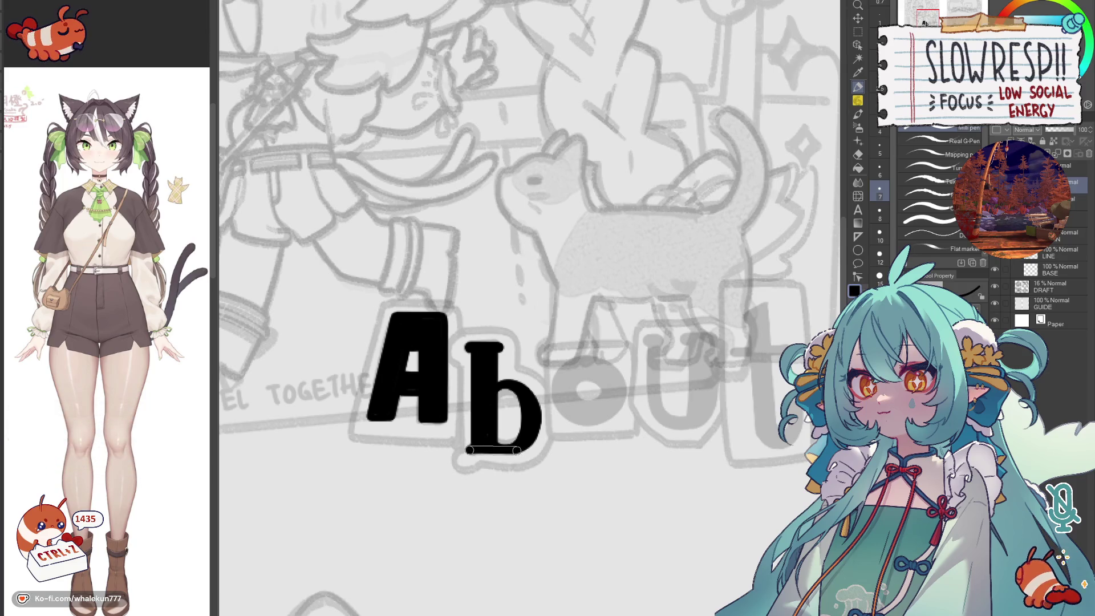
drag(568, 419, 532, 434)
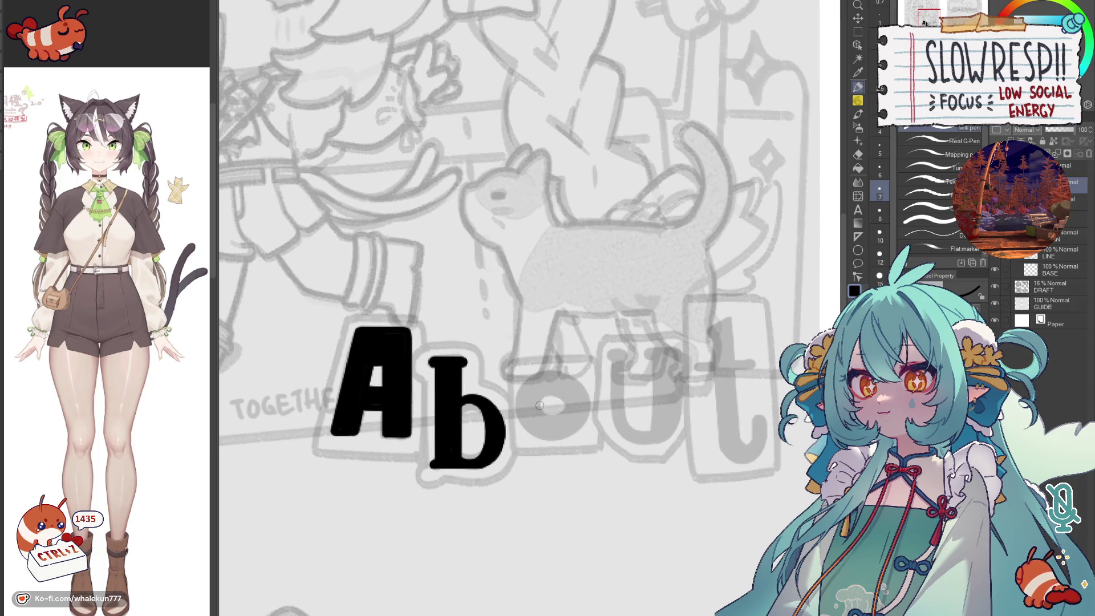
click(859, 251)
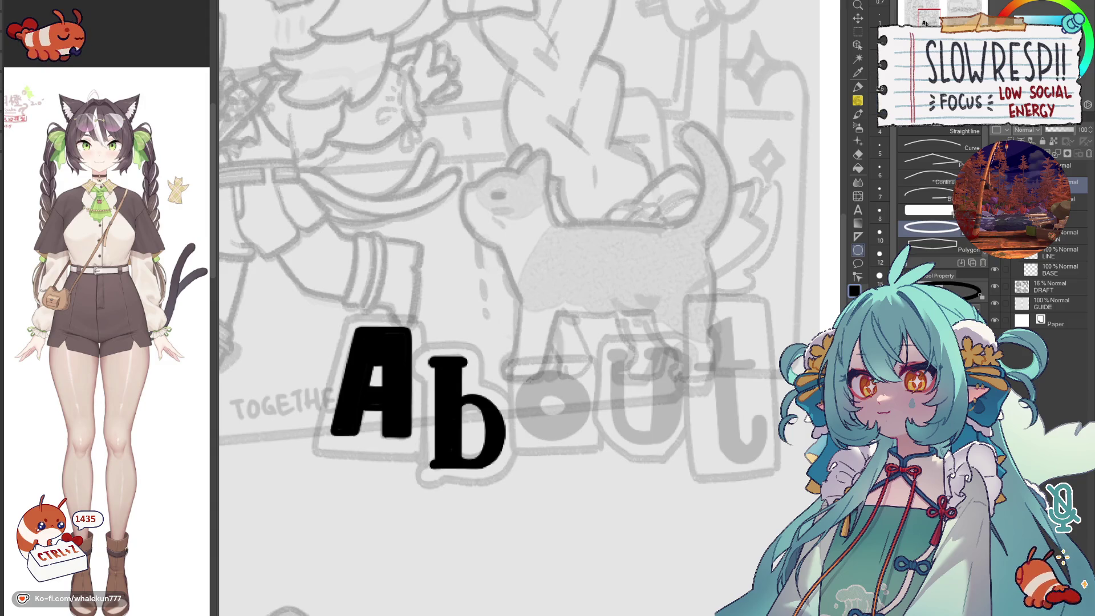
- Draw the black ring for the o with the ellipse tool, redoing it until the size is right
drag(505, 349, 585, 430)
key(ctrl+z)
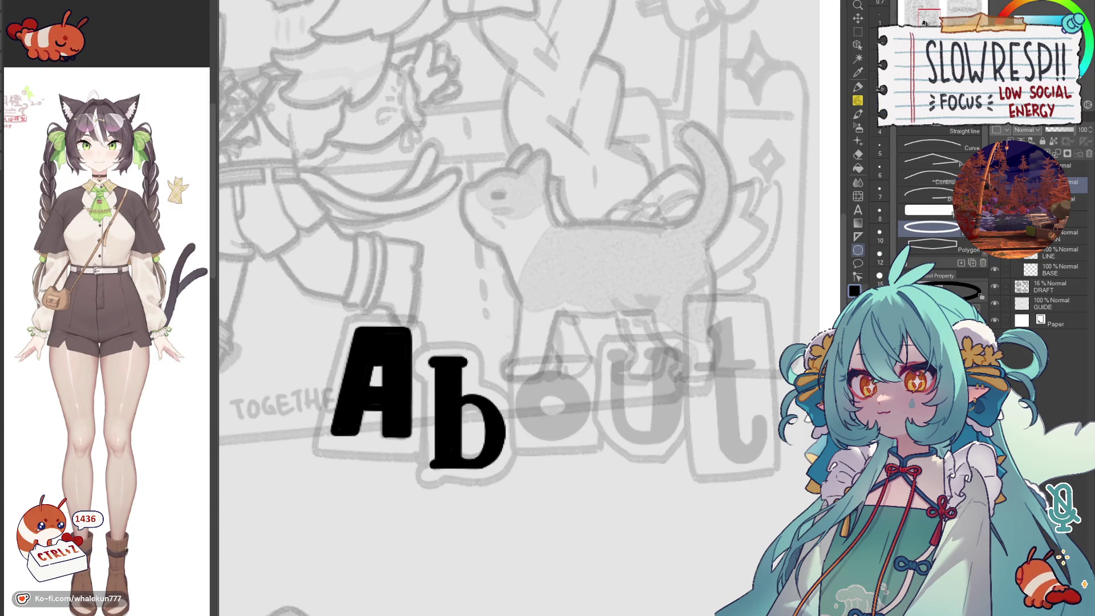
drag(514, 365, 573, 440)
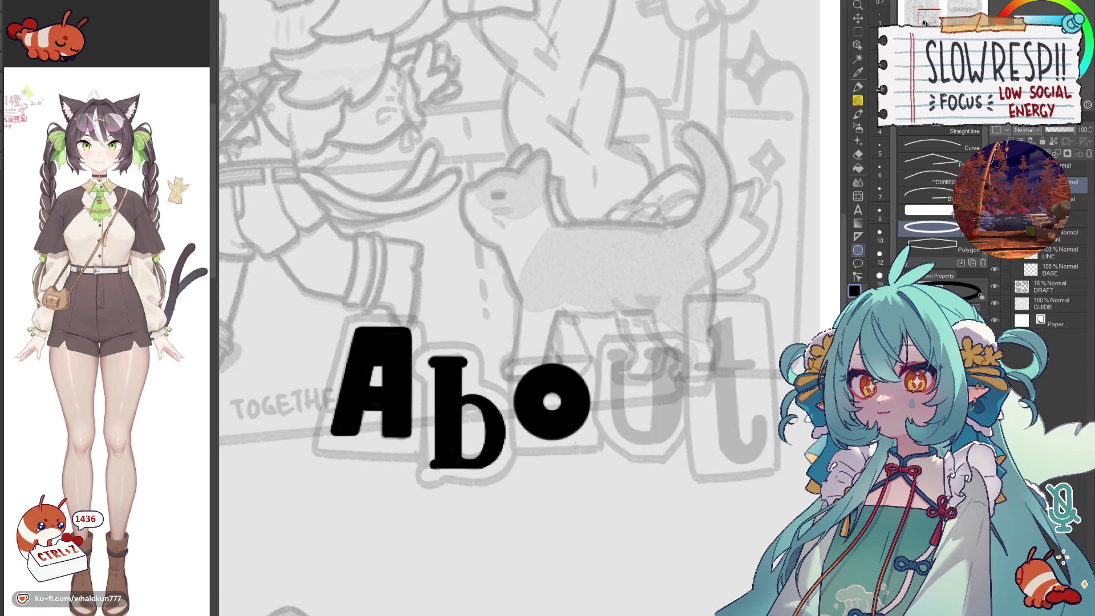
key(ctrl+z)
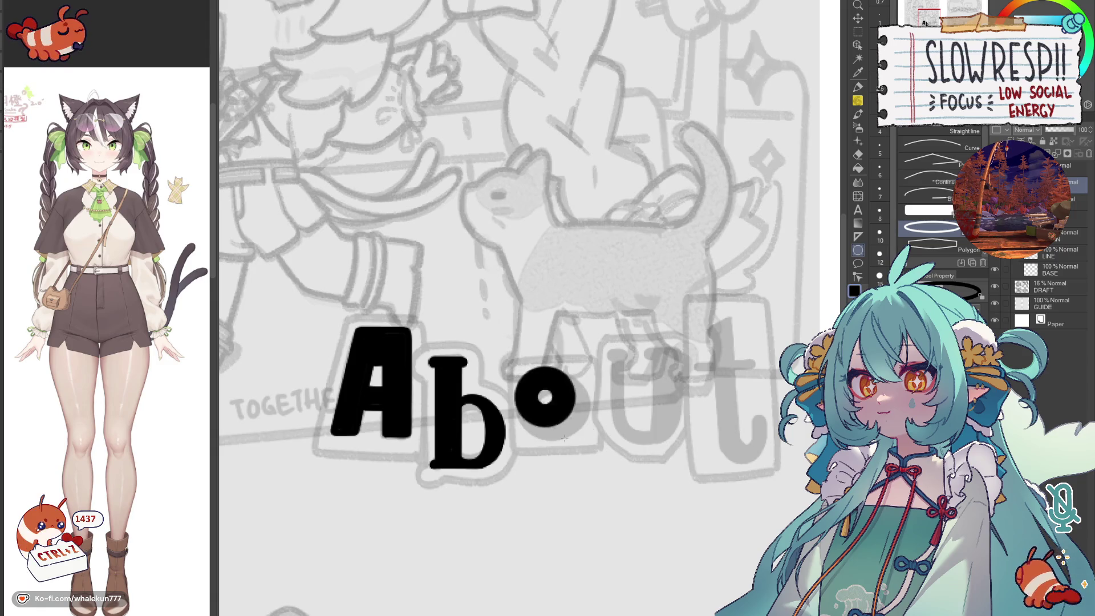
drag(514, 365, 589, 442)
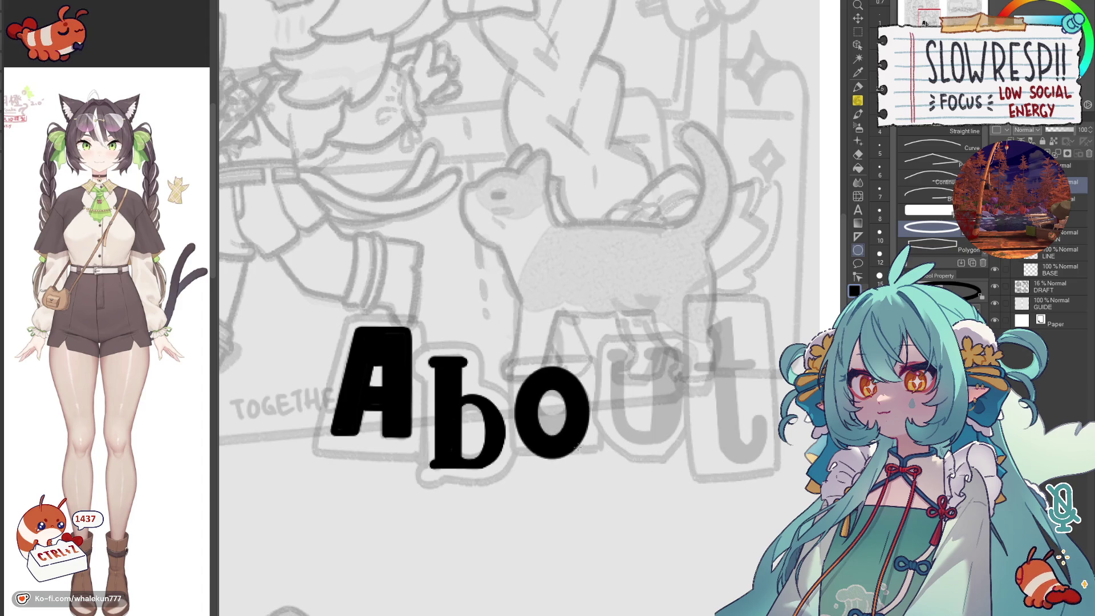
drag(579, 450, 576, 428)
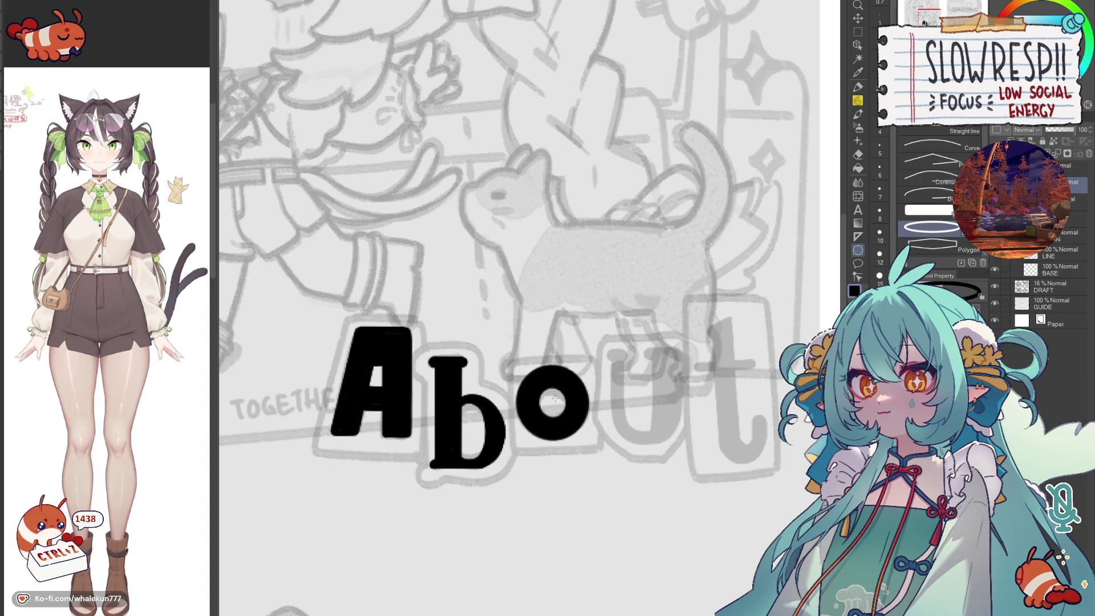
key(ctrl+z)
key(ctrl+z)
drag(514, 364, 592, 441)
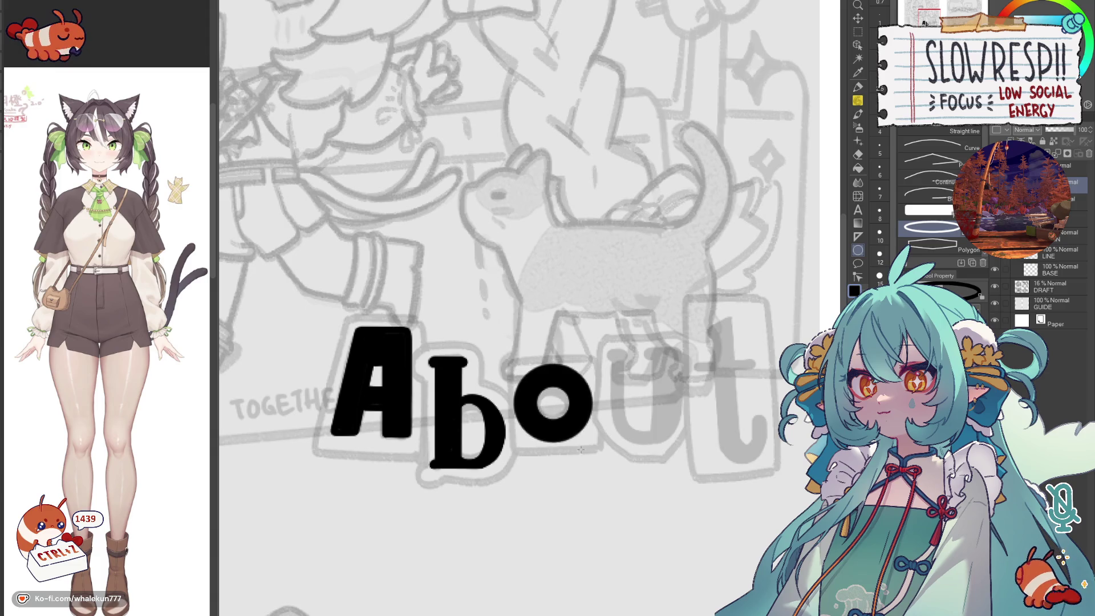
- Lasso the o and nudge it slightly down and right, then deselect
key(m)
click(950, 132)
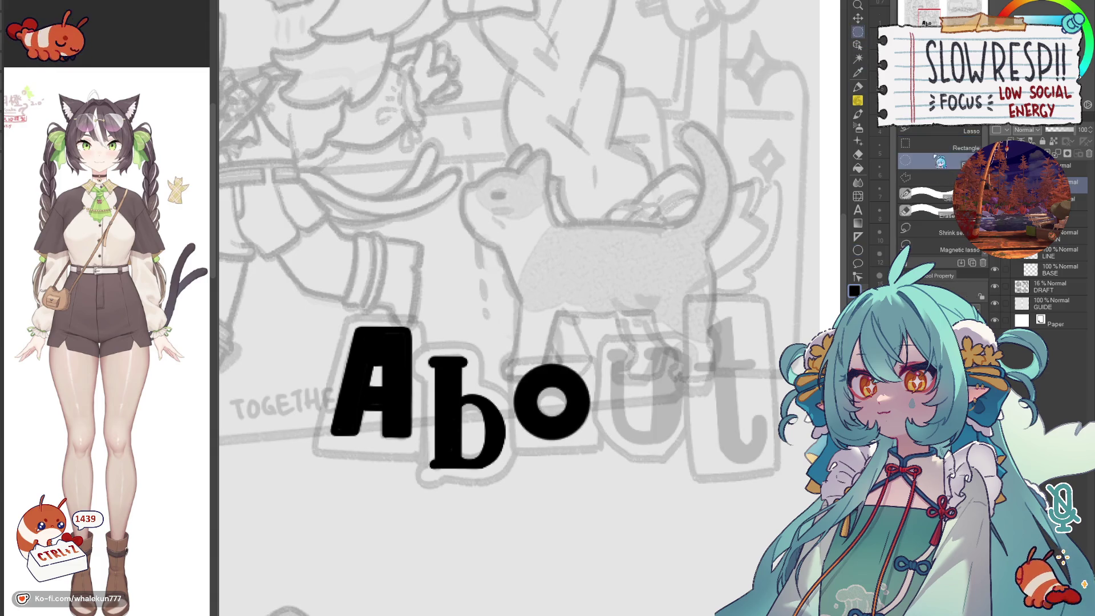
drag(565, 336, 517, 363)
key(k)
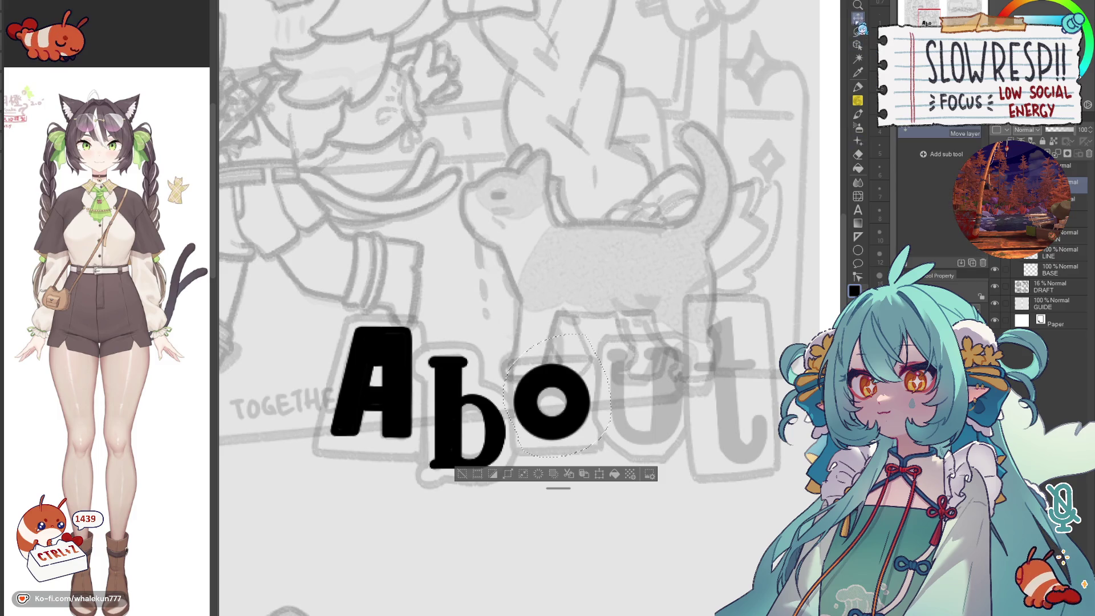
drag(585, 394, 589, 397)
key(p)
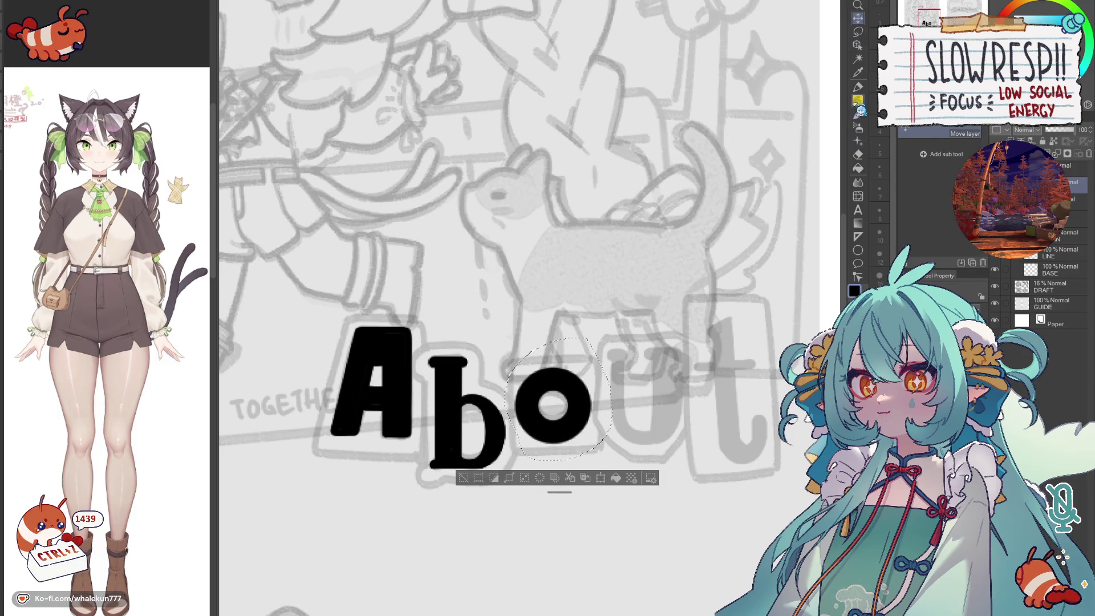
key(ctrl+d)
mouse_move(623, 353)
mouse_down()
mouse_move(602, 351)
mouse_move(663, 352)
mouse_up()
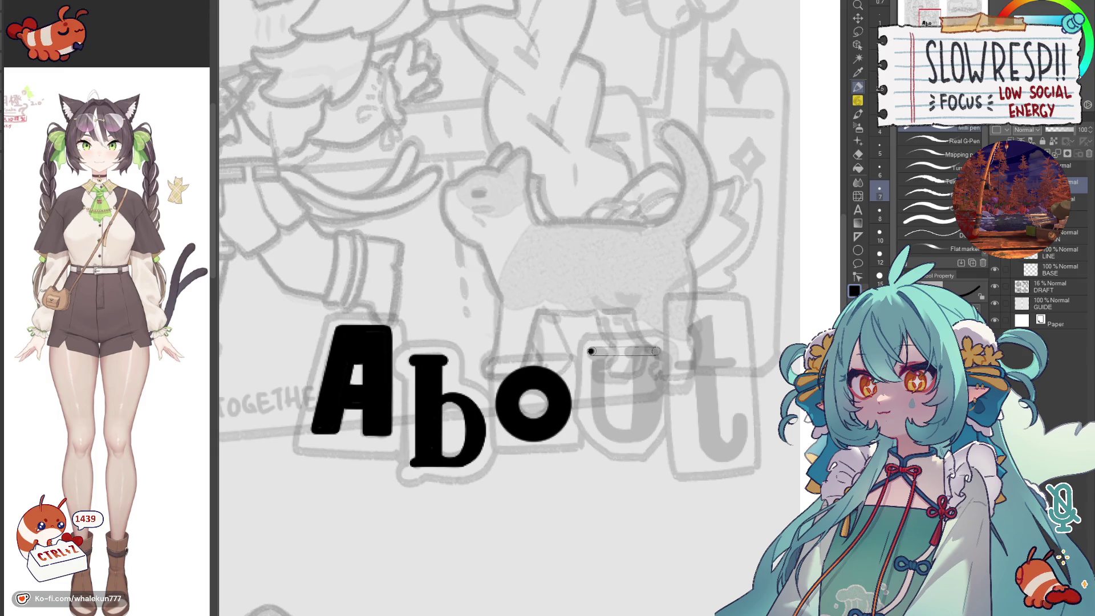
- Draw the u's two top bars and a solid black right stem
mouse_move(588, 351)
mouse_down()
mouse_move(664, 351)
mouse_move(608, 352)
mouse_up()
key(e)
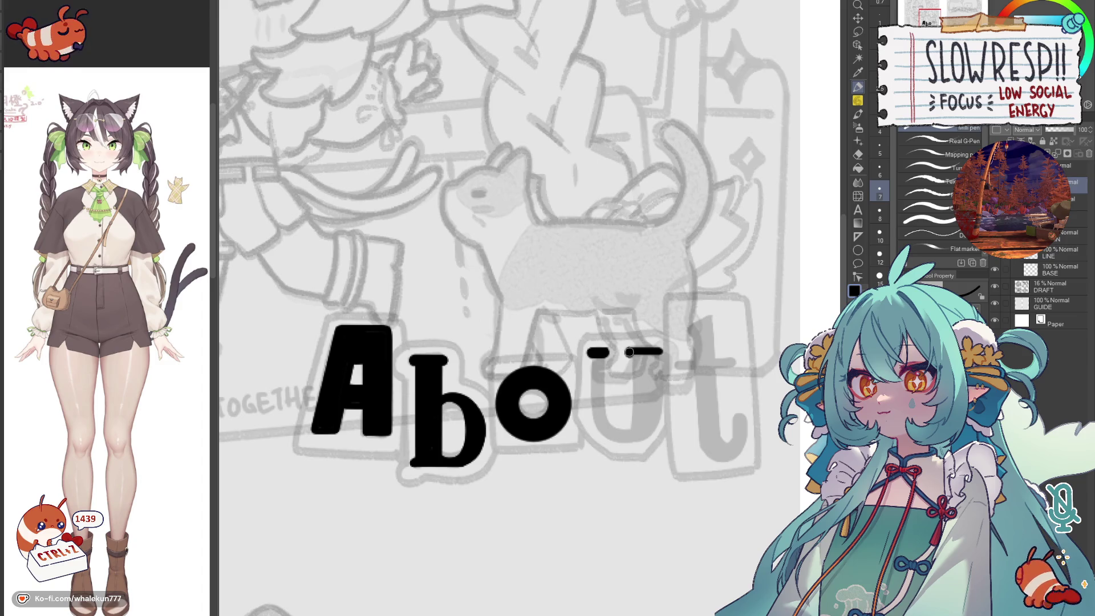
mouse_move(627, 351)
mouse_down()
mouse_move(660, 352)
mouse_move(609, 377)
mouse_move(635, 433)
mouse_up()
key(ctrl+z)
key(ctrl+z)
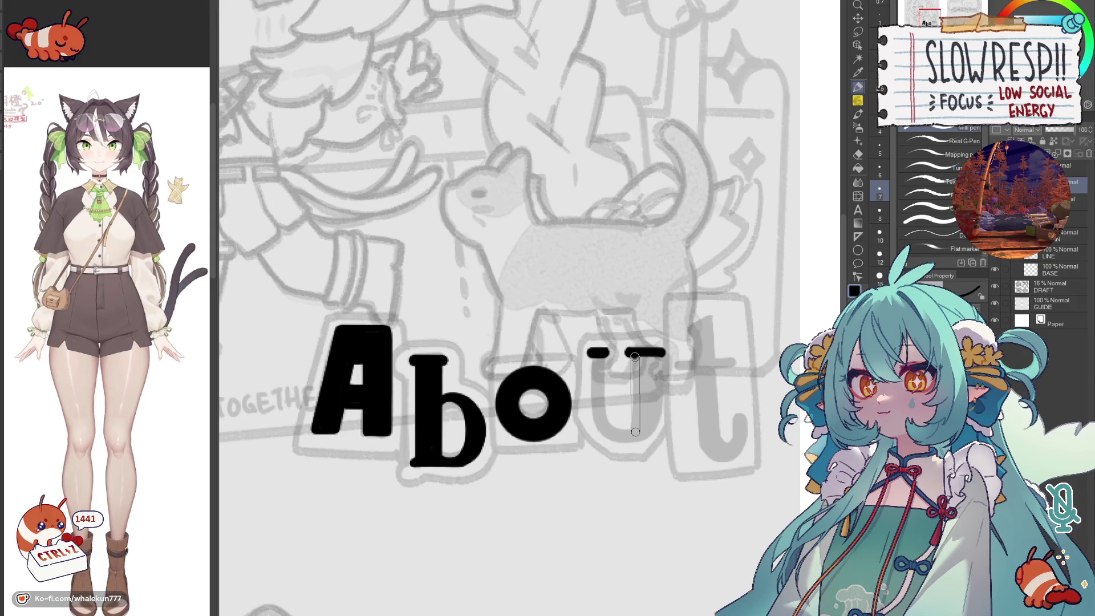
drag(659, 355, 659, 419)
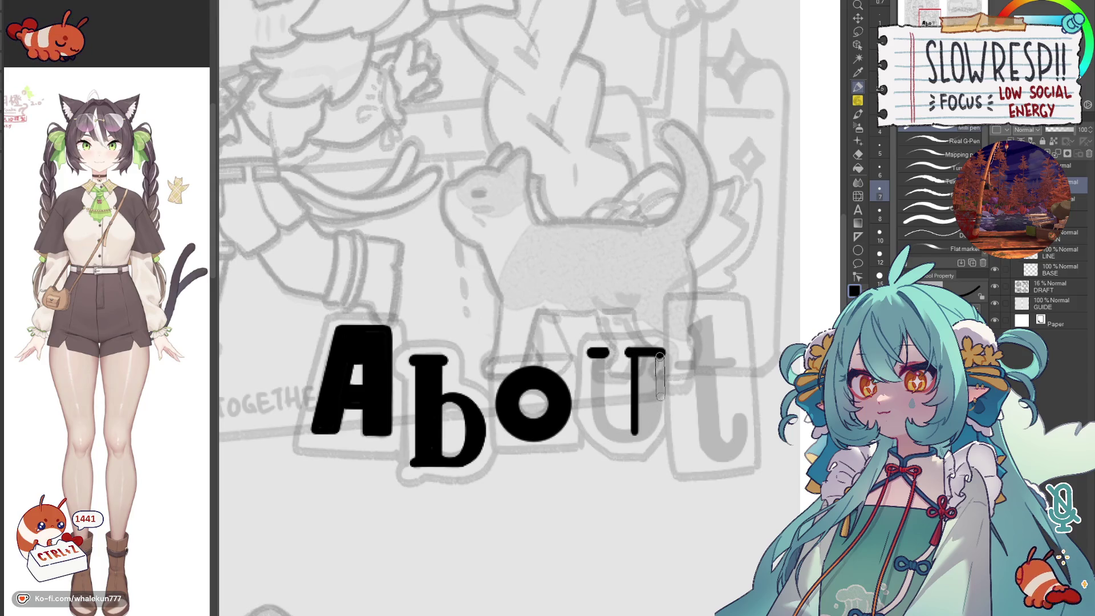
drag(660, 354, 659, 415)
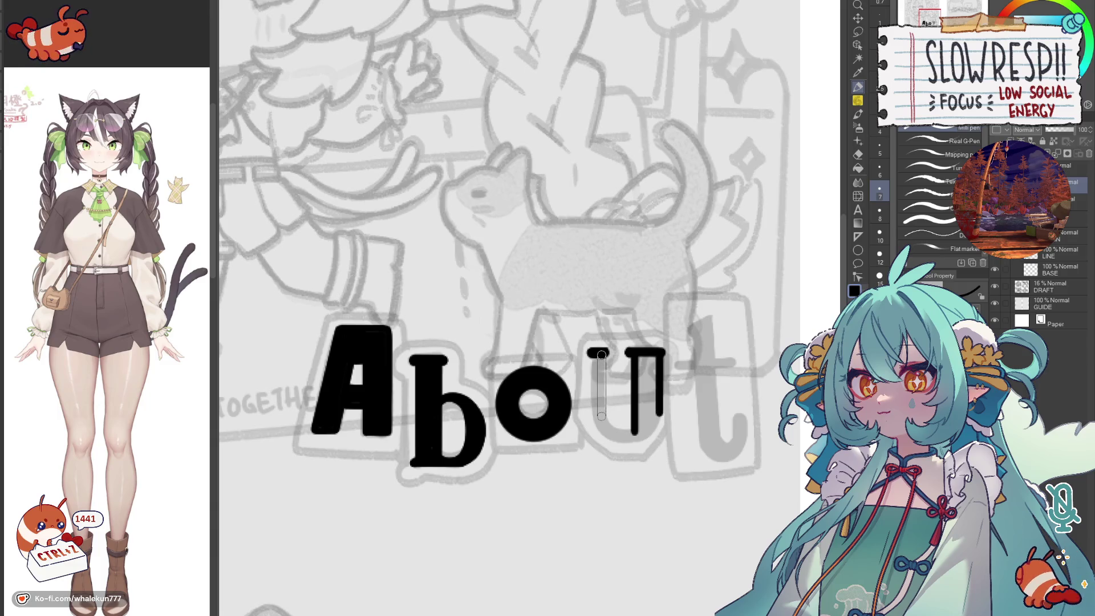
- Add the left stem under the left bar, undoing reworked strokes
drag(601, 352, 602, 424)
key(ctrl+z)
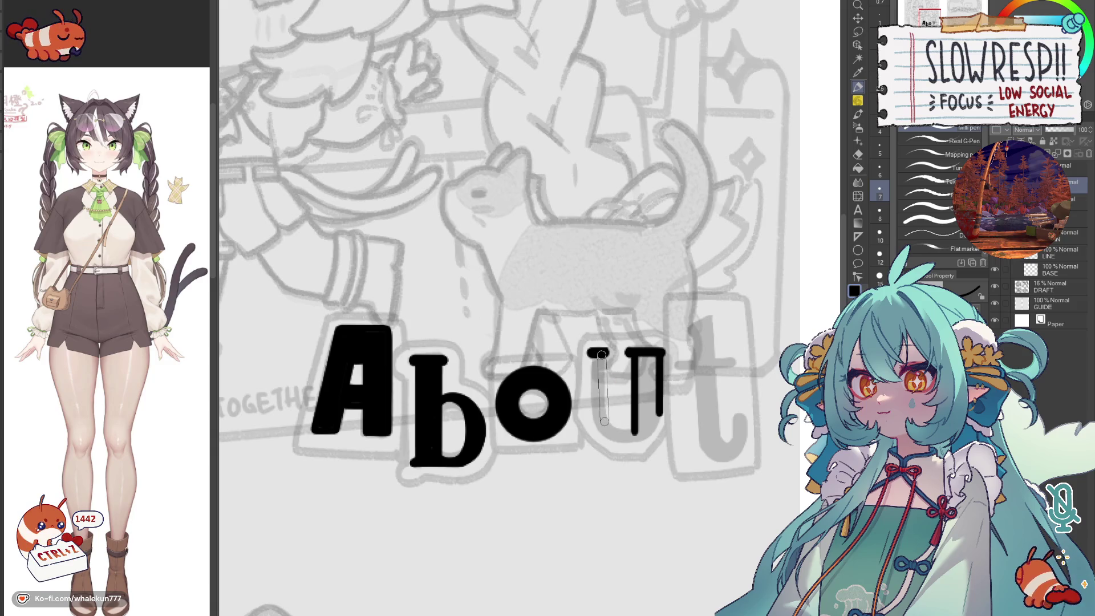
drag(602, 350, 602, 424)
mouse_move(600, 351)
mouse_down()
mouse_move(600, 424)
mouse_move(634, 435)
mouse_up()
key(ctrl+z)
key(ctrl+z)
key(ctrl+z)
- Draw the curved bottom of the u with the canvas flipped and fill its right side black
drag(597, 402, 637, 435)
key(h)
key(ctrl+z)
drag(560, 402, 596, 387)
key(h)
key(h)
mouse_move(543, 399)
mouse_down()
mouse_move(580, 428)
mouse_move(551, 416)
mouse_move(609, 401)
mouse_up()
key(ctrl+z)
key(ctrl+z)
mouse_move(542, 399)
mouse_down()
mouse_move(566, 431)
mouse_move(611, 396)
mouse_up()
key(ctrl+z)
key(h)
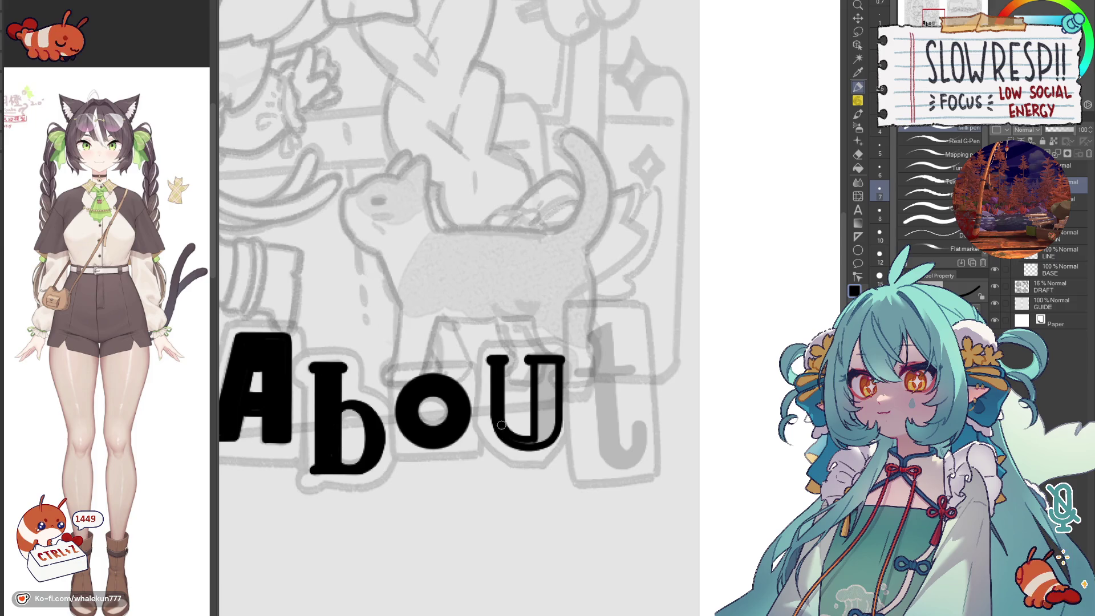
drag(514, 442, 543, 428)
mouse_move(539, 363)
mouse_down()
mouse_move(542, 421)
mouse_move(555, 428)
mouse_move(539, 427)
mouse_up()
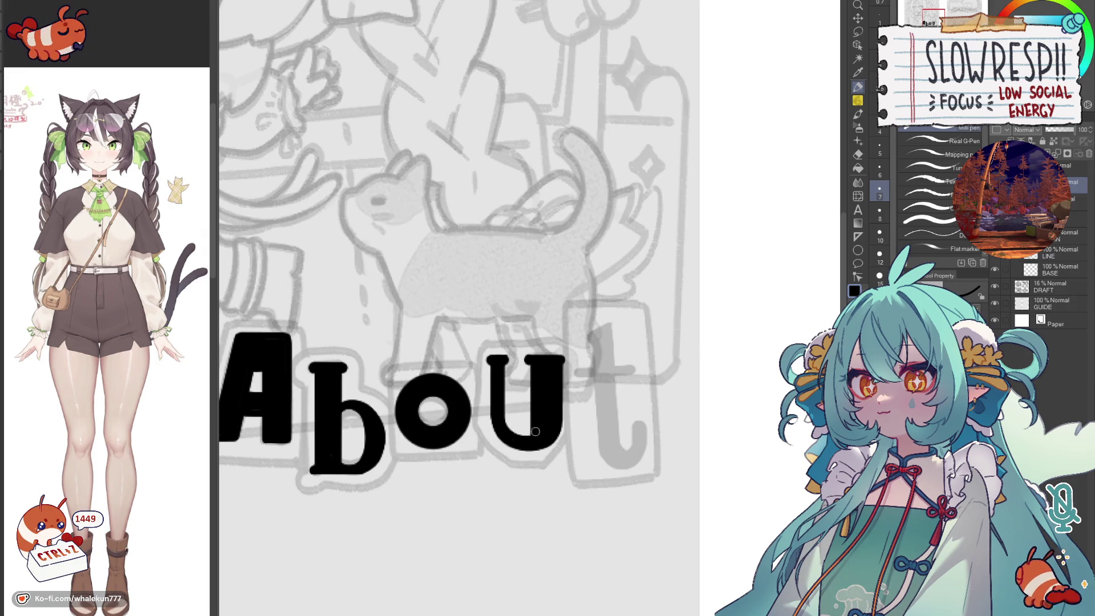
scroll(533, 438, down, 5)
scroll(606, 394, up, 4)
scroll(606, 394, up, 1)
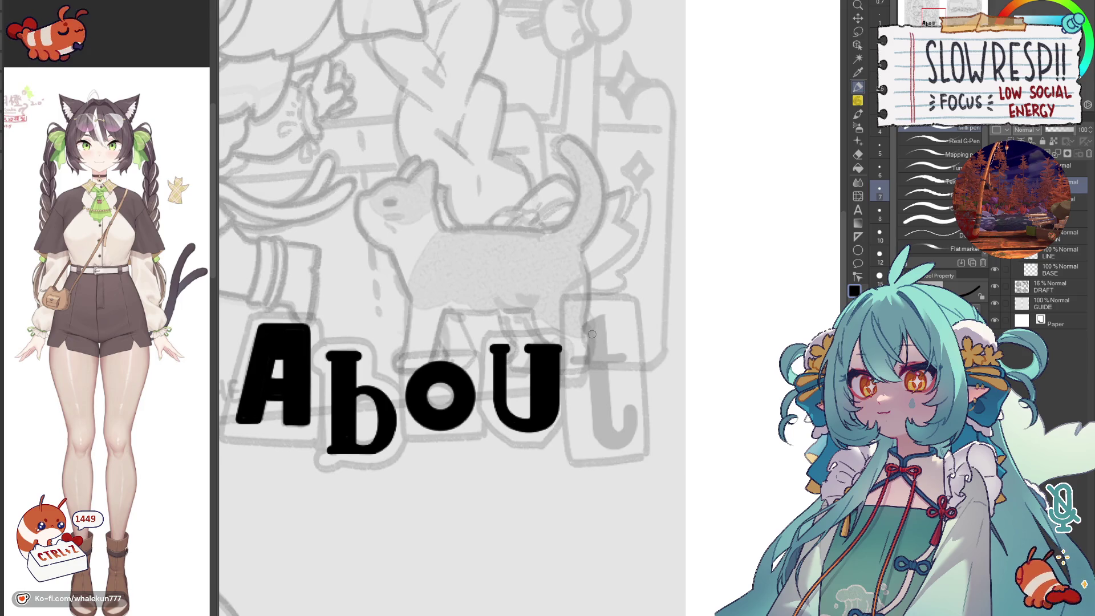
- Draw a thin black stem for the t beside the u
drag(591, 334, 599, 434)
- Extend the t stem, lasso it and shift it to the right
drag(589, 332, 599, 438)
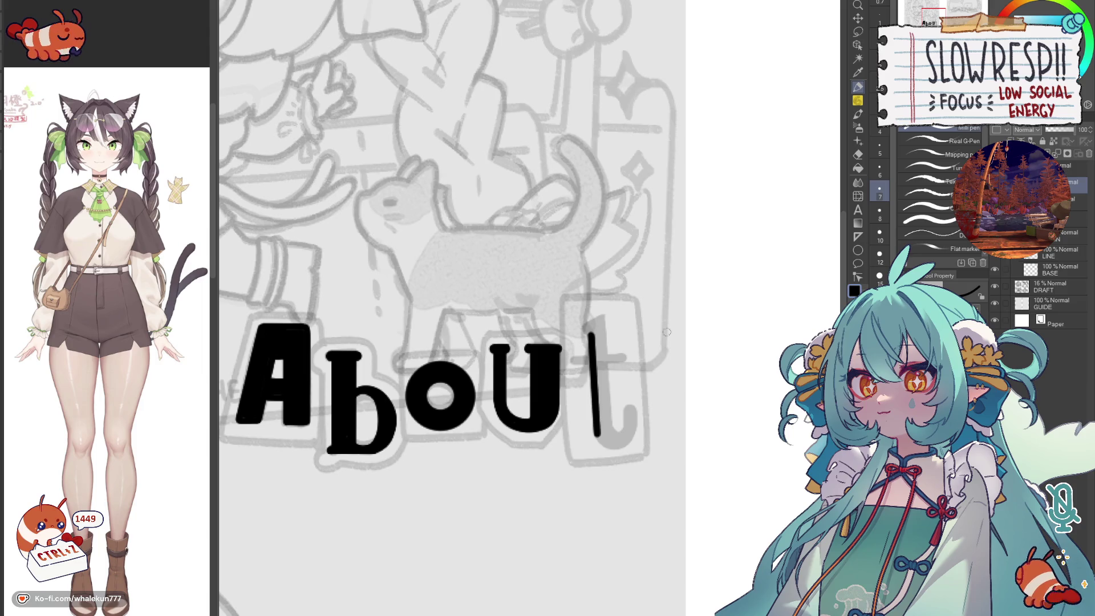
key(m)
drag(600, 318, 591, 329)
key(k)
drag(596, 402, 607, 406)
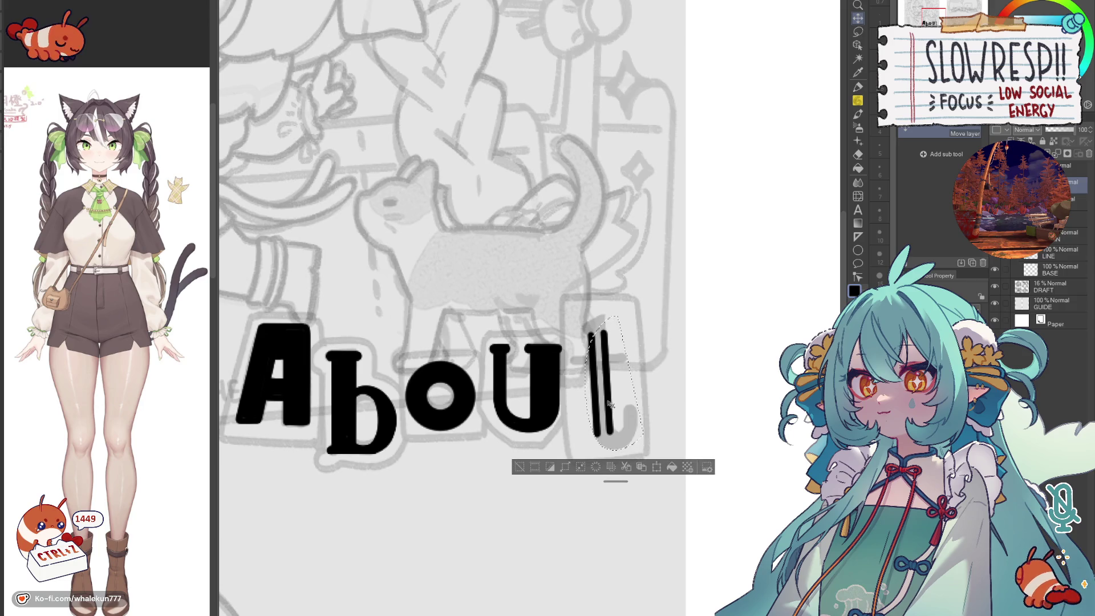
key(ctrl+d)
key(p)
scroll(599, 342, up, 1)
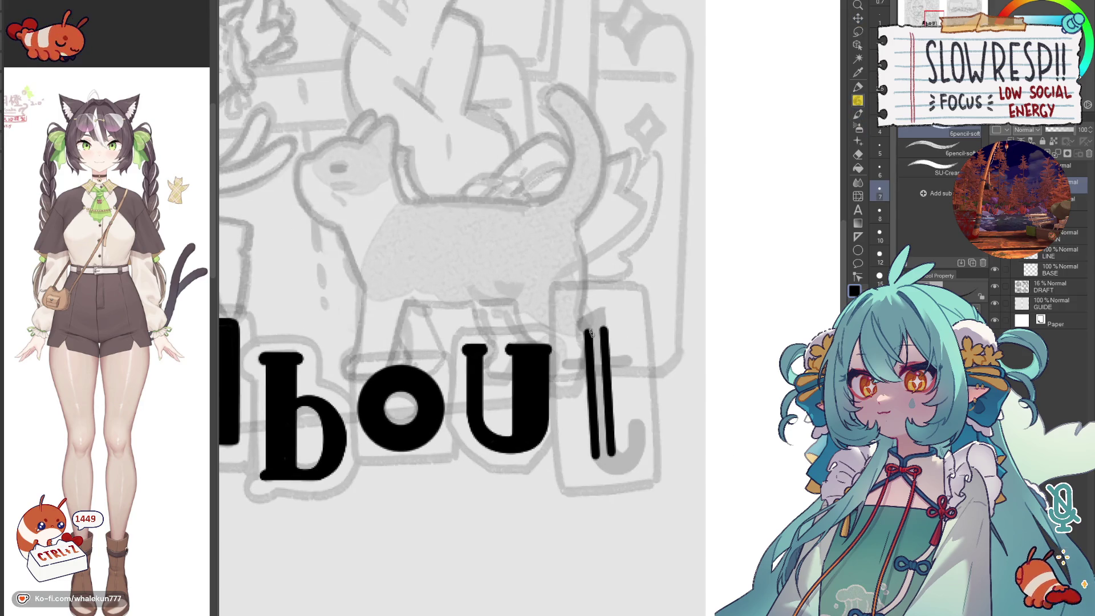
mouse_move(582, 323)
mouse_down()
mouse_move(617, 347)
mouse_move(641, 338)
mouse_up()
key(p)
key(ctrl+z)
key(ctrl+z)
key(ctrl+z)
key(ctrl+z)
key(ctrl+z)
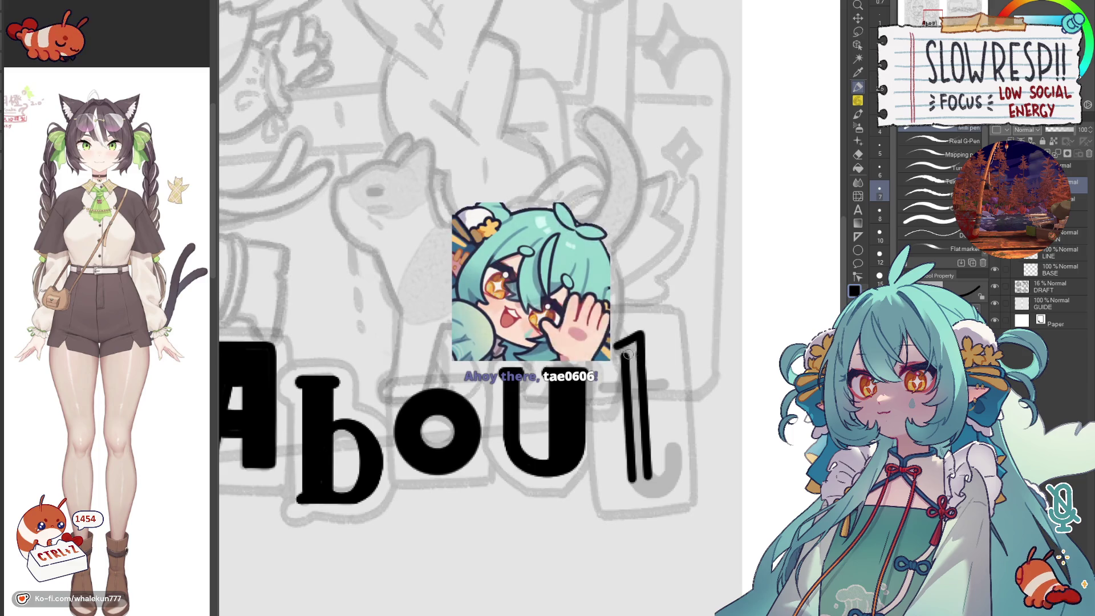
- Thicken the t stem and add a solid black crossbar
drag(635, 341, 637, 426)
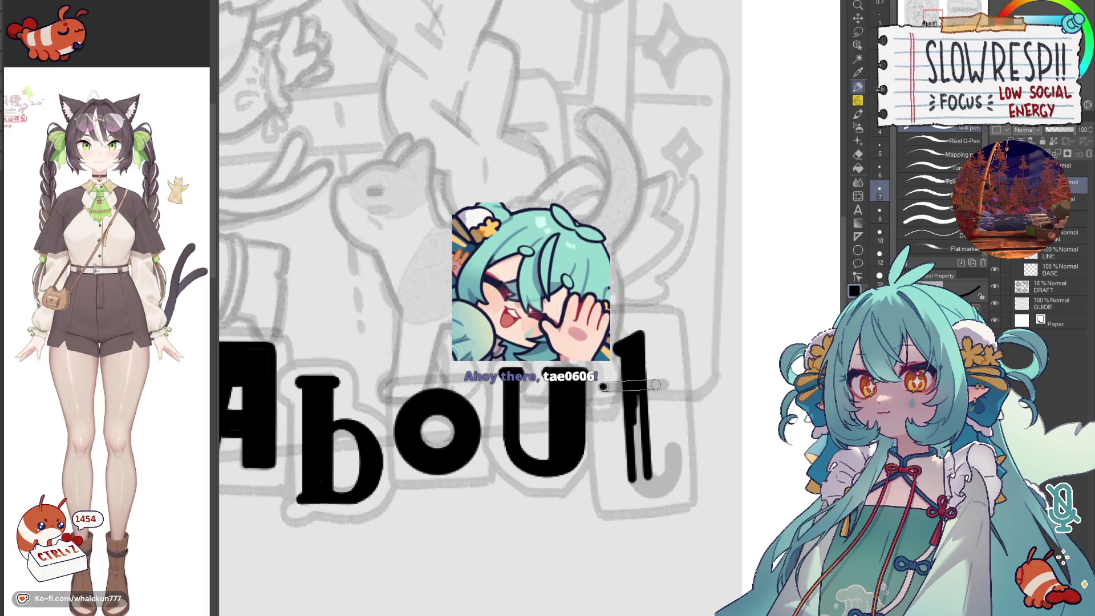
drag(601, 387, 665, 384)
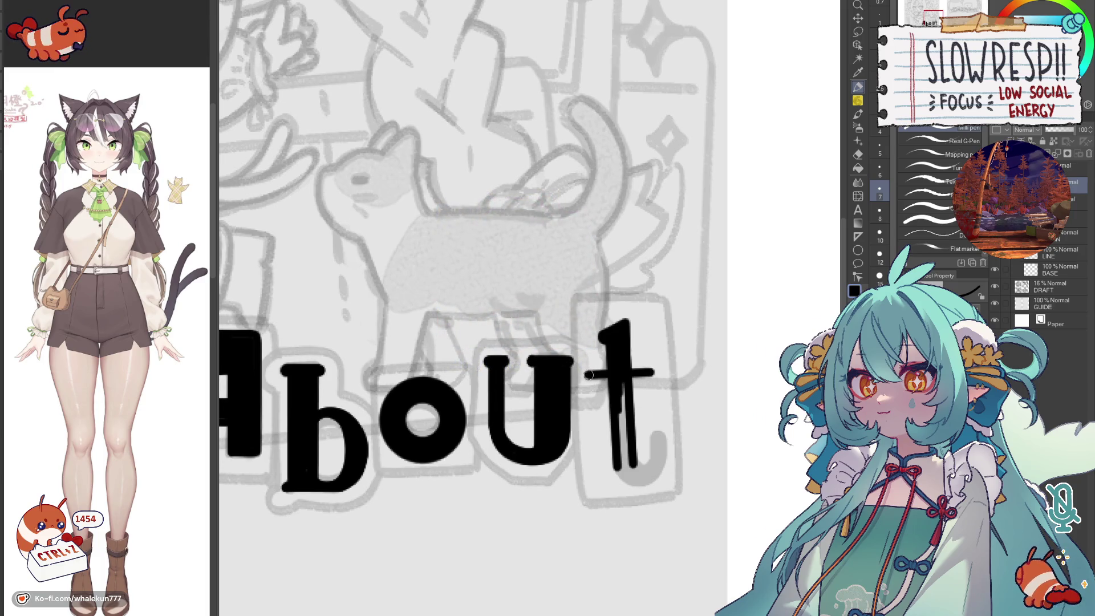
drag(585, 375, 656, 374)
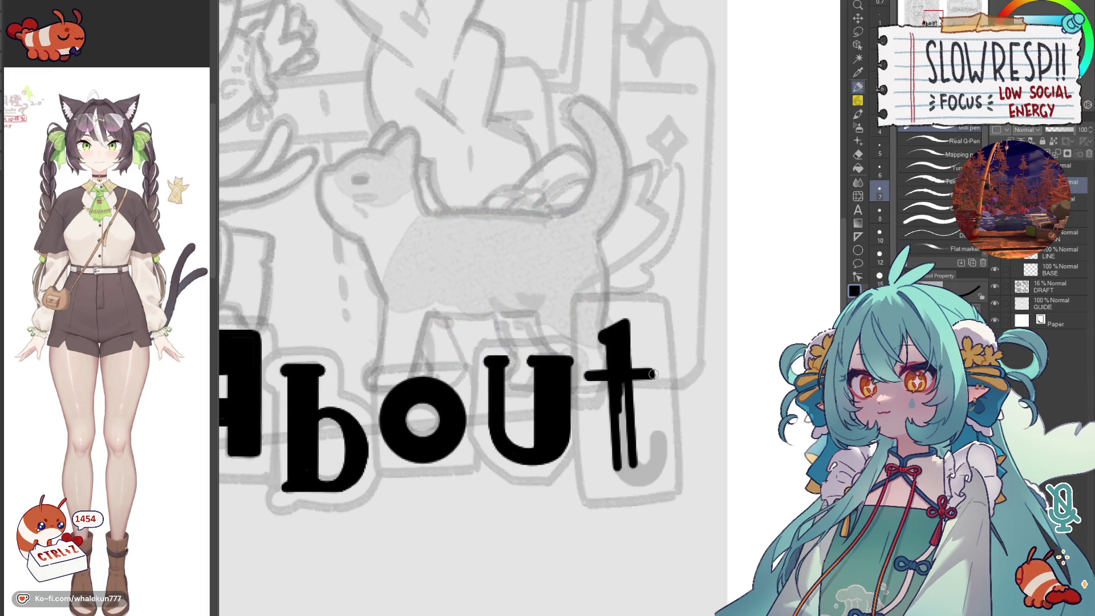
drag(606, 354, 618, 438)
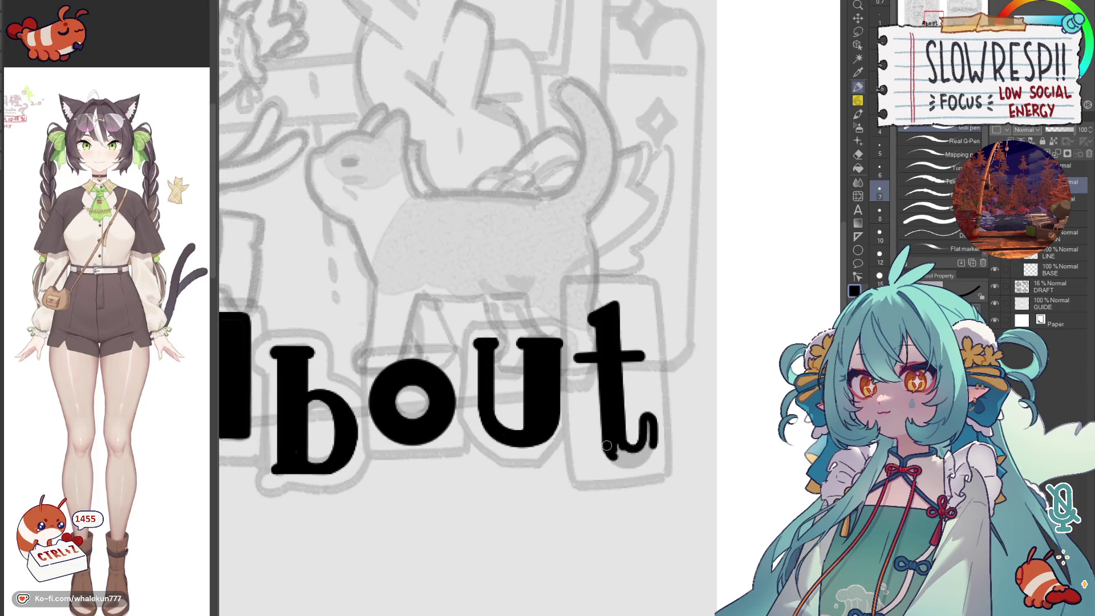
- Draw and fill the curled hook at the bottom of the t
key(ctrl+z)
drag(610, 461, 654, 428)
key(ctrl+z)
key(ctrl+z)
mouse_move(643, 462)
mouse_down()
mouse_move(650, 428)
mouse_move(633, 457)
mouse_up()
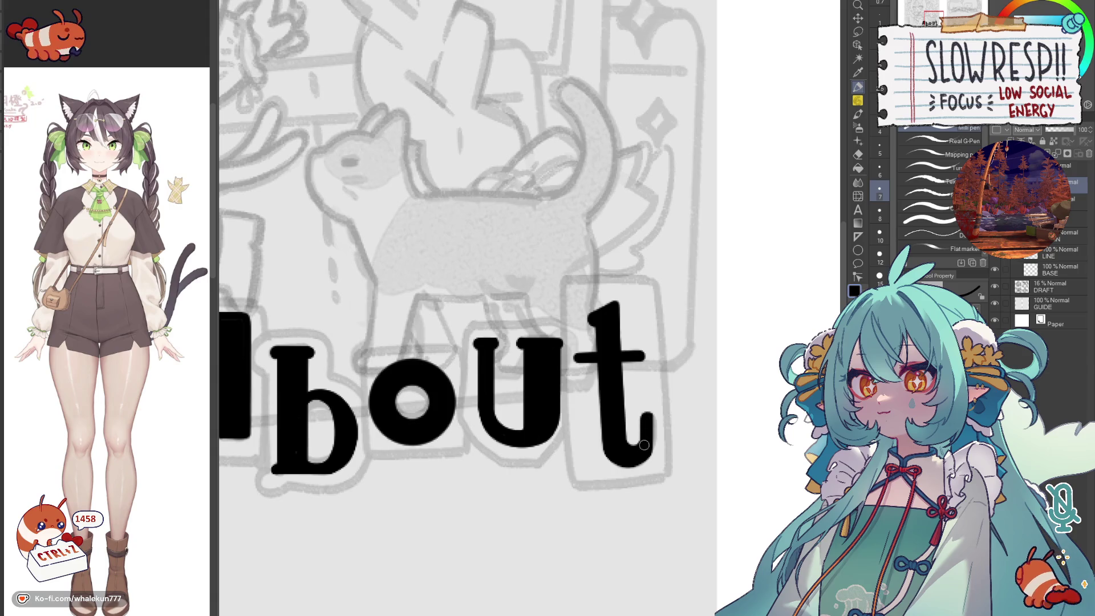
drag(648, 417, 650, 447)
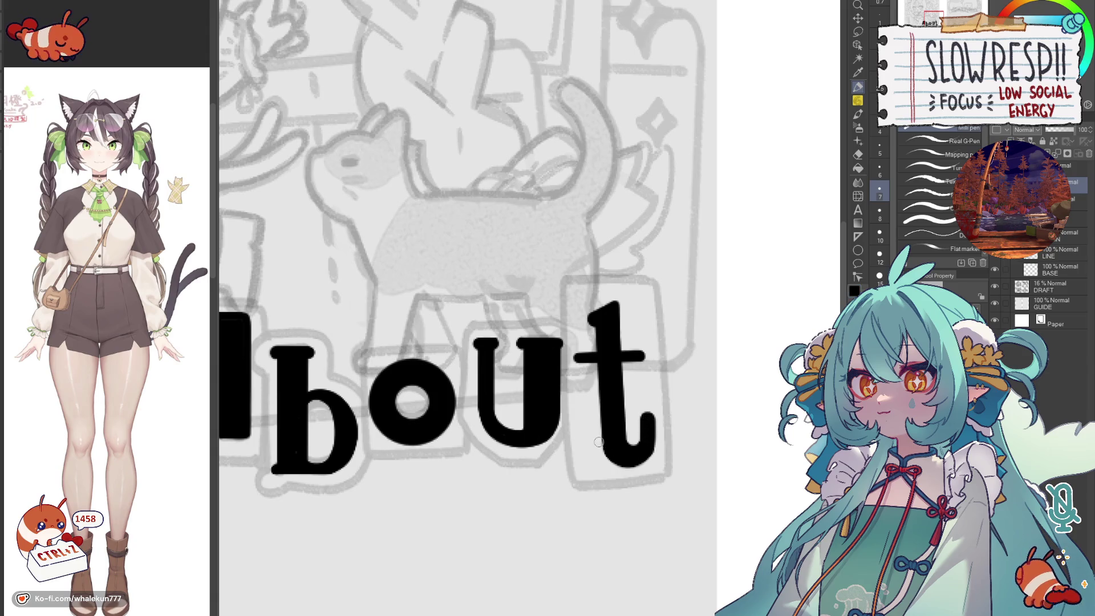
key(ctrl+z)
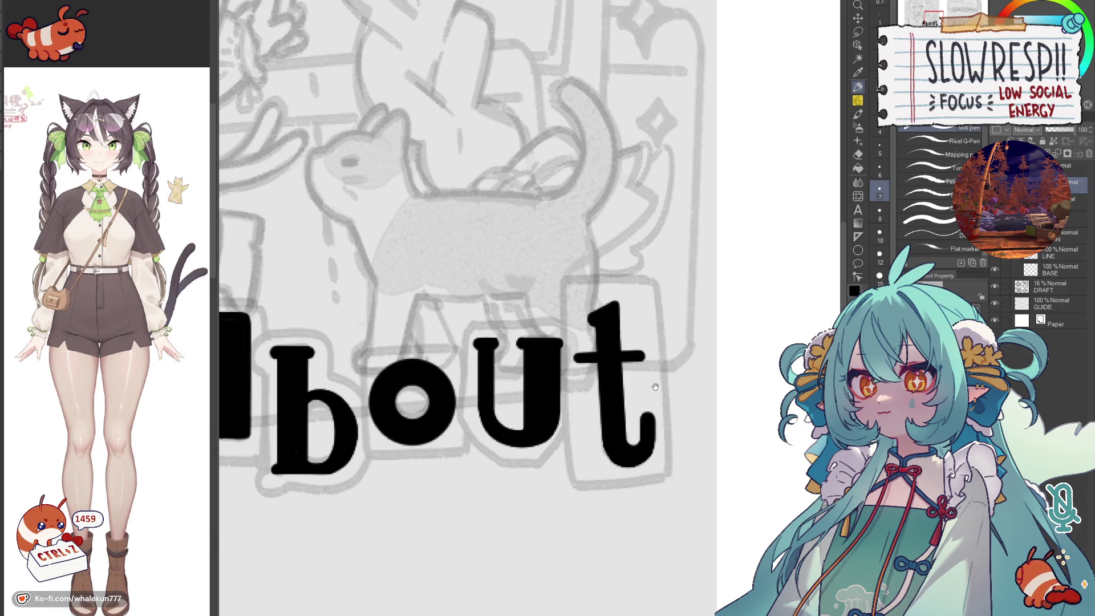
scroll(654, 388, down, 1)
scroll(662, 373, down, 3)
- Switch to the pencil and try rough outline strokes beside the b and around the o, undoing them
key(p)
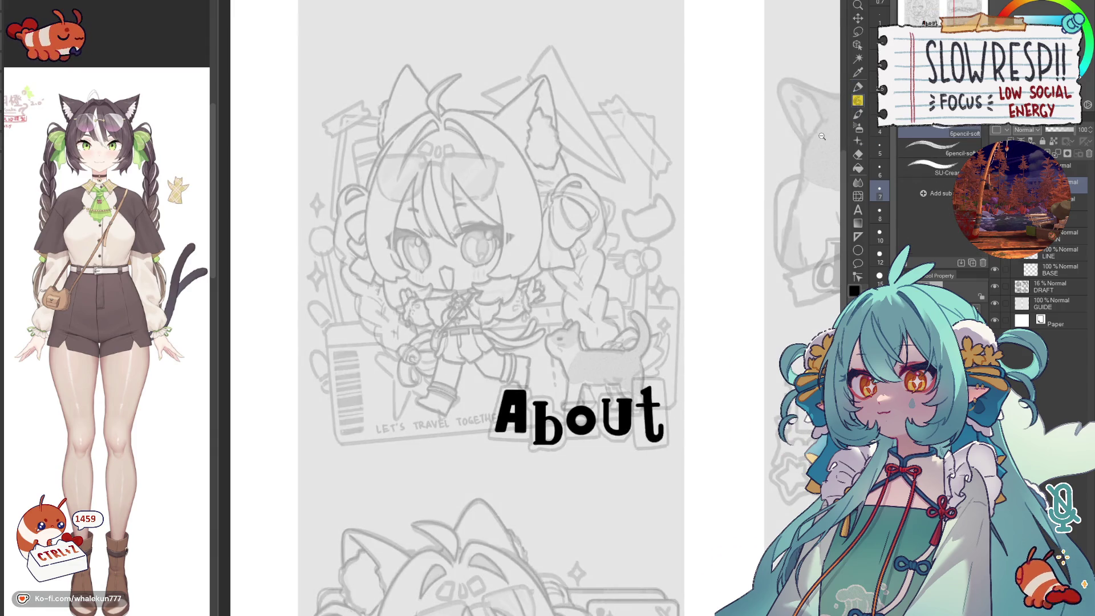
scroll(557, 399, up, 1)
scroll(556, 399, up, 1)
scroll(556, 398, up, 1)
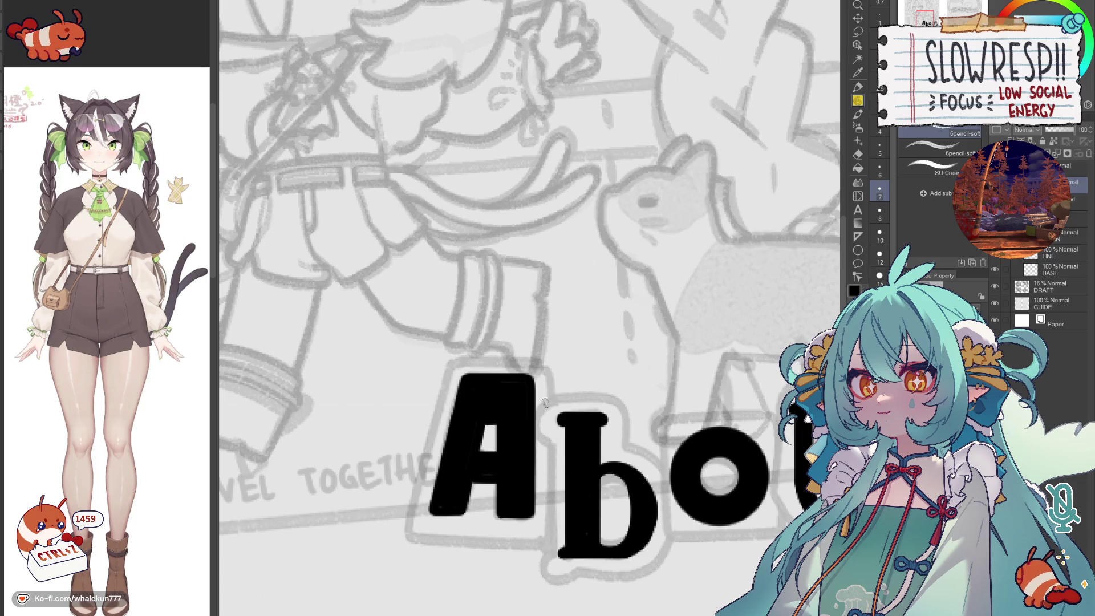
mouse_move(556, 398)
mouse_down()
mouse_move(541, 414)
mouse_move(544, 357)
mouse_move(551, 469)
mouse_up()
mouse_move(638, 441)
mouse_down()
mouse_move(571, 348)
mouse_move(558, 384)
mouse_up()
key(ctrl+z)
mouse_move(563, 337)
mouse_down()
mouse_move(562, 460)
mouse_move(682, 440)
mouse_up()
drag(715, 360, 650, 369)
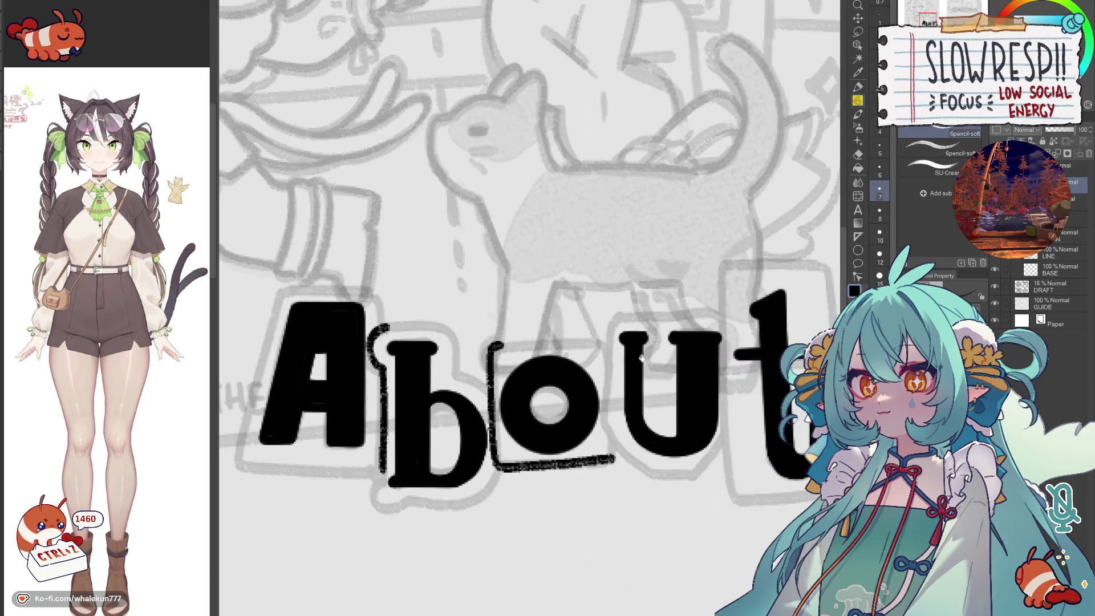
key(ctrl+z)
- Sketch the outline line above 'ut' and retry the vertical line left of the t several times
drag(768, 309, 665, 316)
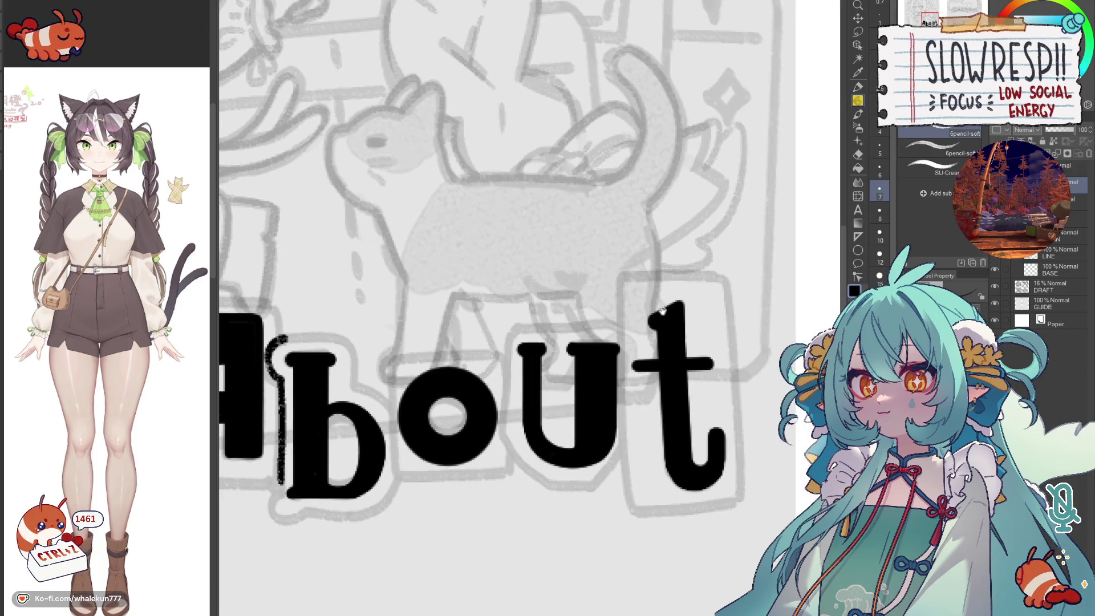
drag(628, 275, 725, 276)
drag(627, 273, 635, 346)
key(ctrl+z)
drag(623, 273, 631, 349)
key(ctrl+z)
mouse_move(626, 272)
mouse_down()
mouse_move(638, 506)
mouse_move(633, 431)
mouse_move(539, 426)
mouse_up()
key(ctrl+z)
drag(511, 207, 518, 438)
- Draw the right edge and close the bottom of the rough box around the t
key(ctrl+z)
drag(609, 213, 630, 430)
drag(642, 419, 729, 416)
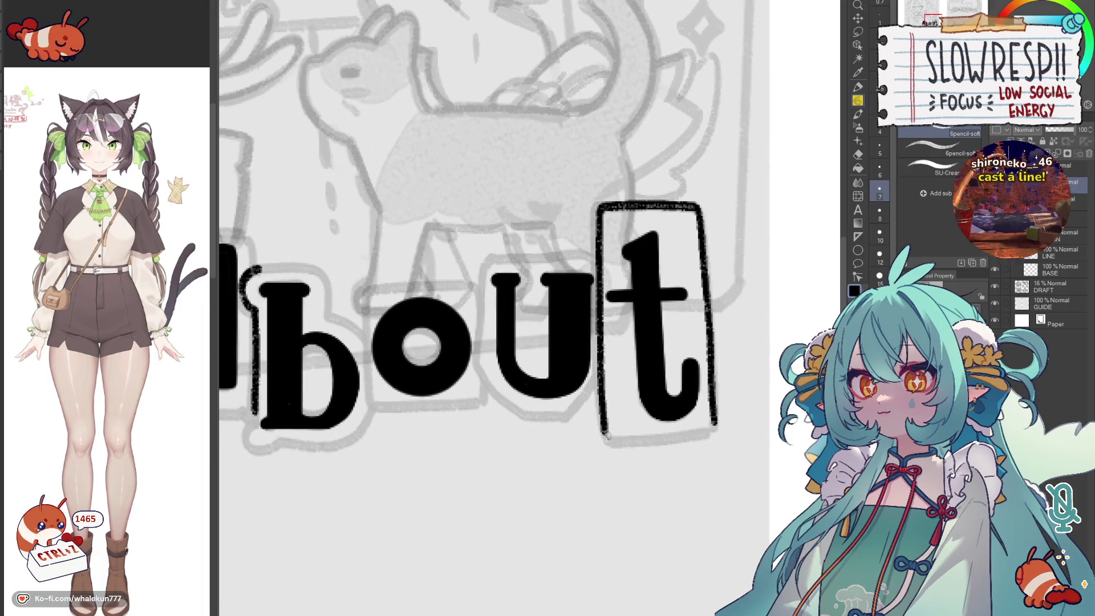
key(ctrl+z)
drag(607, 432, 716, 426)
drag(602, 341, 674, 371)
- Extend the box outline over the u and along its left side and bottom
drag(554, 299, 667, 292)
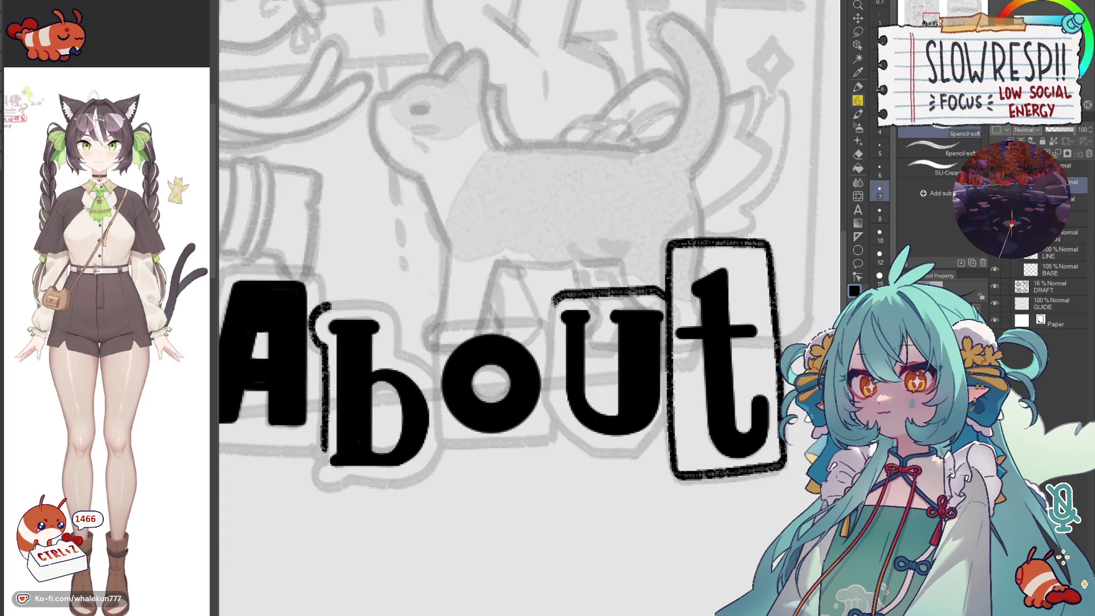
mouse_move(555, 318)
mouse_down()
mouse_move(548, 390)
mouse_move(525, 402)
mouse_move(556, 445)
mouse_move(609, 455)
mouse_up()
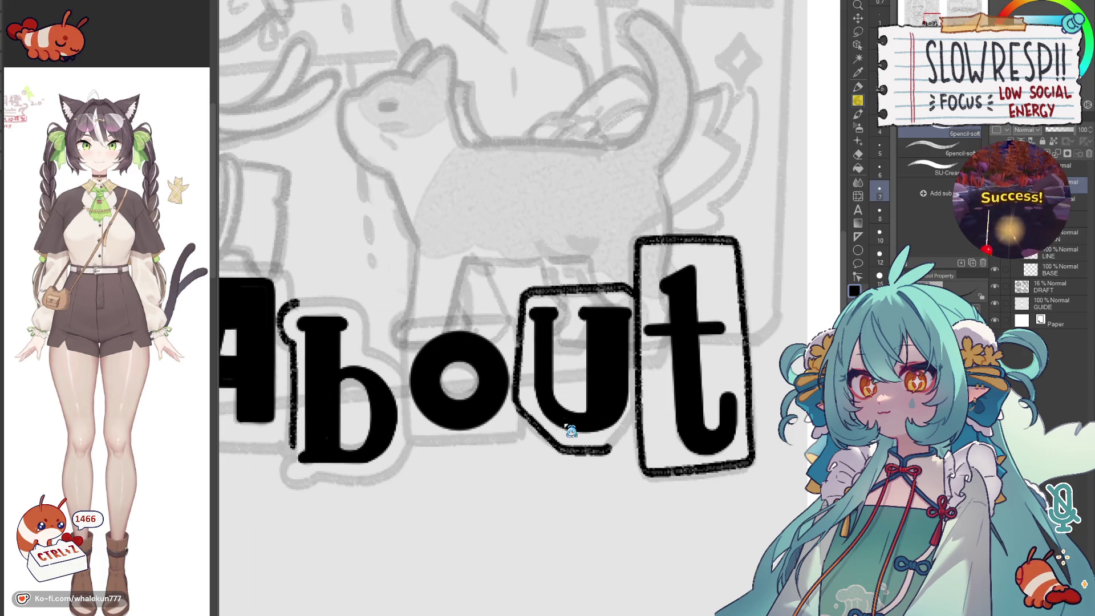
key(ctrl+z)
mouse_move(519, 404)
mouse_down()
mouse_move(598, 448)
mouse_move(633, 428)
mouse_move(736, 445)
mouse_up()
- Outline the top, left side and bottom of the o, then bring the b and A into view
drag(510, 335, 627, 335)
key(ctrl+z)
drag(513, 333, 628, 334)
mouse_move(511, 336)
mouse_down()
mouse_move(514, 452)
mouse_move(556, 329)
mouse_move(594, 318)
mouse_up()
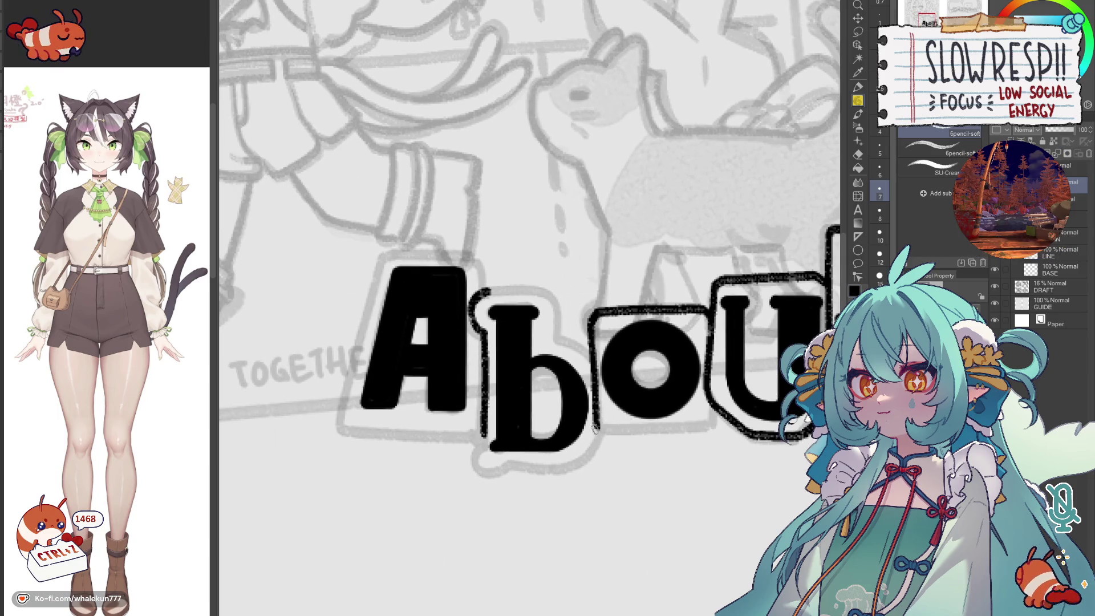
drag(592, 424, 712, 427)
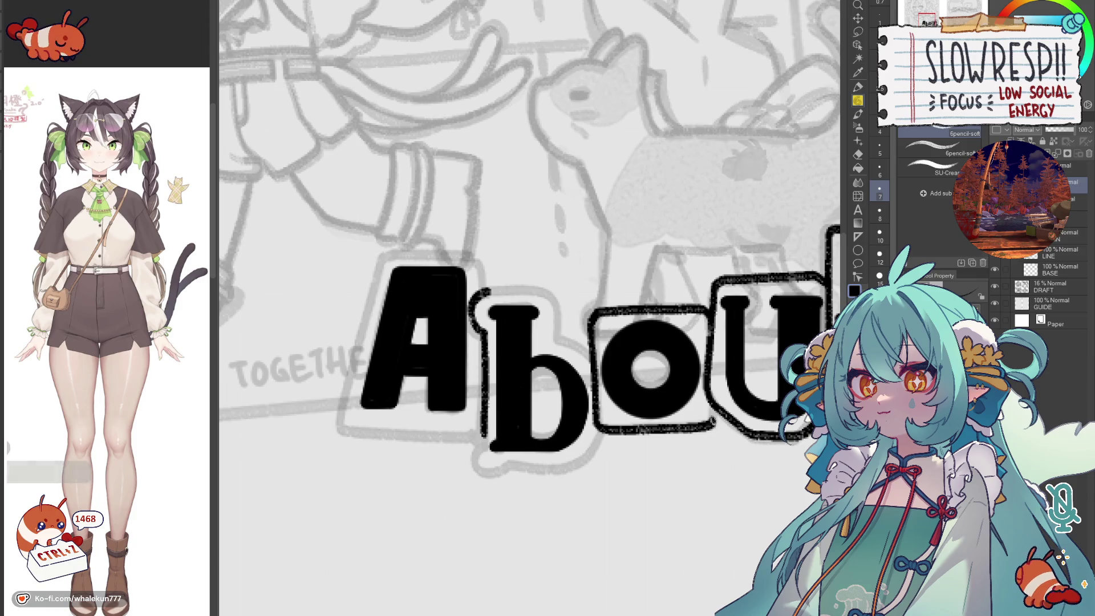
drag(703, 189, 660, 227)
drag(623, 276, 525, 379)
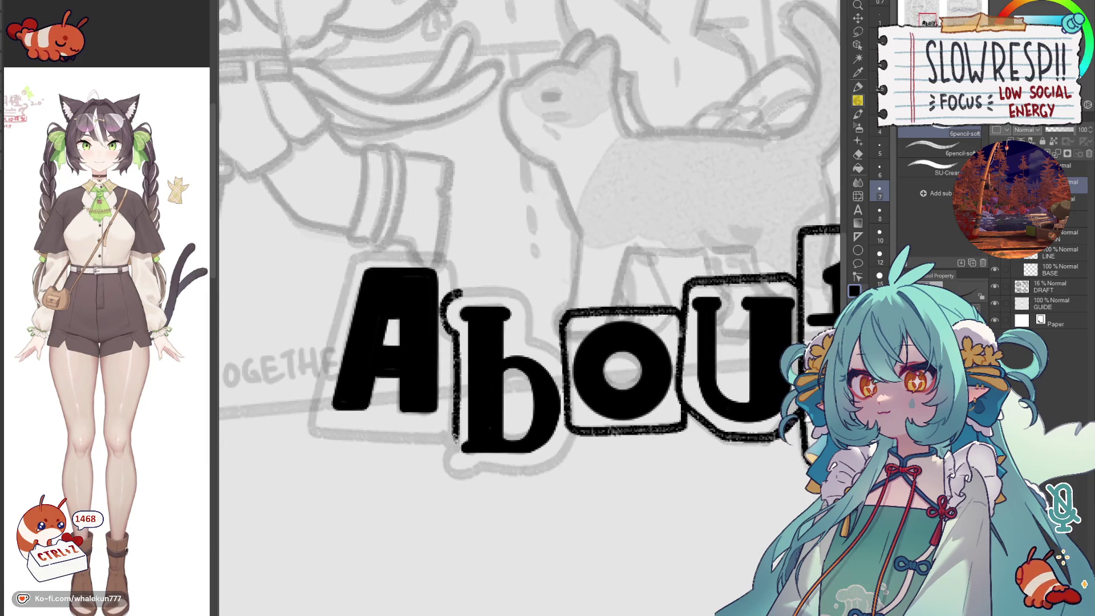
- Draw the lower-left outline of the b, checking it with the view mirrored horizontally
key(ctrl+z)
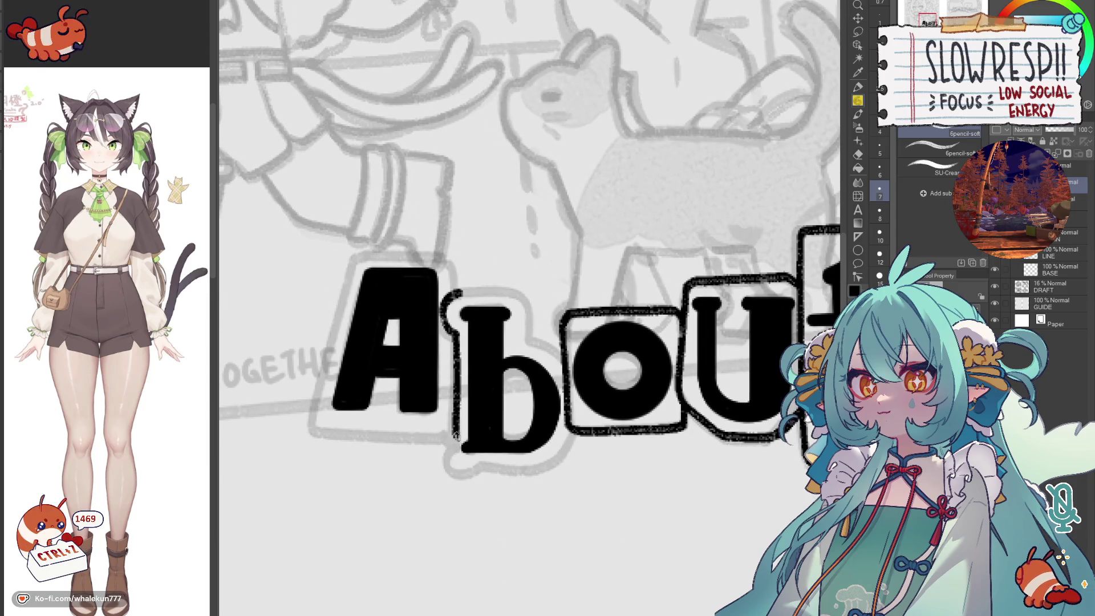
mouse_move(444, 431)
mouse_down()
mouse_move(452, 462)
mouse_move(483, 471)
mouse_up()
key(ctrl+z)
mouse_move(446, 432)
mouse_down()
mouse_move(444, 467)
mouse_move(582, 432)
mouse_move(652, 490)
mouse_up()
key(h)
mouse_move(627, 415)
mouse_down()
mouse_move(693, 349)
mouse_move(727, 347)
mouse_up()
key(ctrl+z)
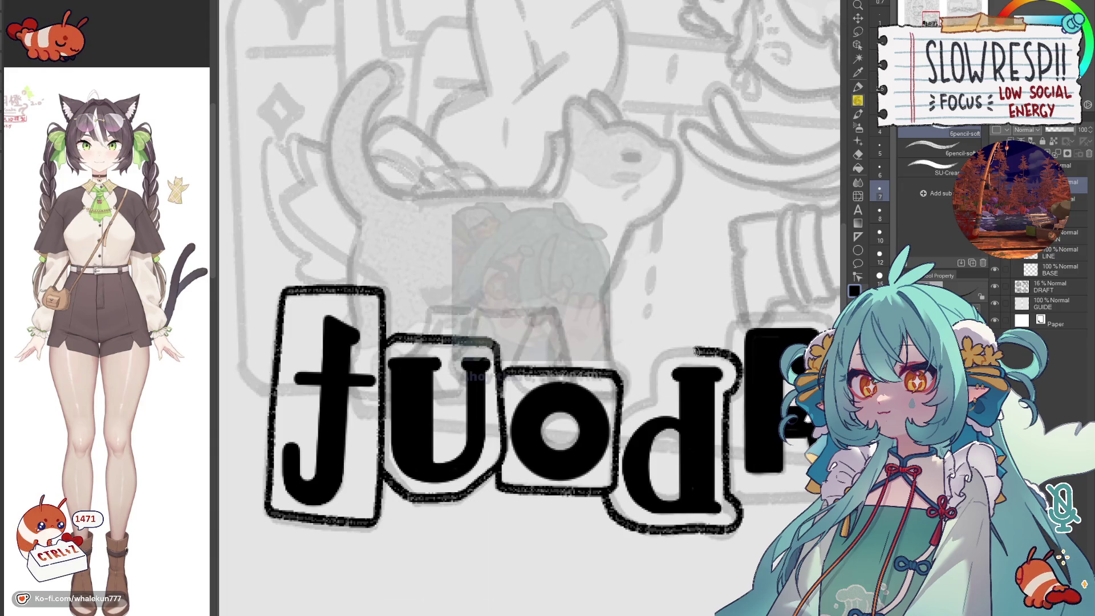
key(h)
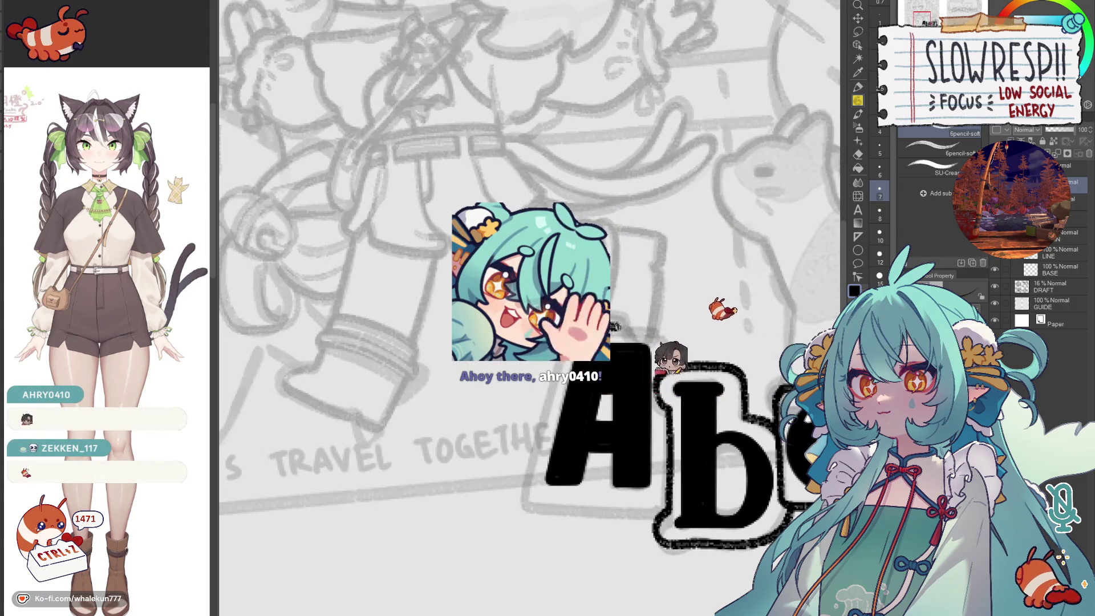
- Outline the left side of the A and retry its bottom edge, undoing bad strokes
key(ctrl+z)
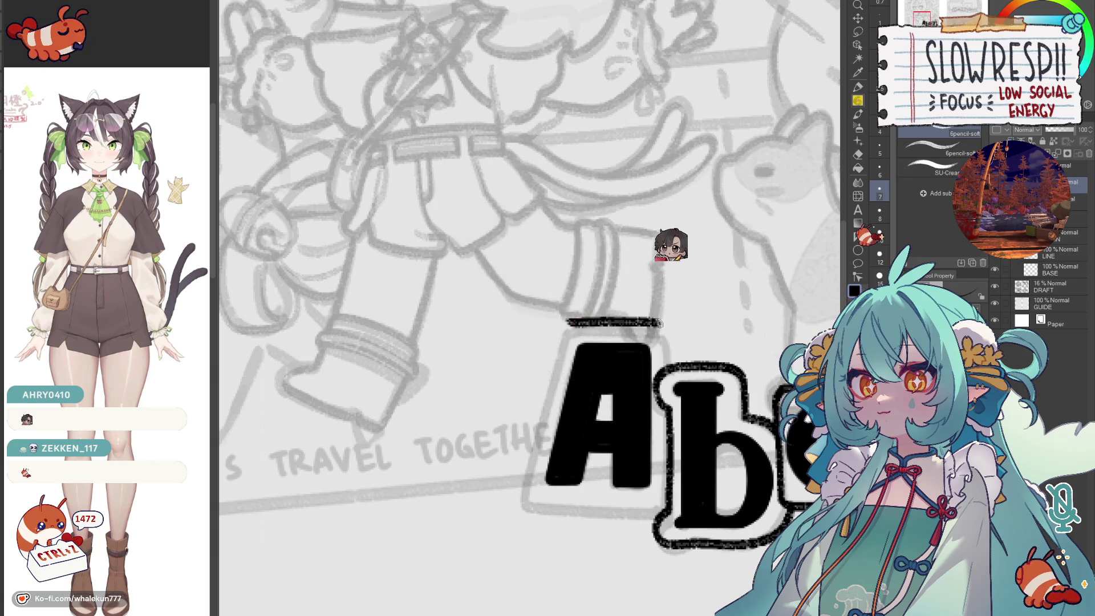
key(ctrl+z)
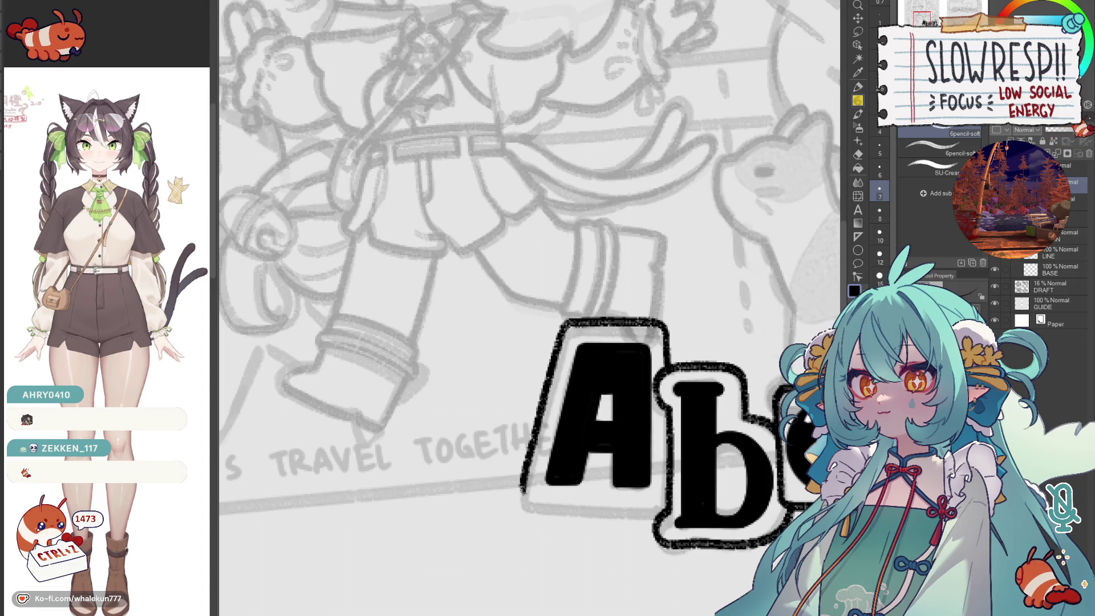
drag(567, 322, 522, 498)
drag(611, 378, 747, 390)
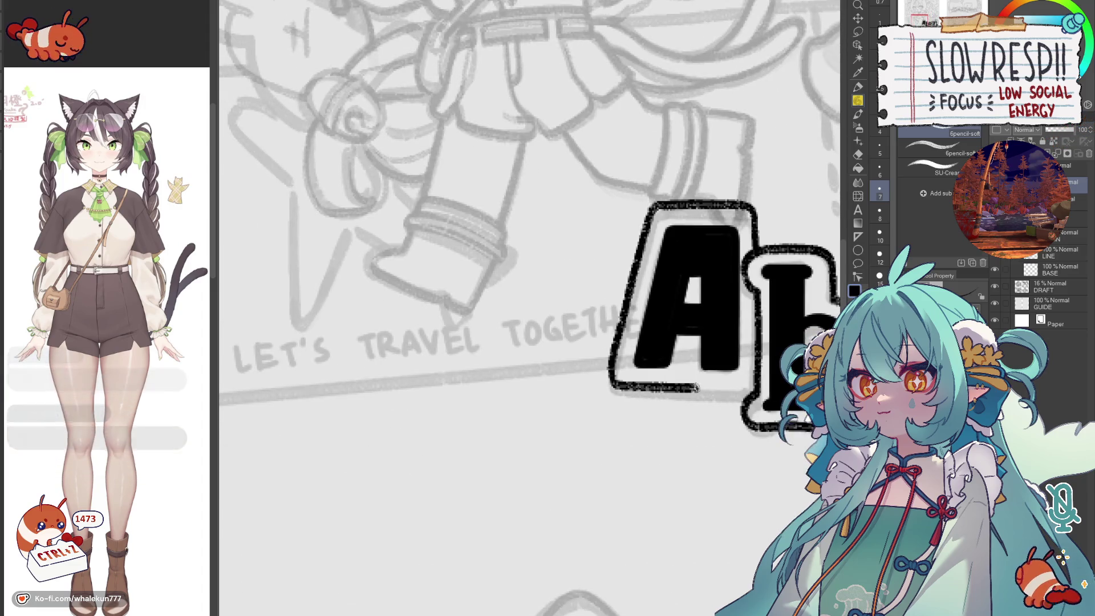
key(ctrl+z)
drag(611, 374, 725, 386)
key(ctrl+z)
- Rework the A's lower-left and bottom outline into a thicker rough border
drag(617, 306, 606, 374)
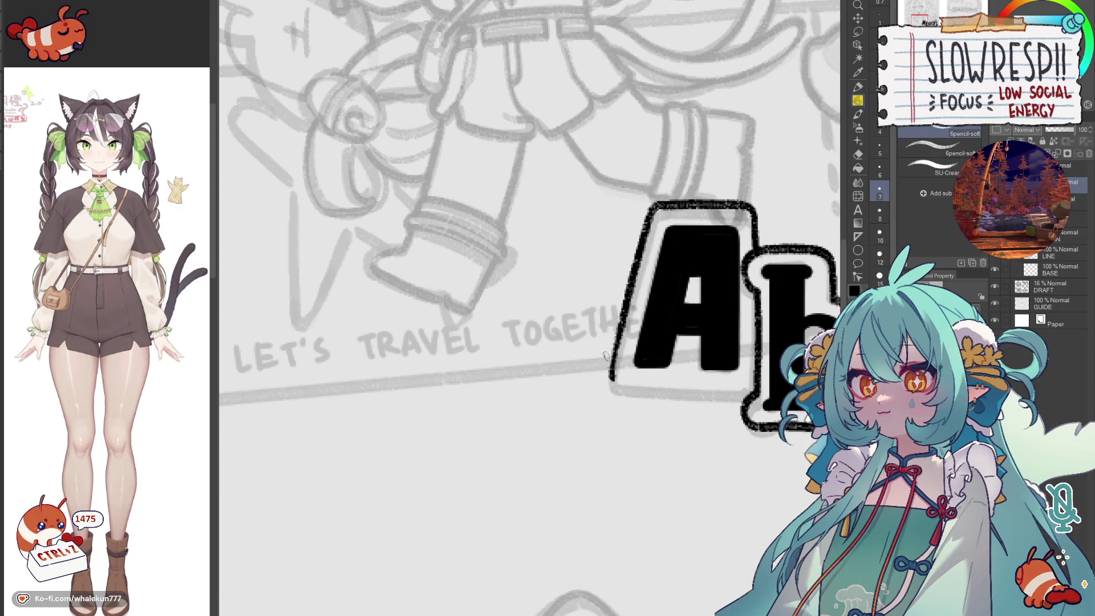
mouse_move(619, 328)
mouse_down()
mouse_move(609, 382)
mouse_move(758, 388)
mouse_up()
drag(514, 257, 505, 316)
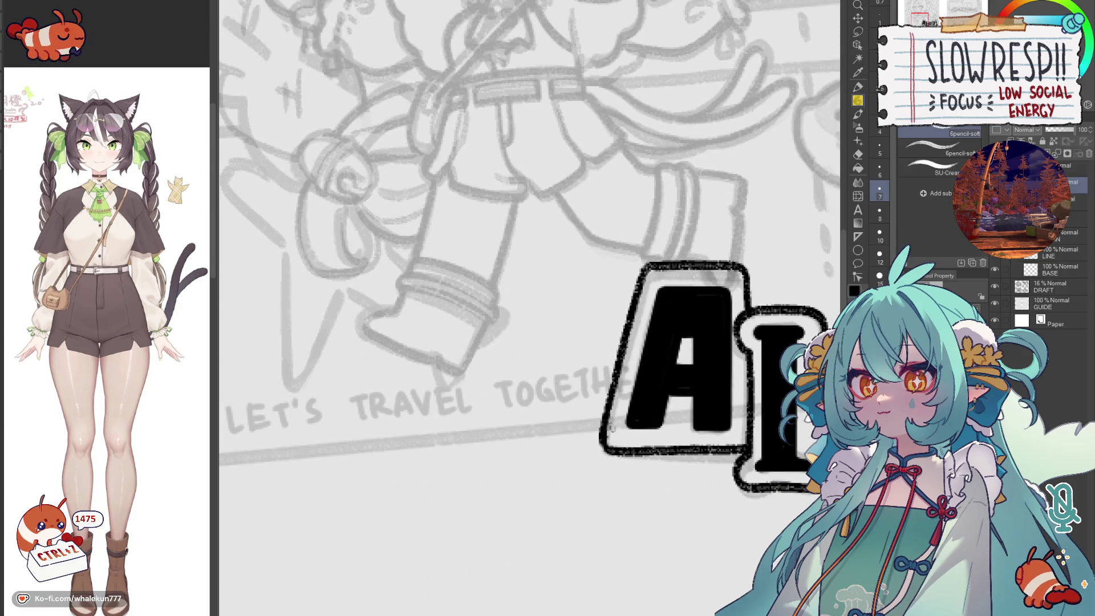
mouse_move(634, 339)
mouse_down()
mouse_move(611, 426)
mouse_move(532, 419)
mouse_up()
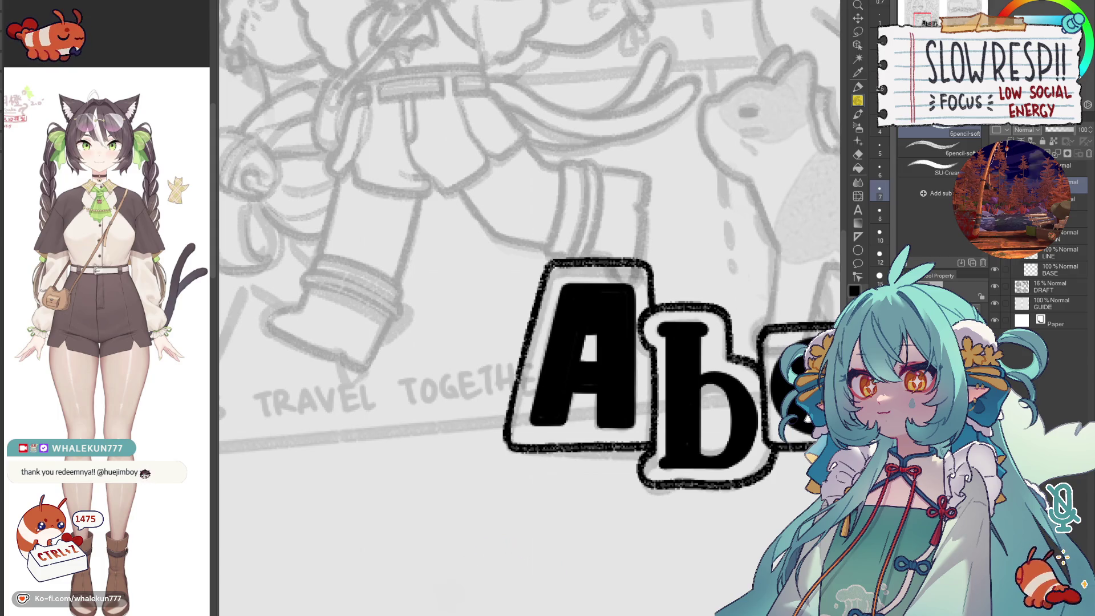
- Pan the canvas to bring the whole two-page layout into view
mouse_move(678, 439)
mouse_down()
mouse_move(659, 385)
mouse_move(612, 403)
mouse_up()
scroll(659, 408, down, 5)
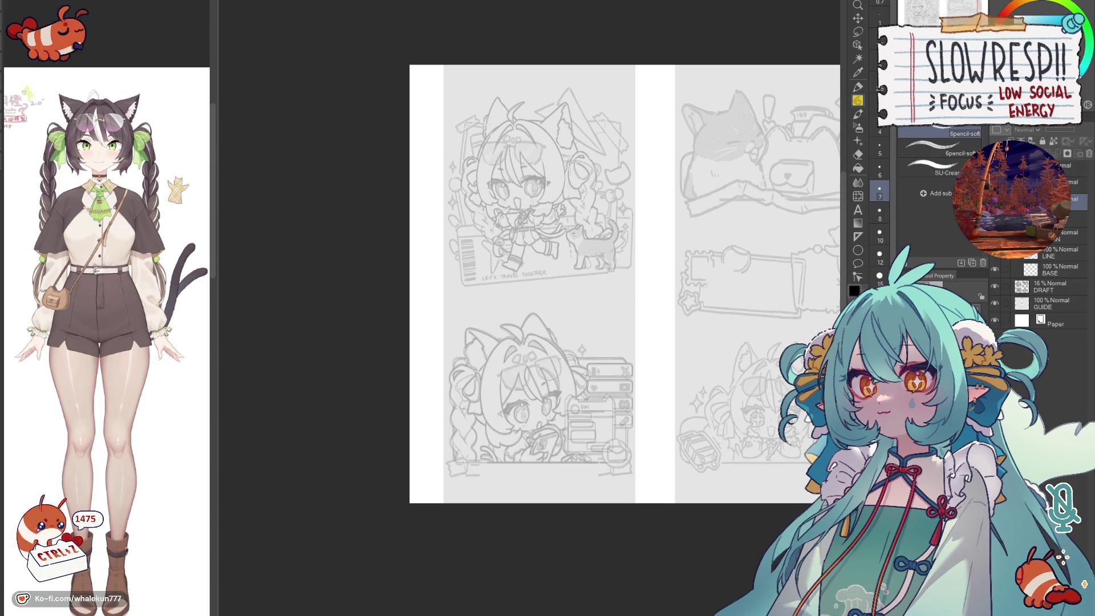
scroll(546, 432, up, 3)
- Pan across the pages to the Socials panel and choose pen brushes for inking
drag(546, 432, 602, 390)
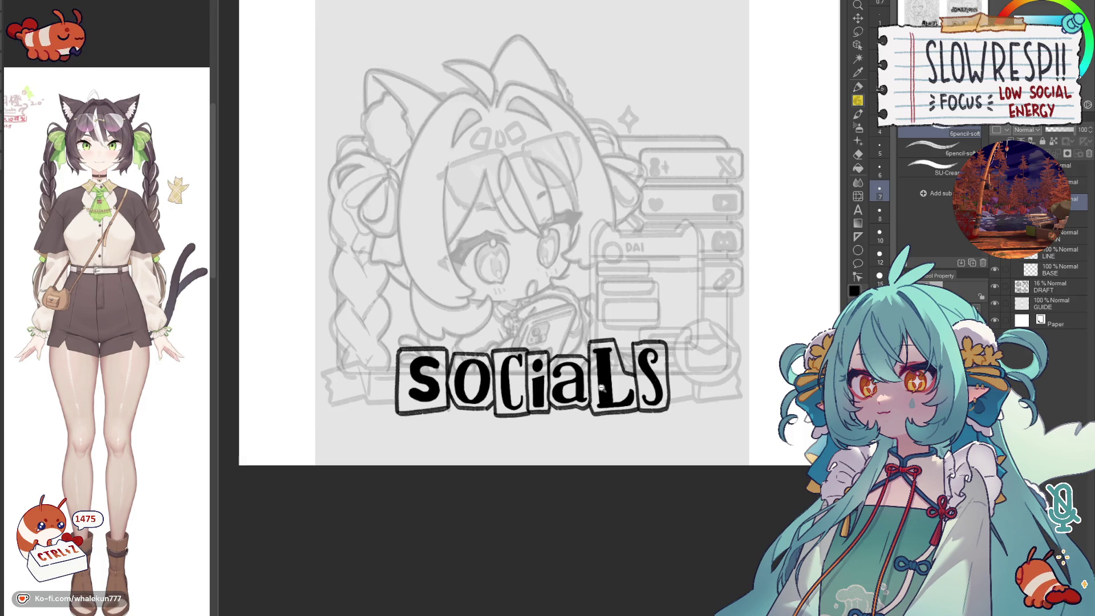
scroll(615, 398, up, 2)
mouse_move(631, 433)
mouse_down()
mouse_move(649, 434)
mouse_move(610, 563)
mouse_up()
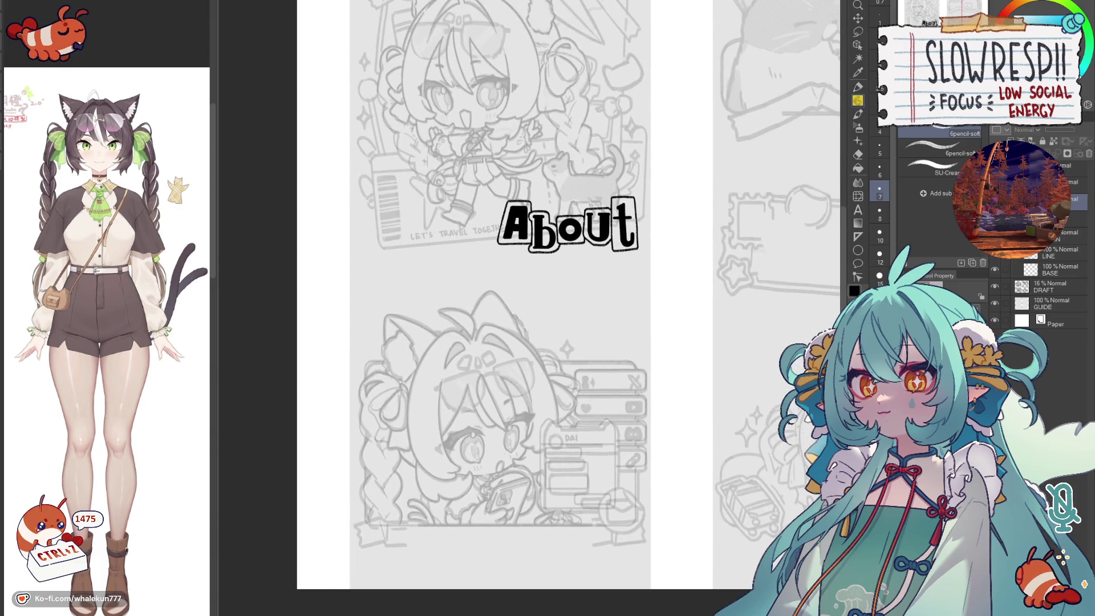
drag(733, 394, 523, 426)
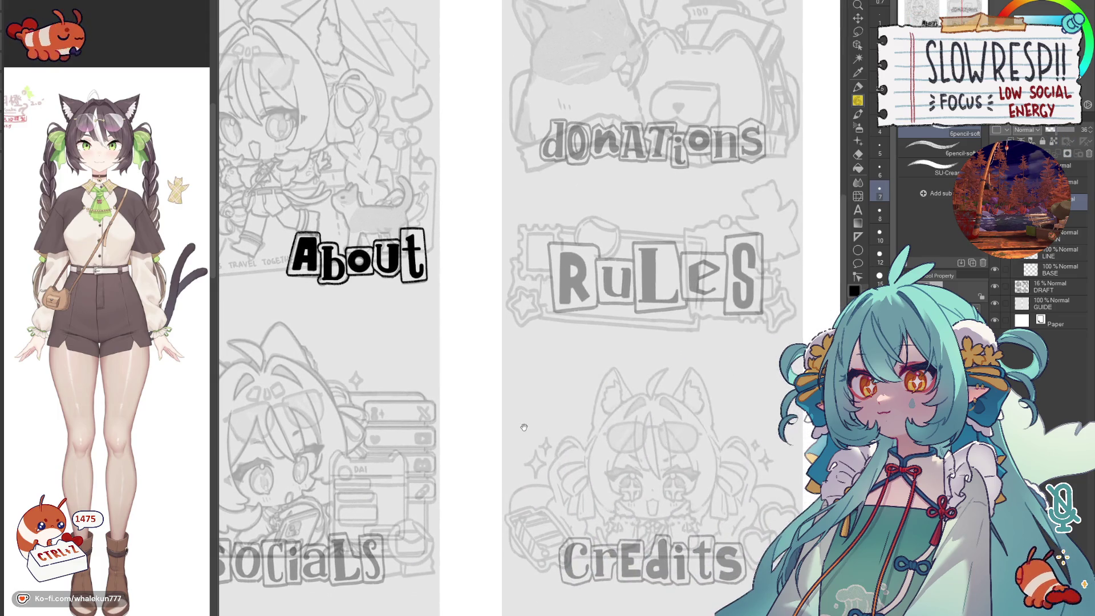
scroll(747, 343, up, 2)
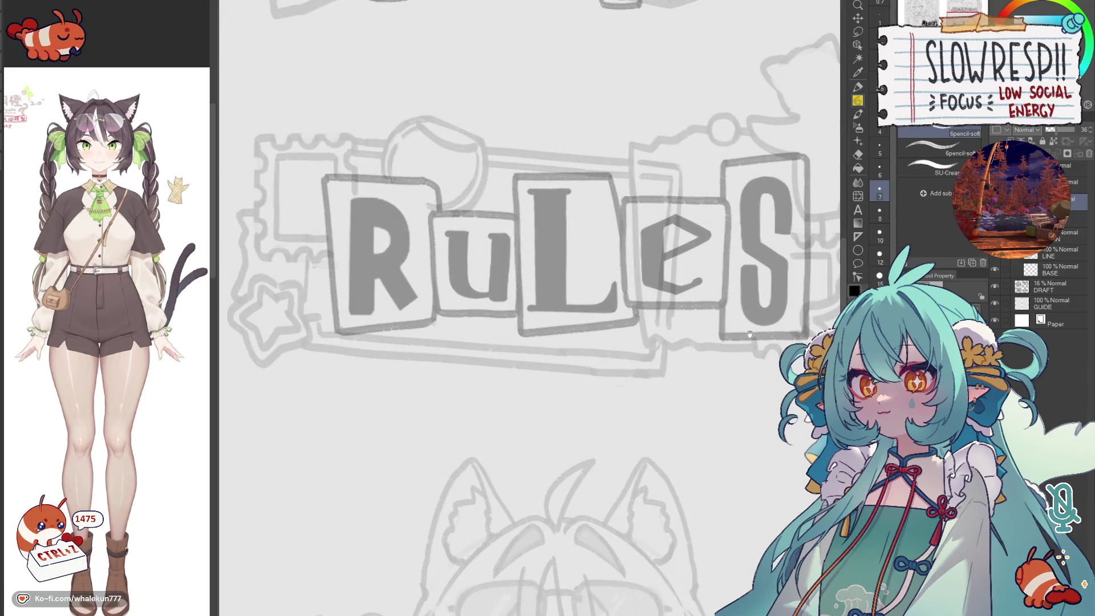
scroll(747, 342, down, 4)
drag(666, 470, 677, 400)
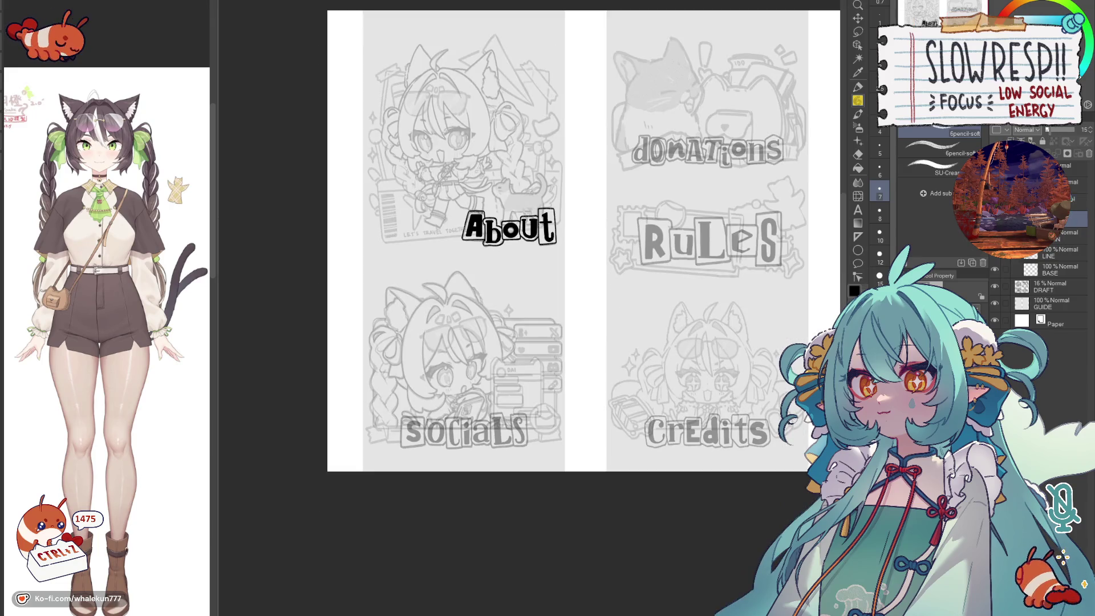
drag(457, 468, 572, 383)
scroll(571, 383, up, 3)
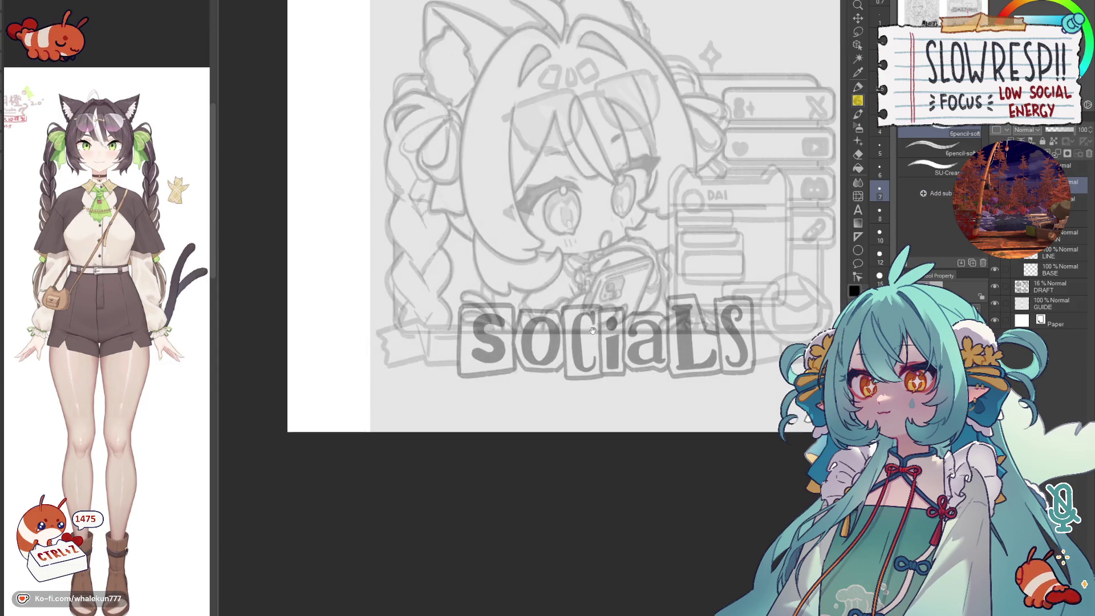
click(864, 83)
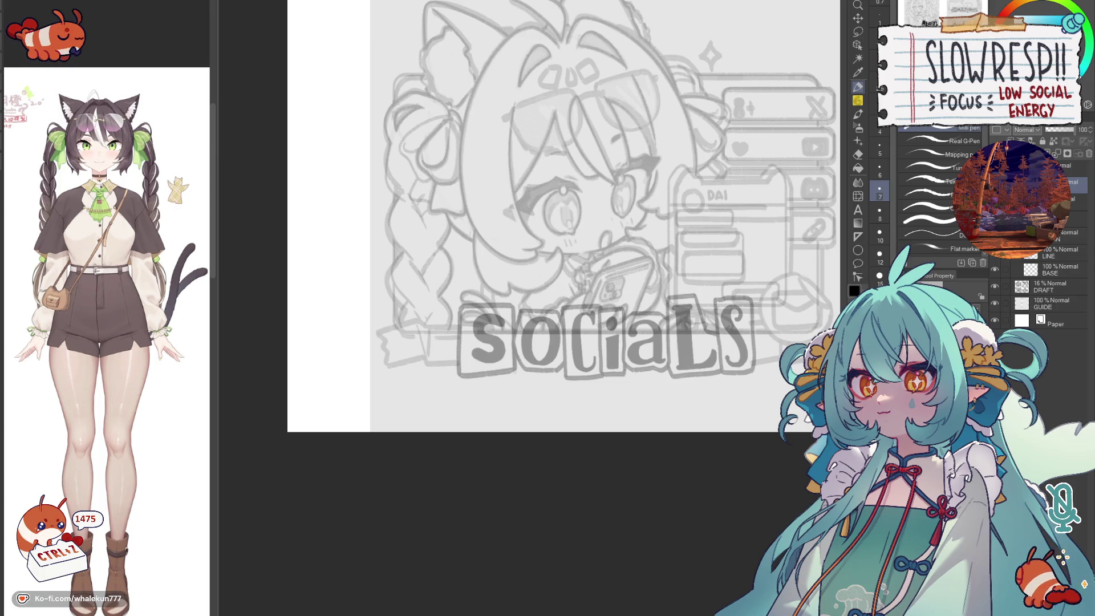
scroll(605, 360, up, 2)
scroll(605, 361, up, 2)
scroll(606, 360, up, 1)
scroll(607, 360, up, 2)
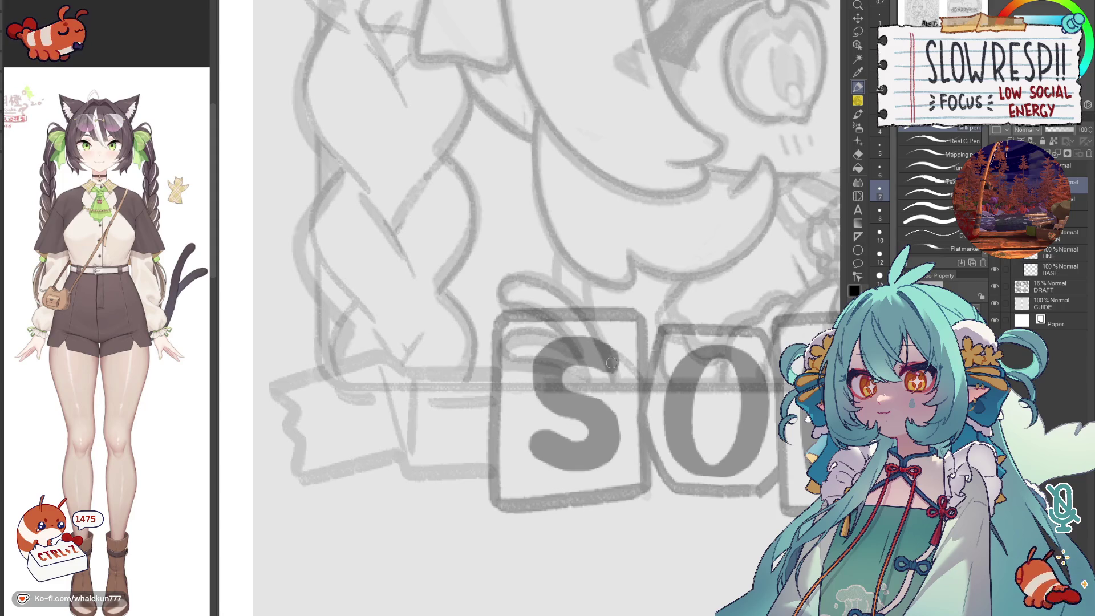
- Ink the top curve and left side of the S, retrying strokes and checking with the view mirrored
mouse_move(610, 369)
mouse_down()
mouse_move(563, 390)
mouse_move(621, 432)
mouse_move(611, 456)
mouse_up()
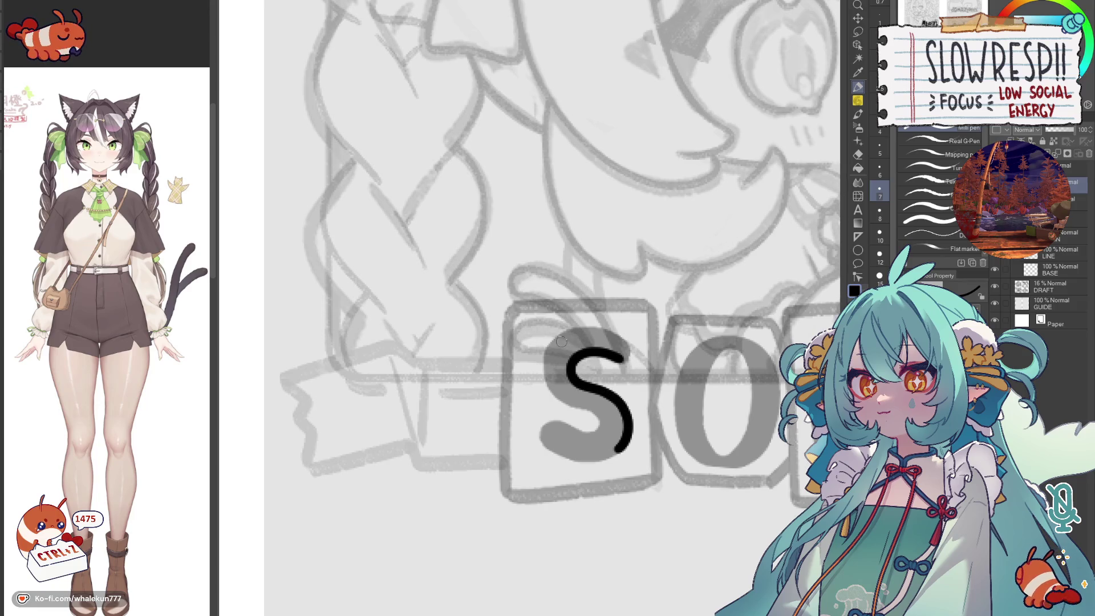
mouse_move(559, 341)
mouse_down()
mouse_move(546, 376)
mouse_move(566, 402)
mouse_up()
key(ctrl+z)
mouse_move(568, 337)
mouse_down()
mouse_move(547, 349)
mouse_move(542, 392)
mouse_move(600, 421)
mouse_move(597, 434)
mouse_up()
key(ctrl+z)
mouse_move(548, 316)
mouse_down()
mouse_move(531, 347)
mouse_move(543, 373)
mouse_move(601, 400)
mouse_up()
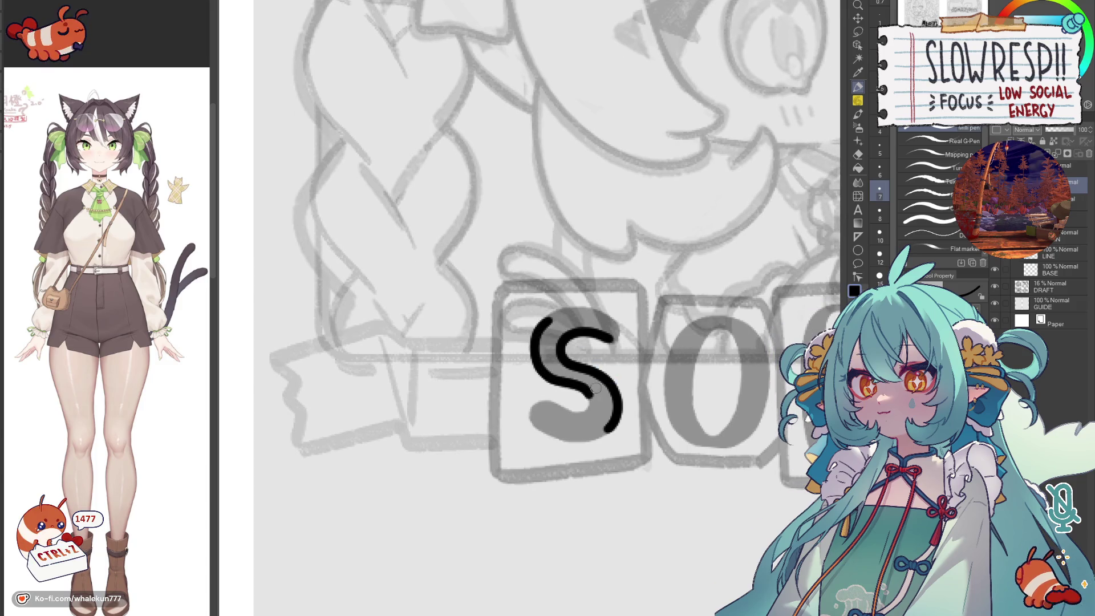
key(h)
key(ctrl+z)
key(h)
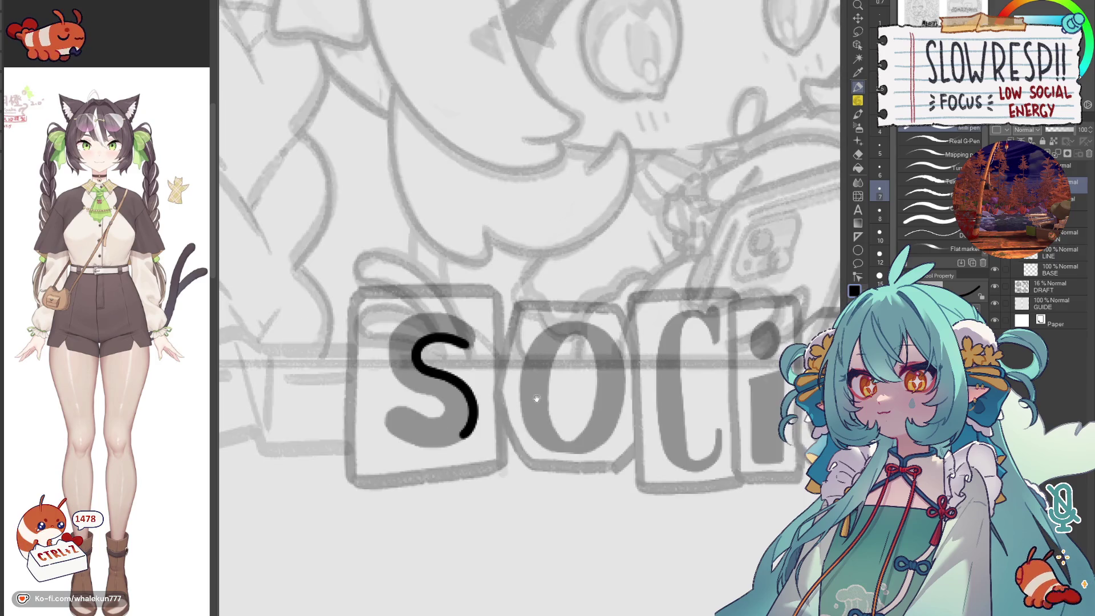
- Redraw the S stroke down from its top with a thicker upper curve, undoing bad attempts
mouse_move(575, 330)
mouse_down()
mouse_move(552, 347)
mouse_move(548, 378)
mouse_move(611, 432)
mouse_up()
key(ctrl+z)
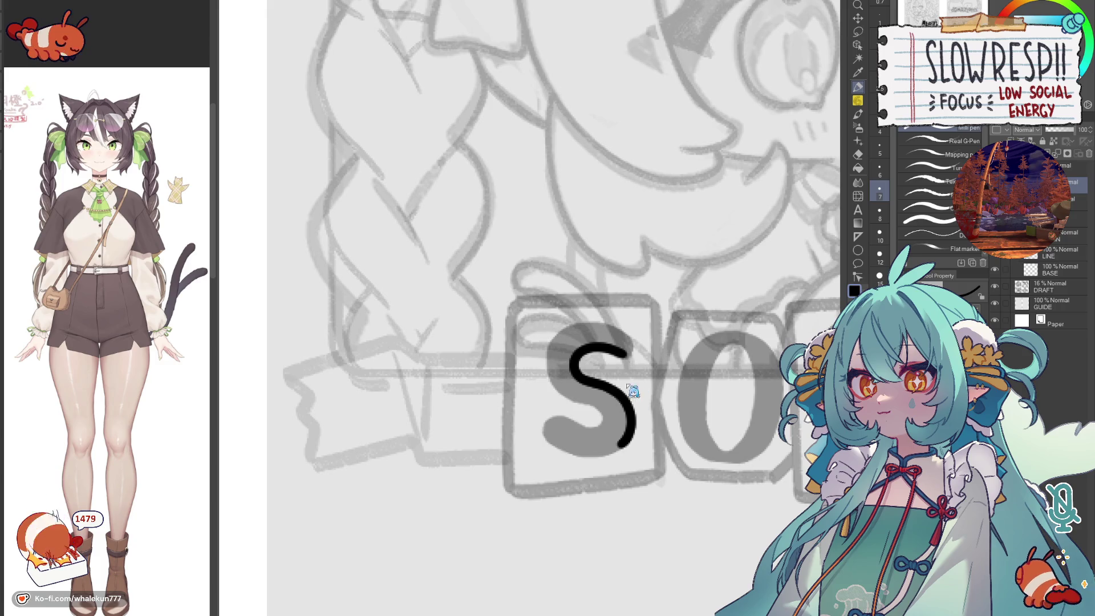
key(ctrl+z)
drag(573, 354, 630, 406)
key(h)
mouse_move(502, 412)
mouse_down()
mouse_move(647, 385)
mouse_move(629, 389)
mouse_move(618, 428)
mouse_up()
key(ctrl+z)
mouse_move(650, 370)
mouse_down()
mouse_move(617, 398)
mouse_move(619, 433)
mouse_move(664, 444)
mouse_move(676, 424)
mouse_up()
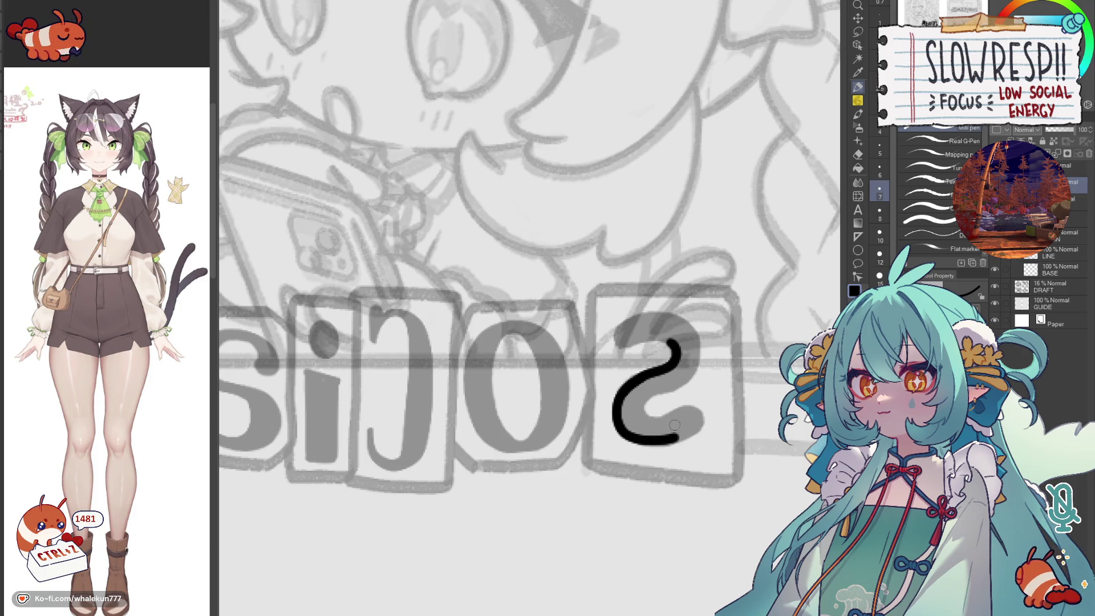
key(ctrl+z)
- Extend and thicken the S around its bottom curve and paint down along the letter
mouse_move(625, 389)
mouse_down()
mouse_move(620, 438)
mouse_move(666, 444)
mouse_move(703, 415)
mouse_up()
mouse_move(643, 400)
mouse_down()
mouse_move(641, 423)
mouse_move(702, 417)
mouse_up()
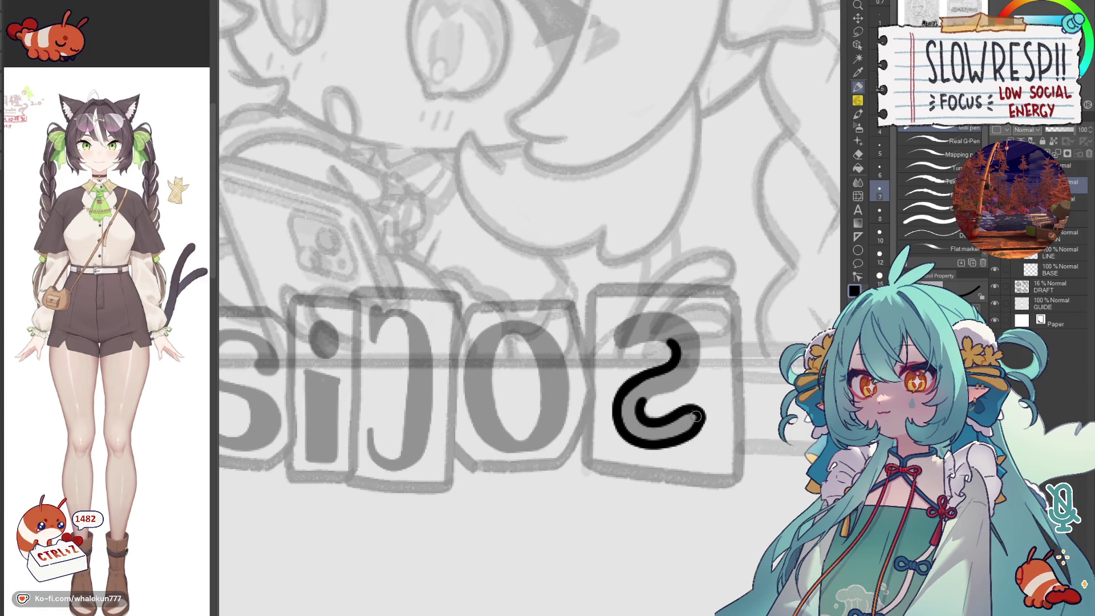
scroll(708, 423, down, 2)
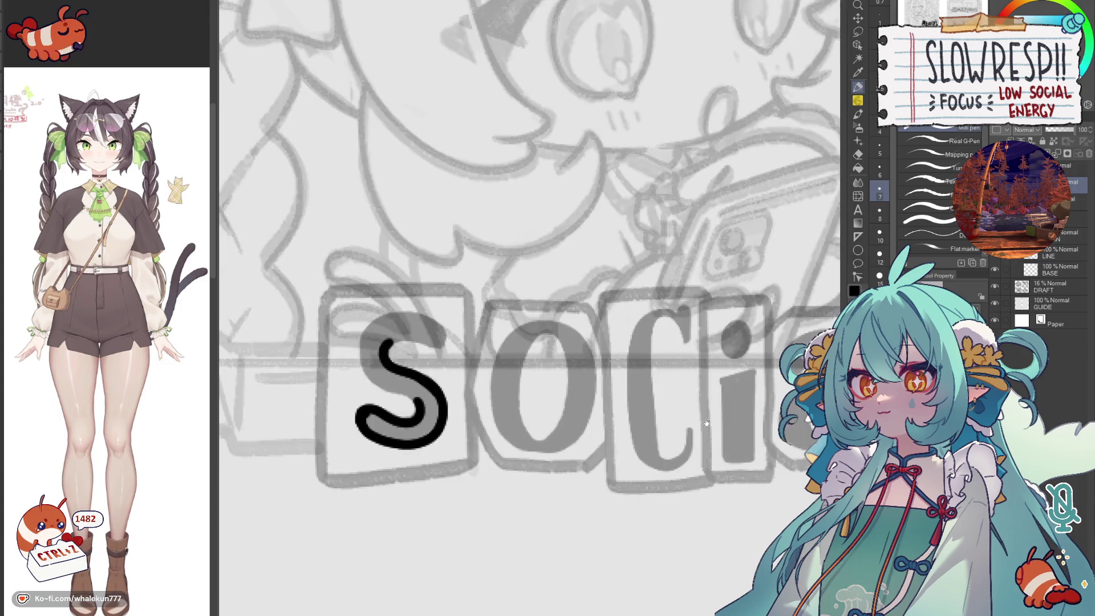
scroll(568, 350, up, 2)
mouse_move(565, 344)
mouse_down()
mouse_move(548, 381)
mouse_move(574, 413)
mouse_move(617, 432)
mouse_move(695, 401)
mouse_up()
- Repaint the top of the S in mirrored view and fill its top curve solid black
key(h)
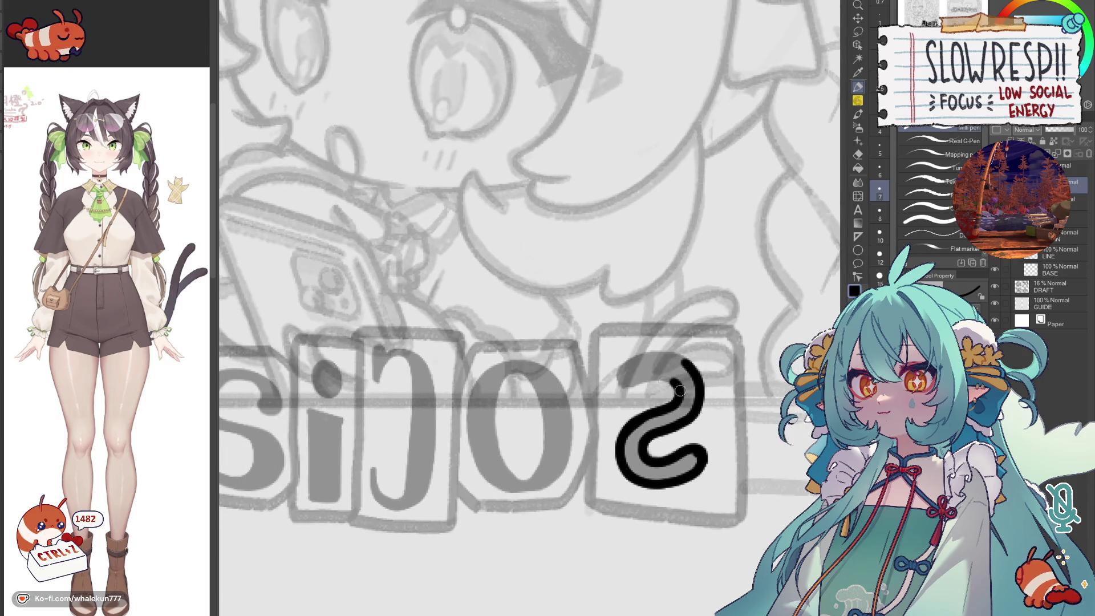
drag(623, 371, 685, 388)
key(ctrl+z)
mouse_move(624, 369)
mouse_down()
mouse_move(685, 355)
mouse_move(704, 376)
mouse_up()
key(h)
drag(435, 376, 593, 382)
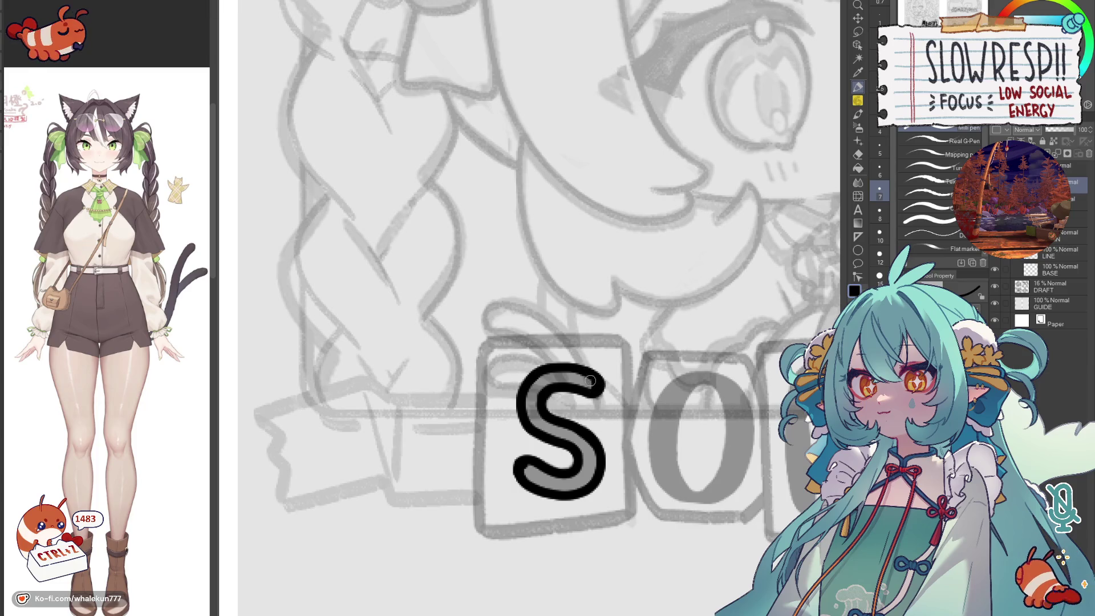
mouse_move(592, 382)
mouse_down()
mouse_move(539, 389)
mouse_move(535, 412)
mouse_move(540, 428)
mouse_move(579, 439)
mouse_move(591, 477)
mouse_move(601, 437)
mouse_move(535, 432)
mouse_move(604, 438)
mouse_move(542, 432)
mouse_up()
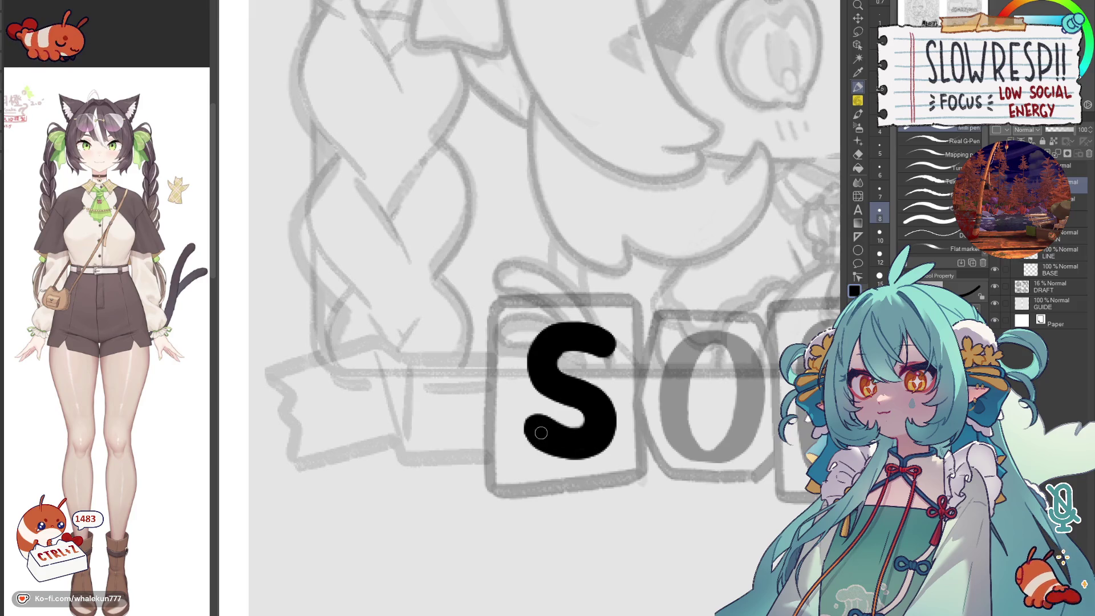
scroll(633, 381, down, 5)
- Check the page, trim the S's top-right edge, and switch to the Ruler tool
mouse_move(633, 380)
mouse_down()
mouse_move(556, 524)
mouse_move(548, 326)
mouse_up()
scroll(535, 377, up, 3)
scroll(523, 392, up, 2)
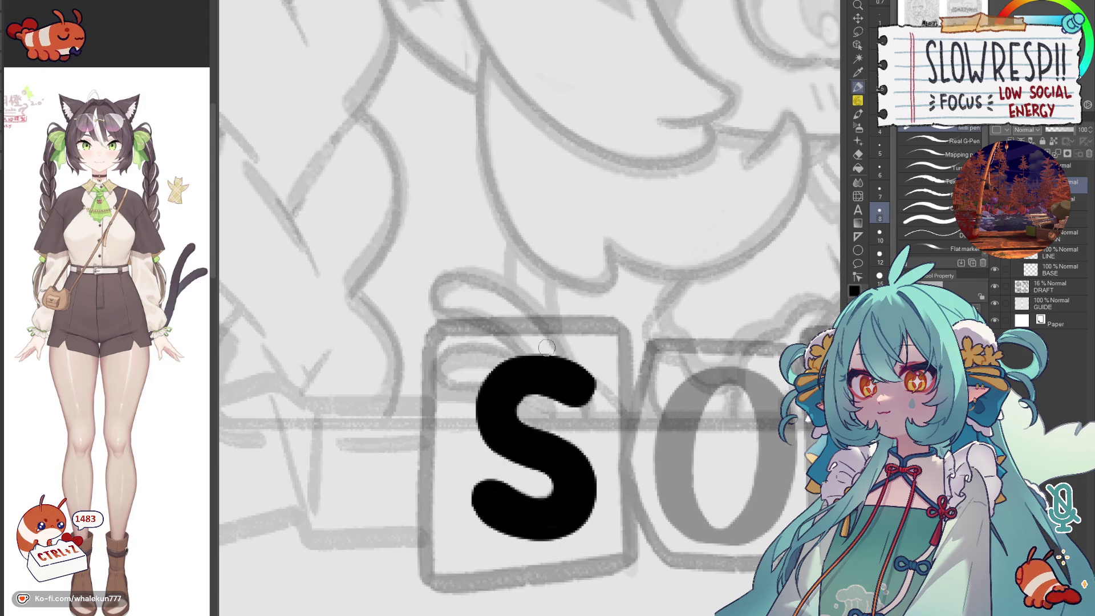
mouse_move(556, 347)
mouse_down()
mouse_move(590, 364)
mouse_move(599, 395)
mouse_move(555, 351)
mouse_up()
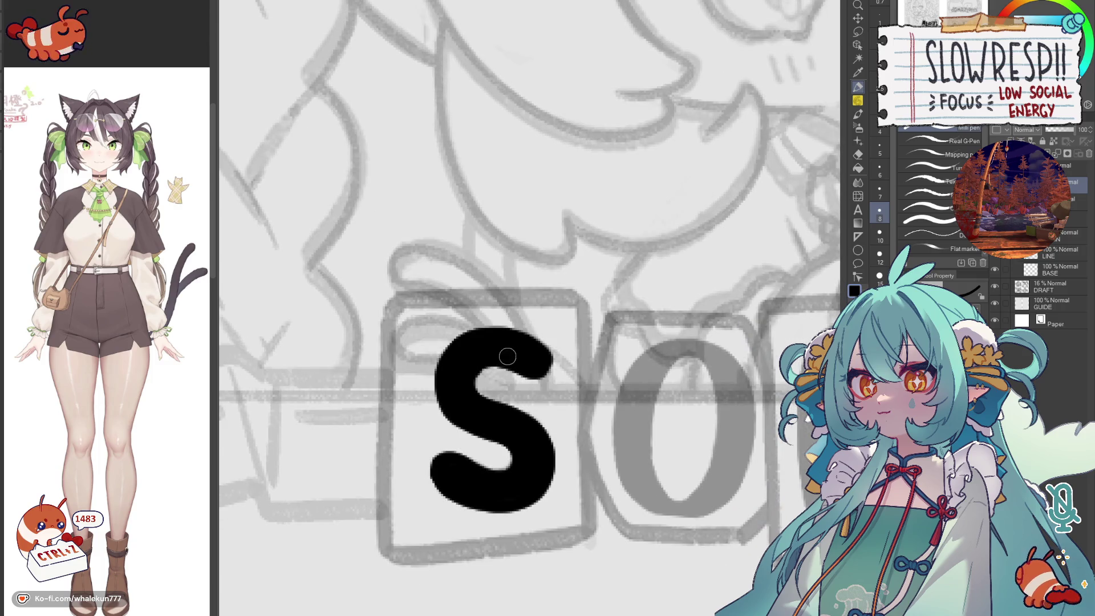
drag(475, 373, 380, 373)
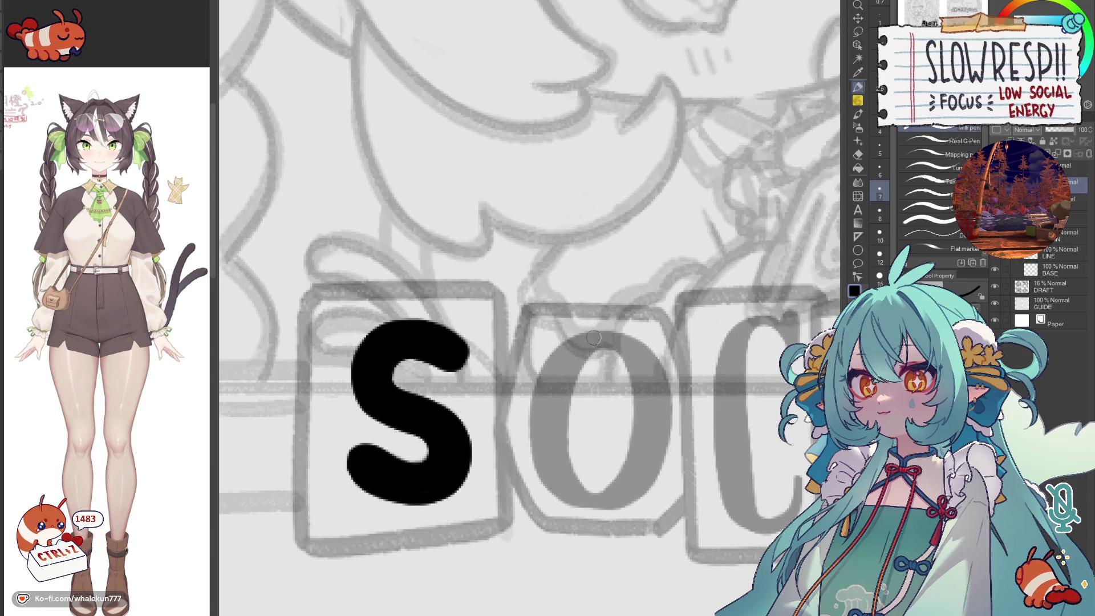
click(858, 236)
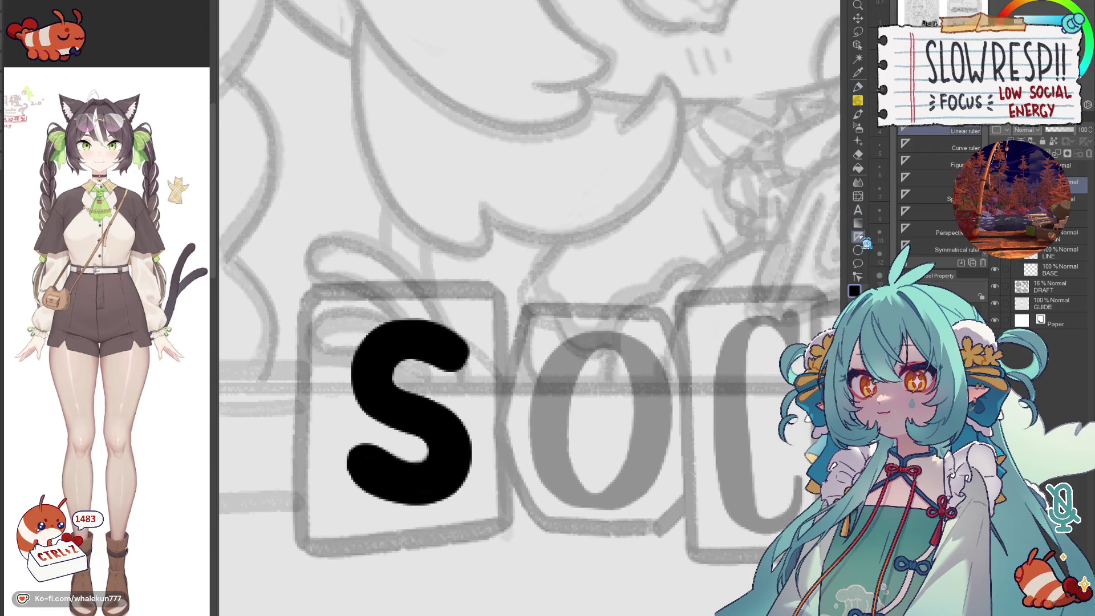
- Place a vertical Symmetrical ruler line through the O and return to the pen
click(950, 249)
drag(601, 398, 597, 507)
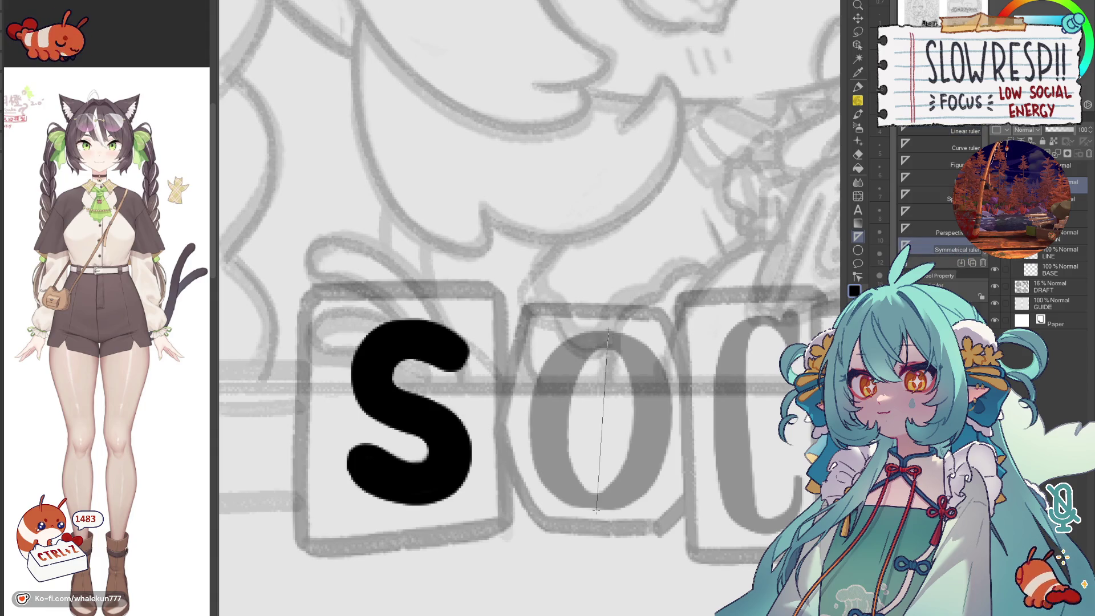
drag(604, 358, 599, 491)
key(p)
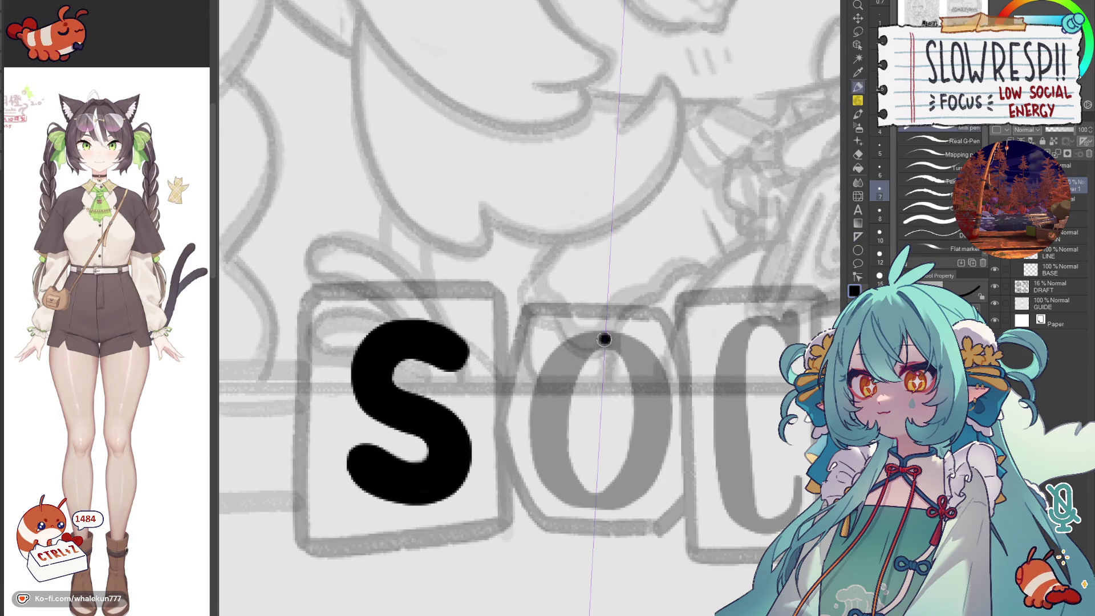
- Draw the O's mirrored outline on both sides and fill its gaps black
drag(601, 342, 561, 370)
mouse_move(602, 341)
mouse_down()
mouse_move(582, 356)
mouse_move(604, 483)
mouse_up()
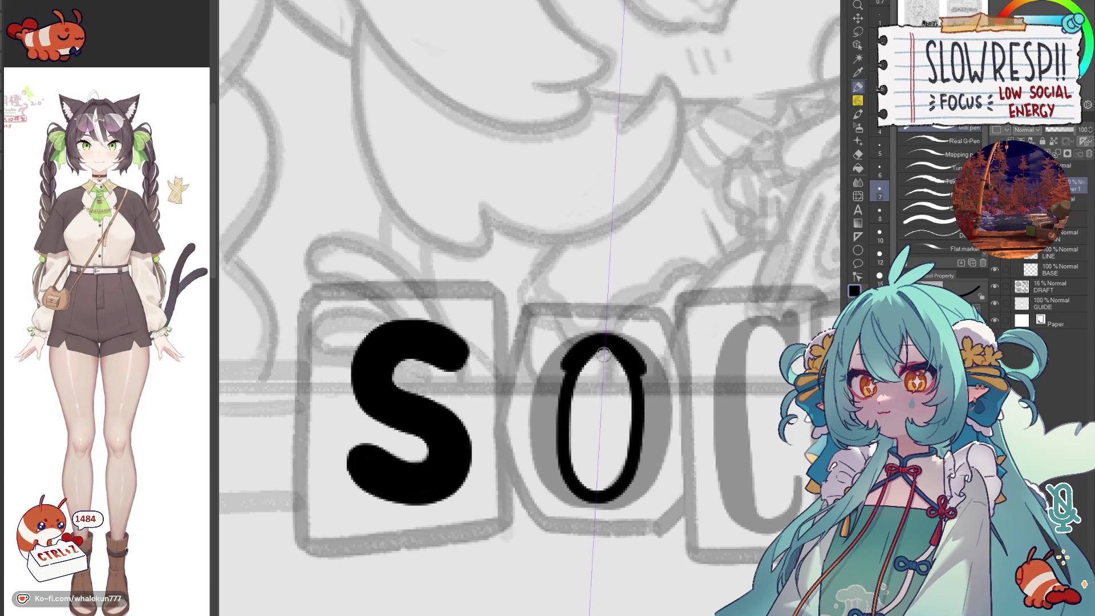
drag(600, 339, 556, 490)
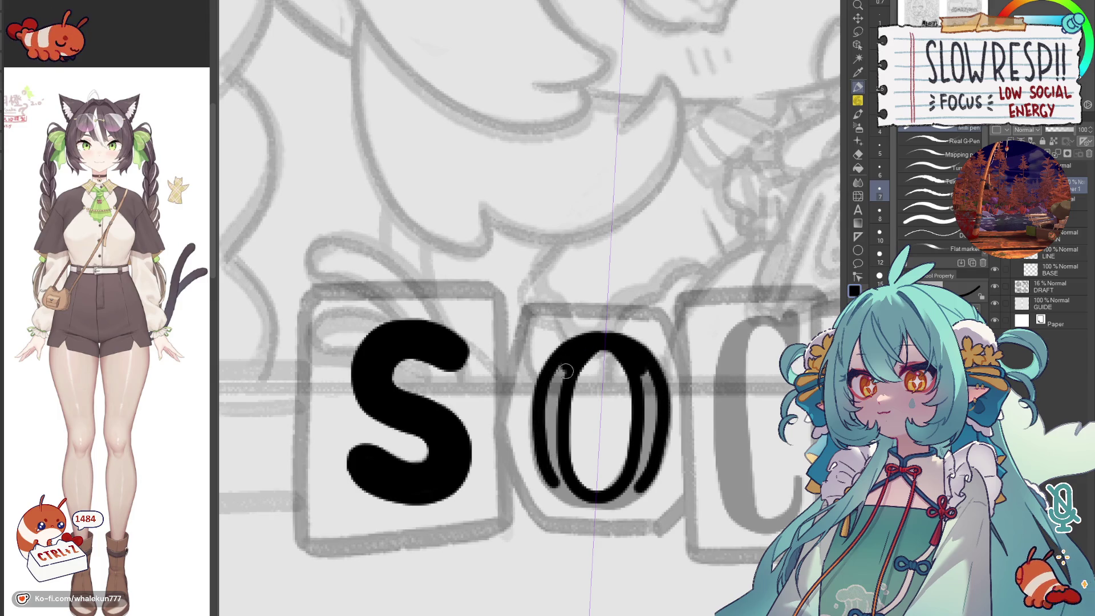
drag(564, 381, 554, 471)
drag(552, 366, 555, 437)
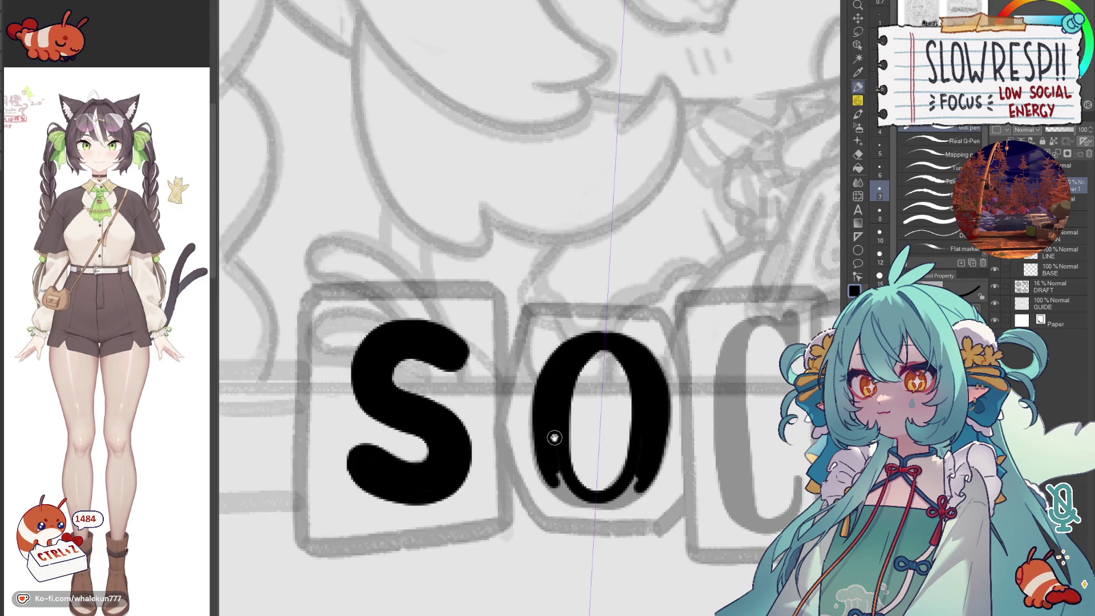
scroll(554, 437, down, 1)
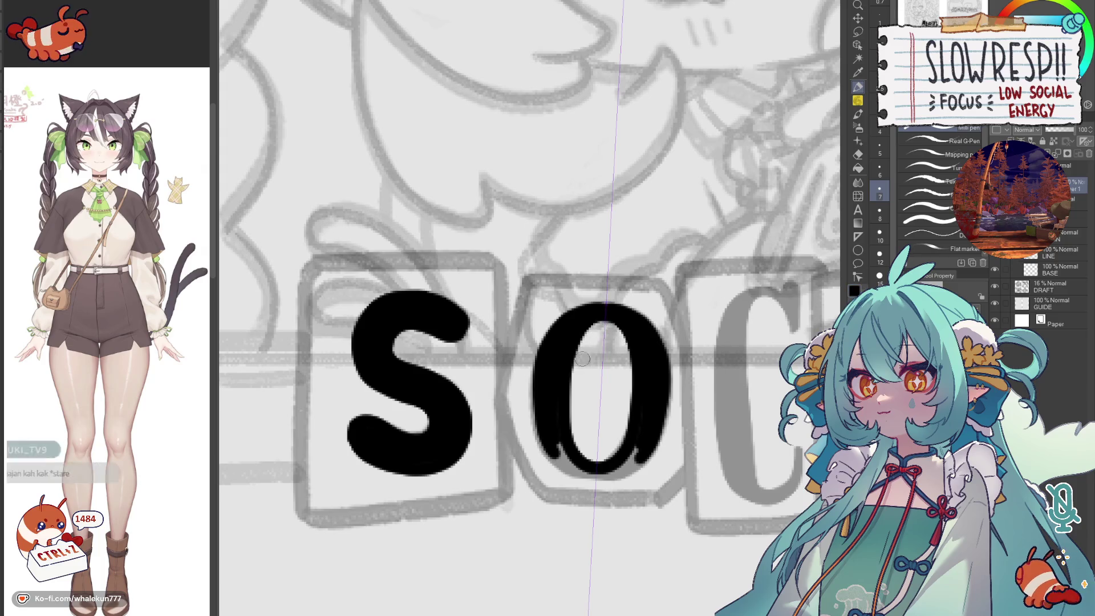
key(ctrl+z)
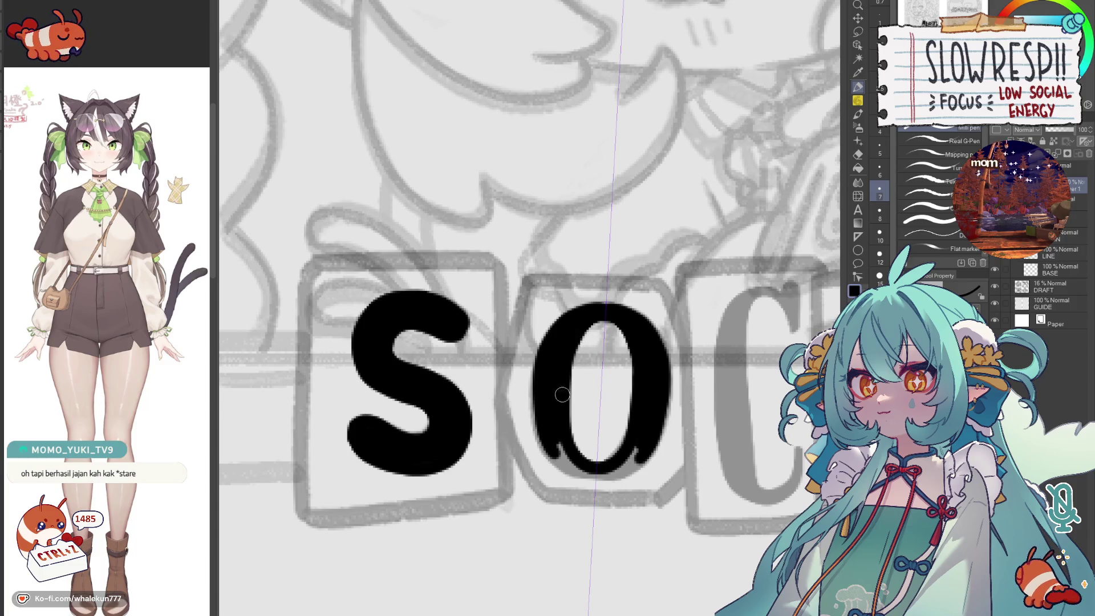
scroll(560, 408, down, 1)
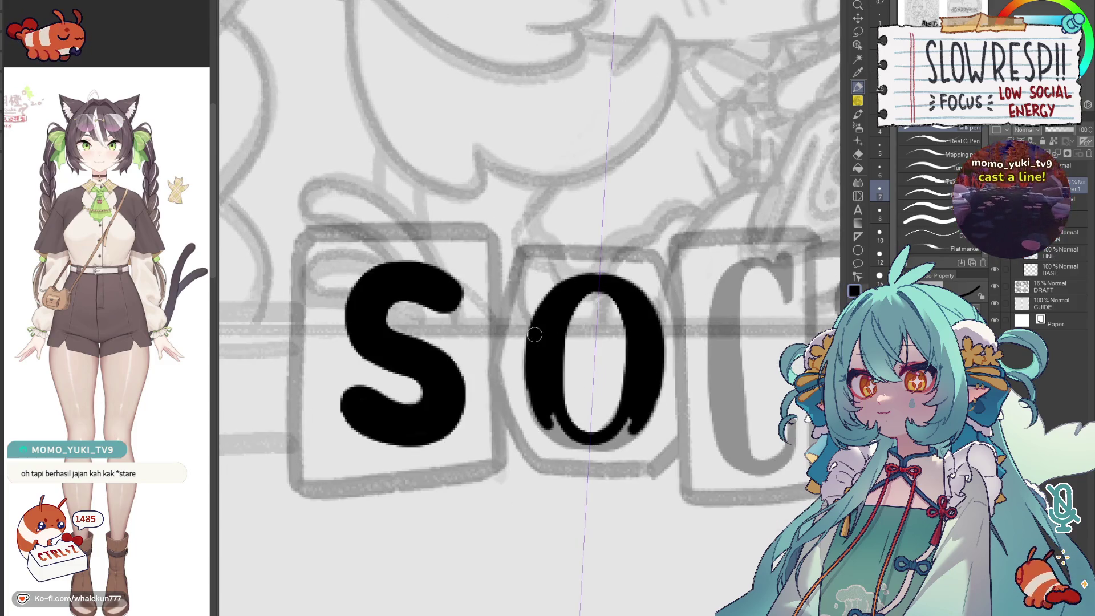
- Fill the lower part of the O solid black, then pan across the lettering
mouse_move(547, 418)
mouse_down()
mouse_move(558, 433)
mouse_move(649, 444)
mouse_up()
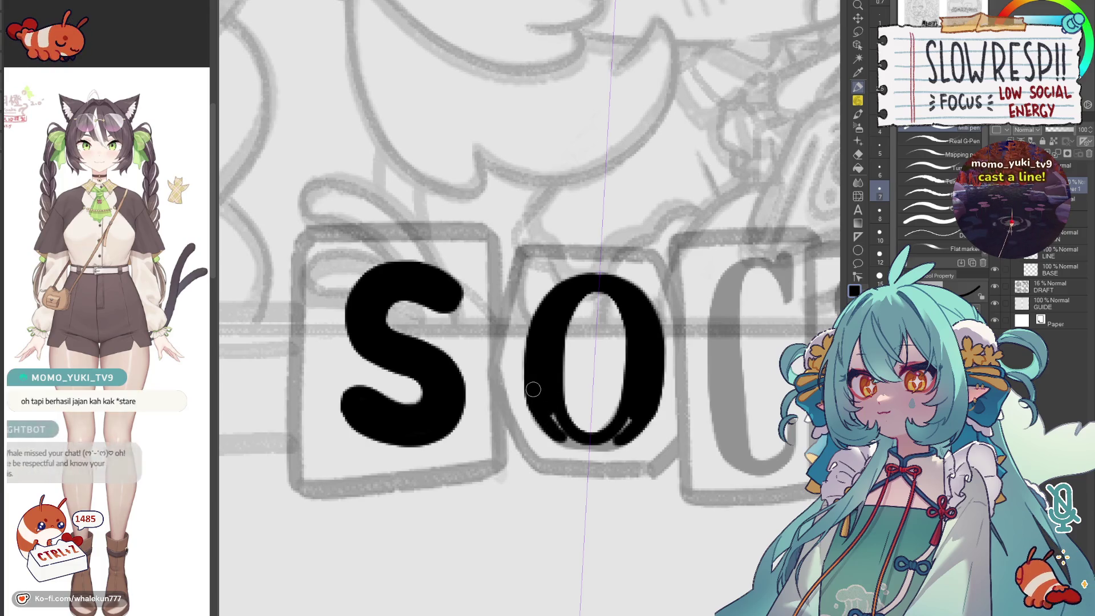
mouse_move(553, 419)
mouse_down()
mouse_move(565, 438)
mouse_move(604, 445)
mouse_move(569, 436)
mouse_move(589, 423)
mouse_up()
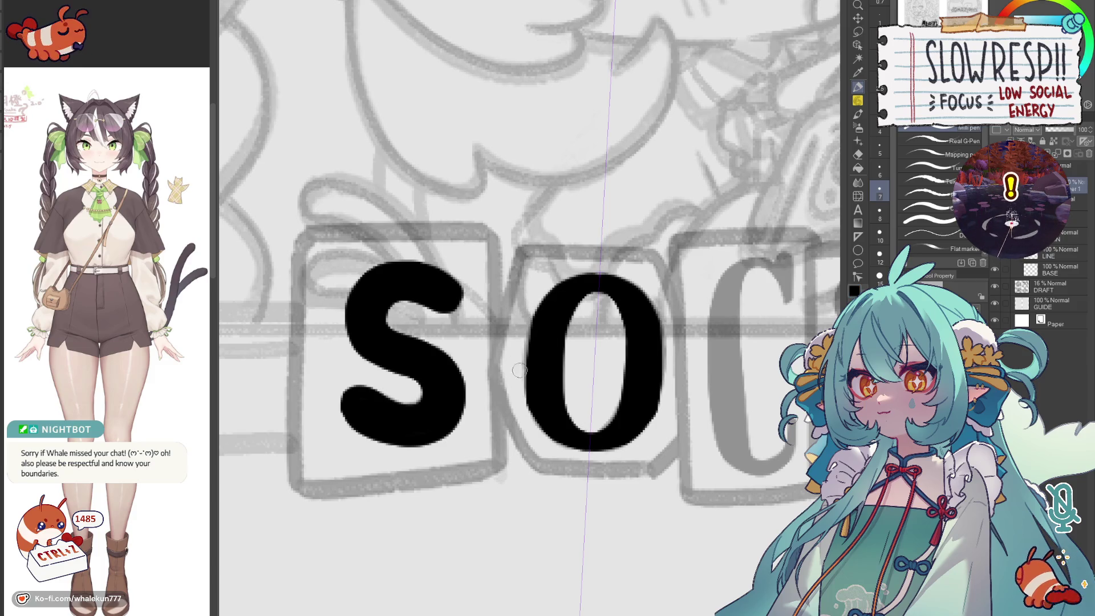
drag(682, 408, 582, 398)
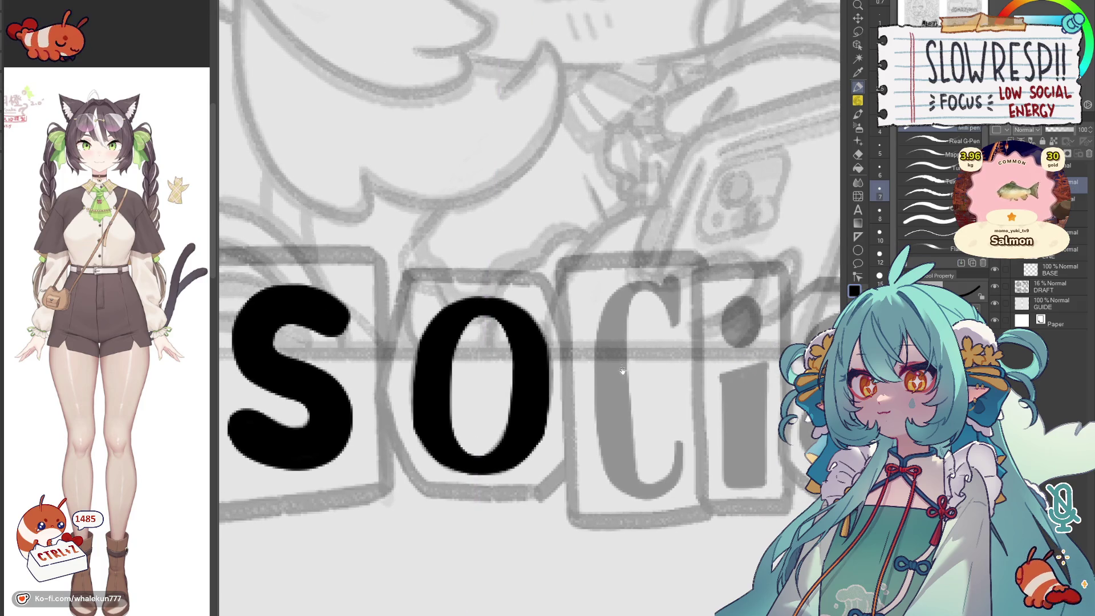
drag(449, 423, 406, 432)
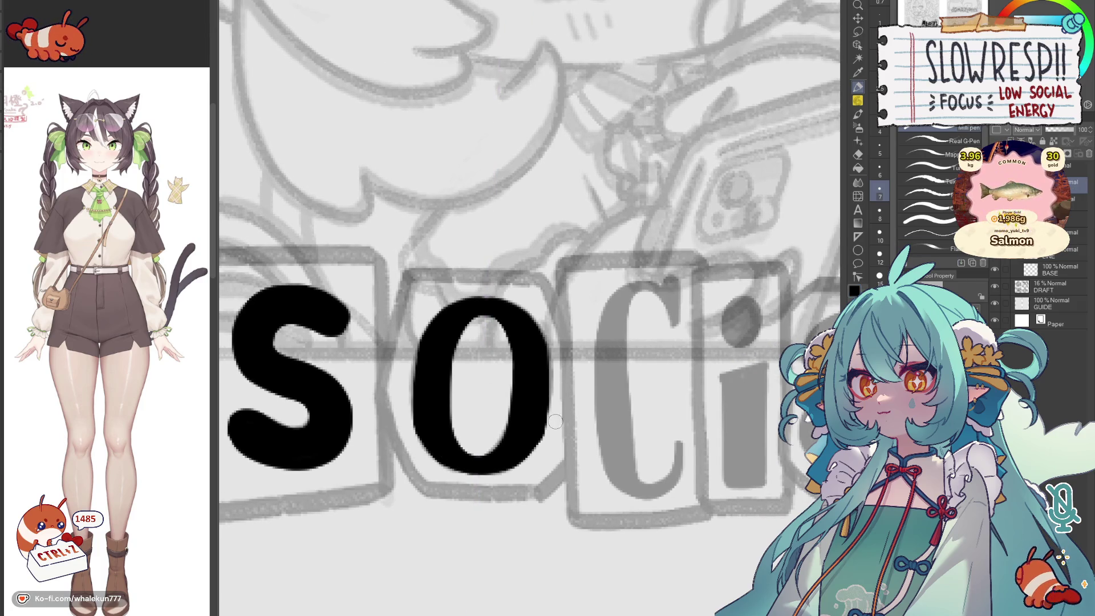
drag(553, 426, 521, 410)
drag(623, 358, 602, 422)
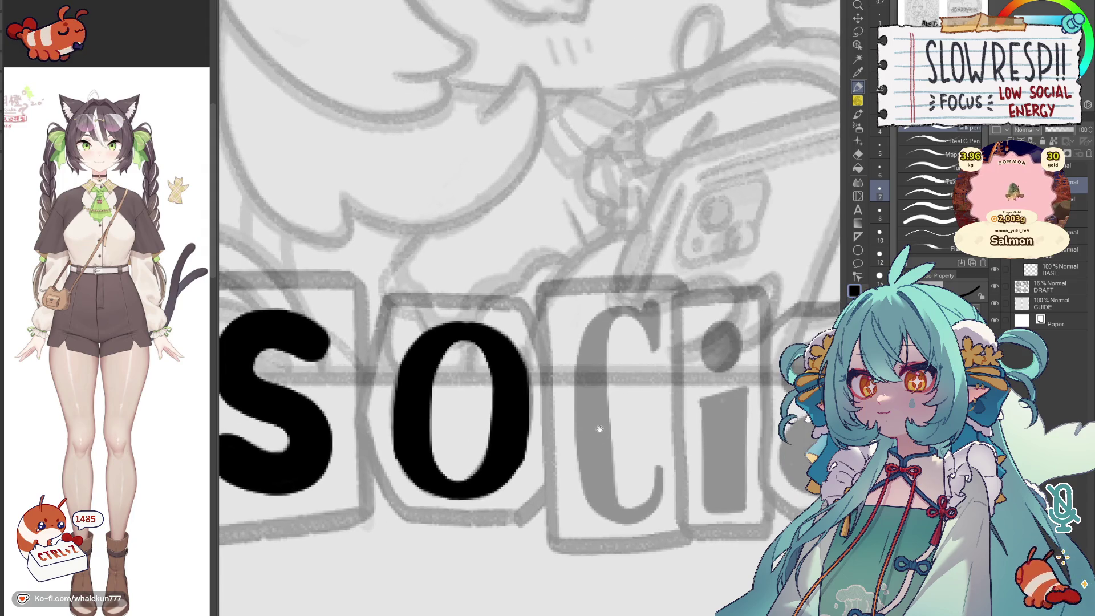